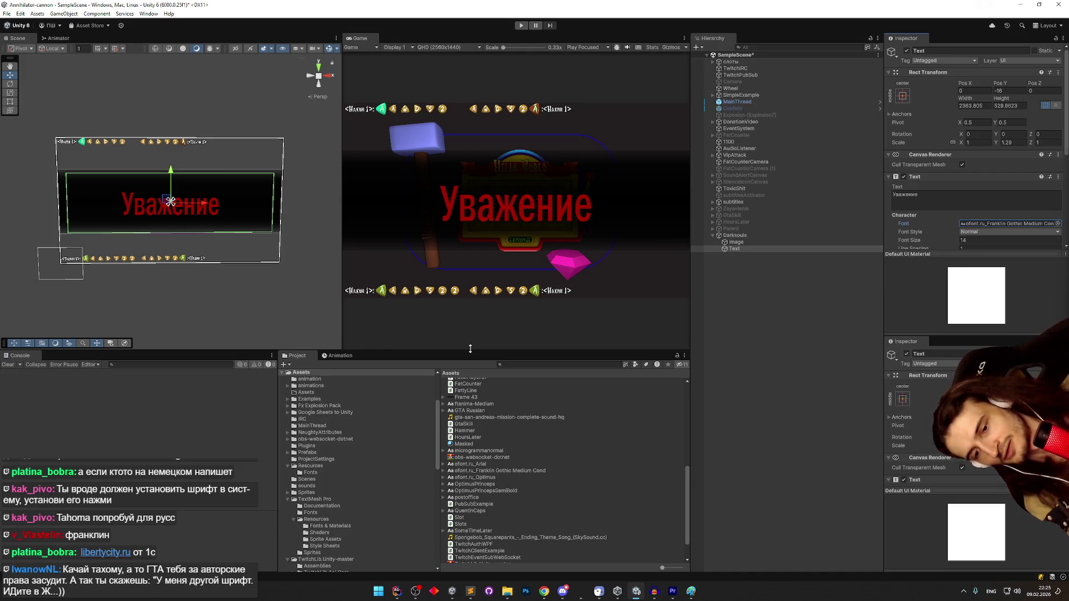
- Glance at the Premiere project, return to Unity, and launch the Cursor code editor
{"action": "left_click", "coordinate": [672, 591]}
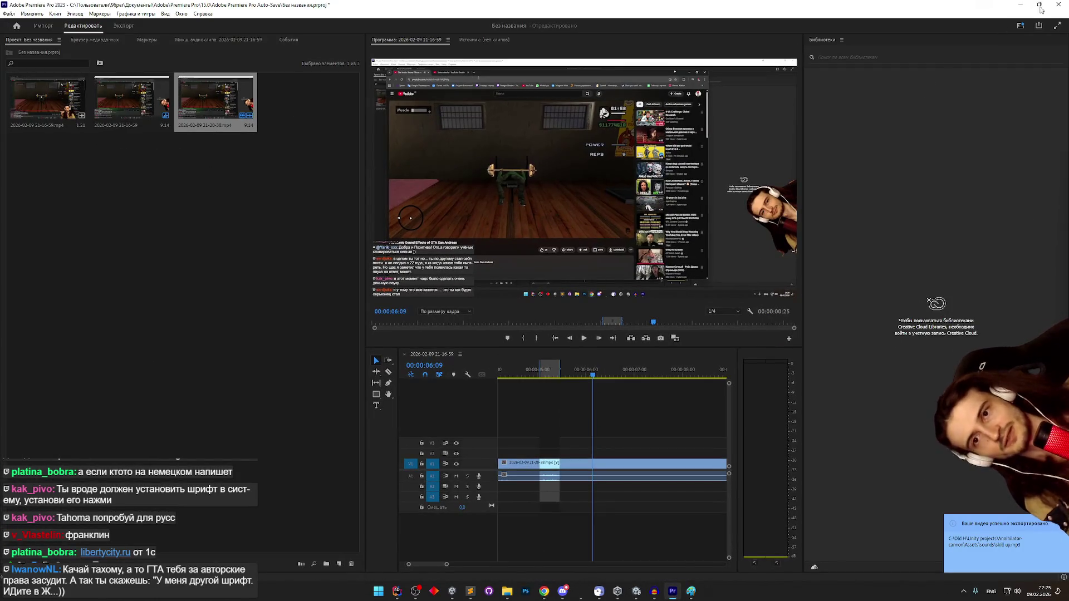
{"action": "key", "text": "alt+Tab"}
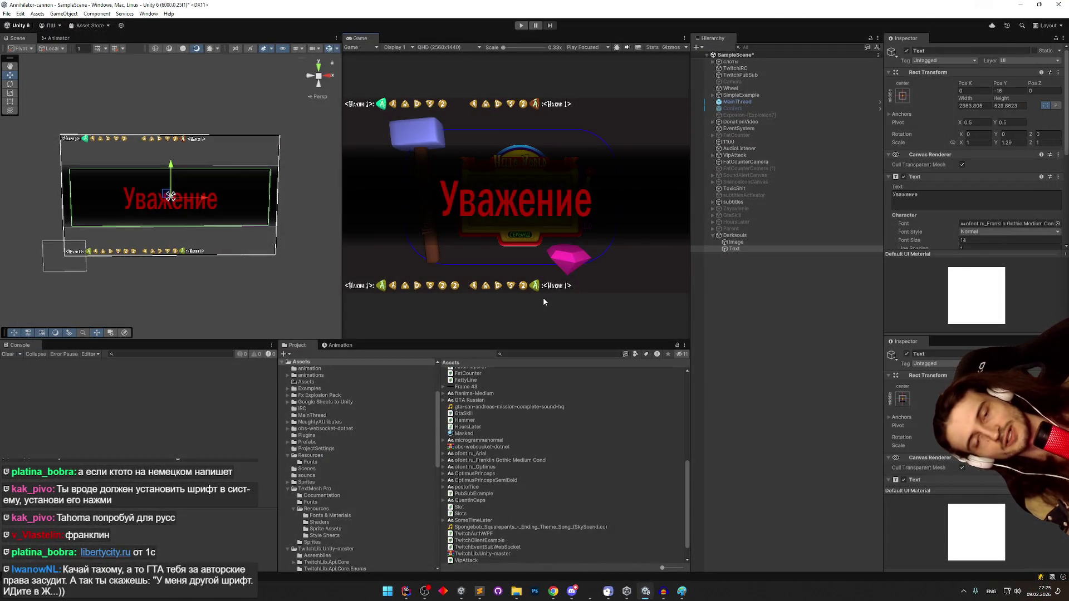
{"action": "left_click", "coordinate": [693, 593]}
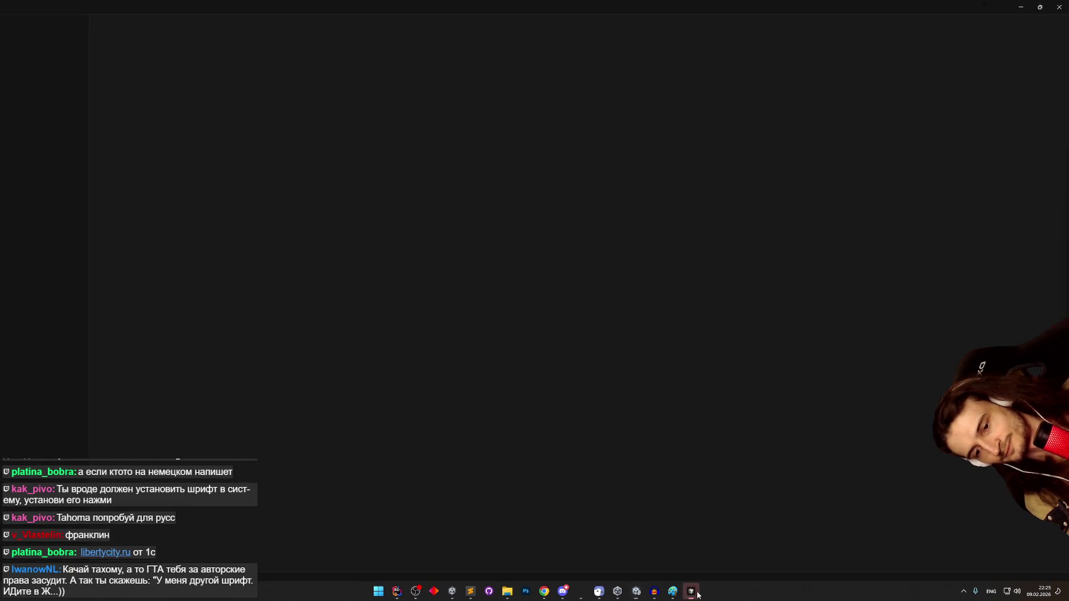
- Open the 'Фоны изображений без текста' agent chat in Cursor and maximize its window
{"action": "left_click", "coordinate": [694, 593]}
{"action": "left_click", "coordinate": [693, 592]}
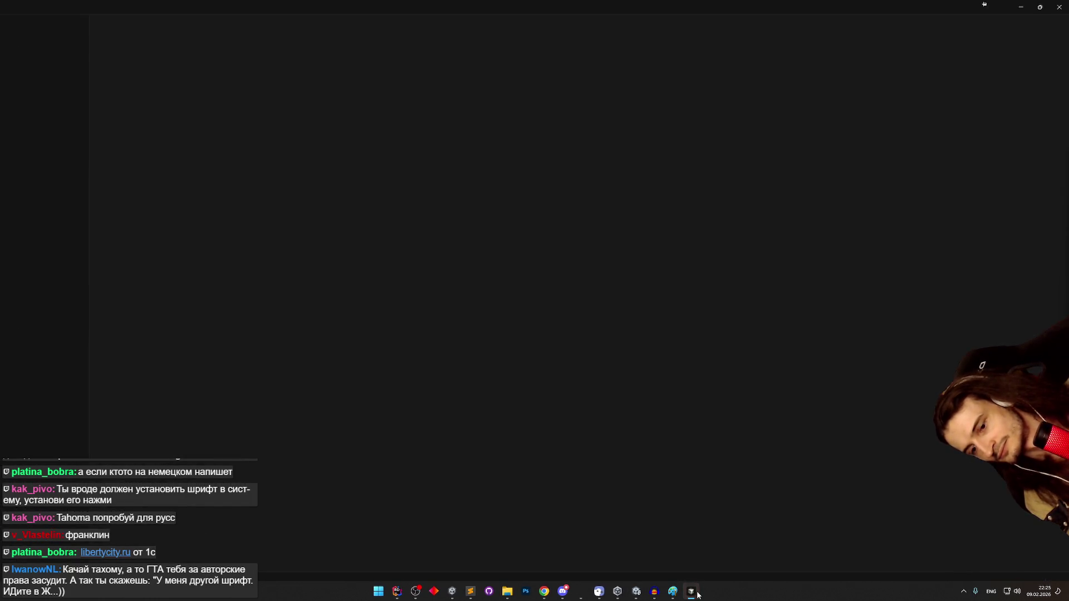
{"action": "left_click", "coordinate": [693, 593]}
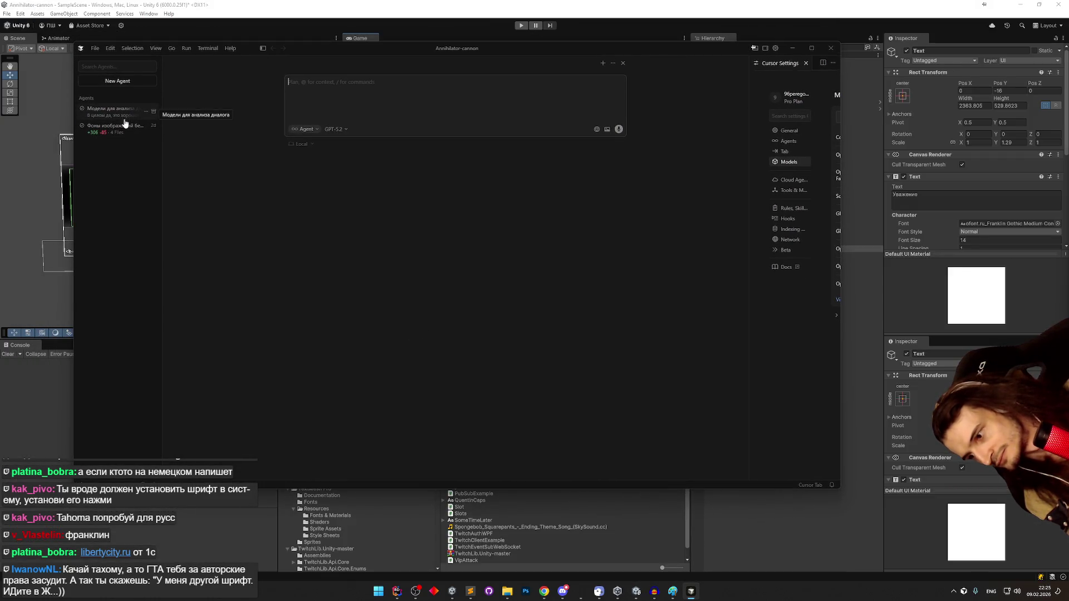
{"action": "left_click", "coordinate": [125, 126]}
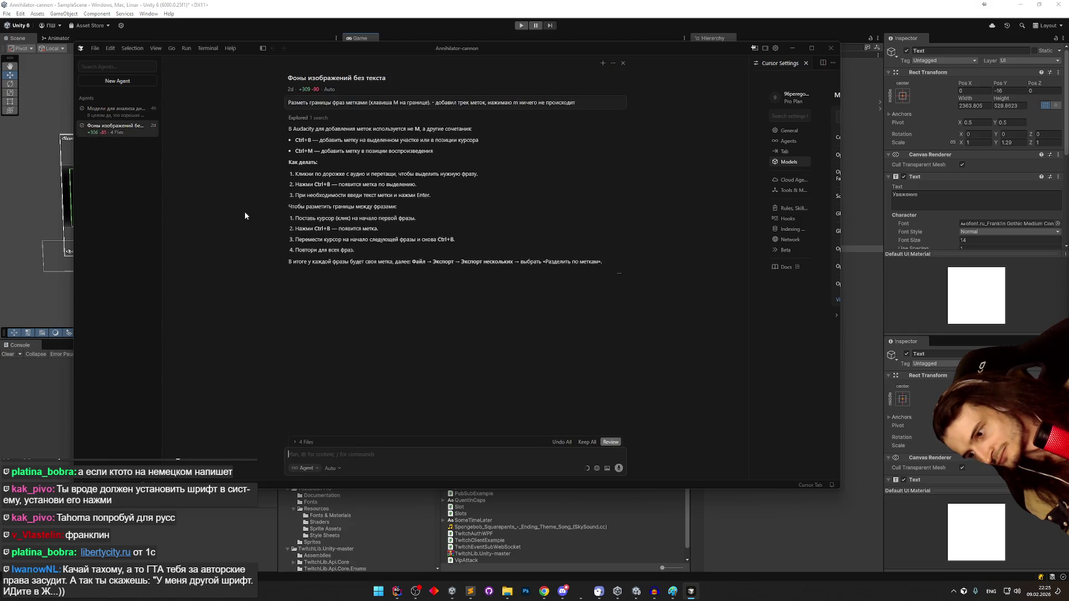
{"action": "left_click", "coordinate": [811, 49]}
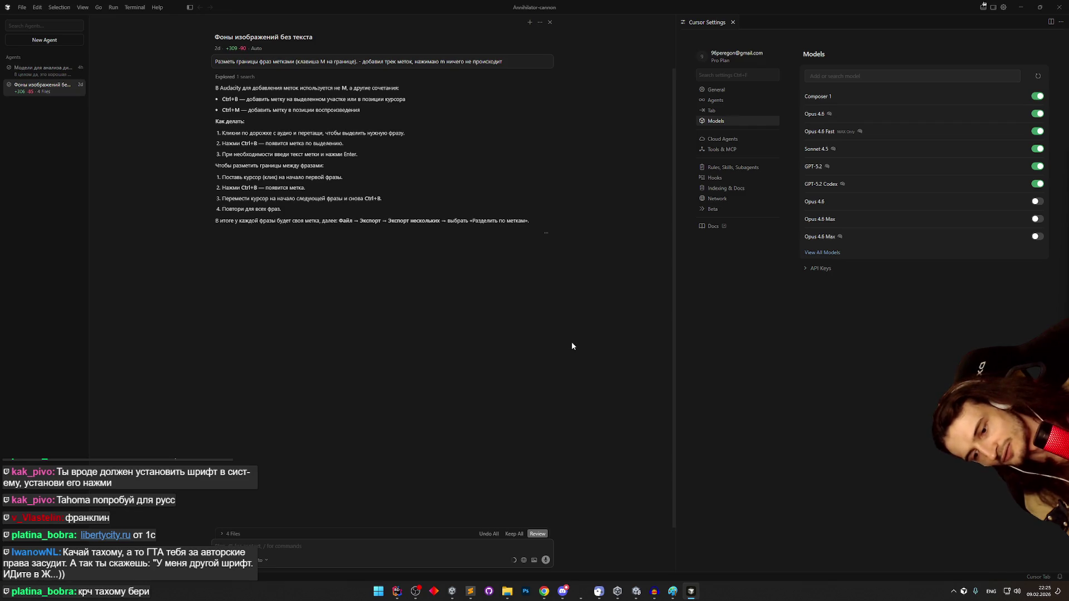
- Briefly show the Paint image with the Уважение screenshot, then hide it
{"action": "mouse_move", "coordinate": [683, 594]}
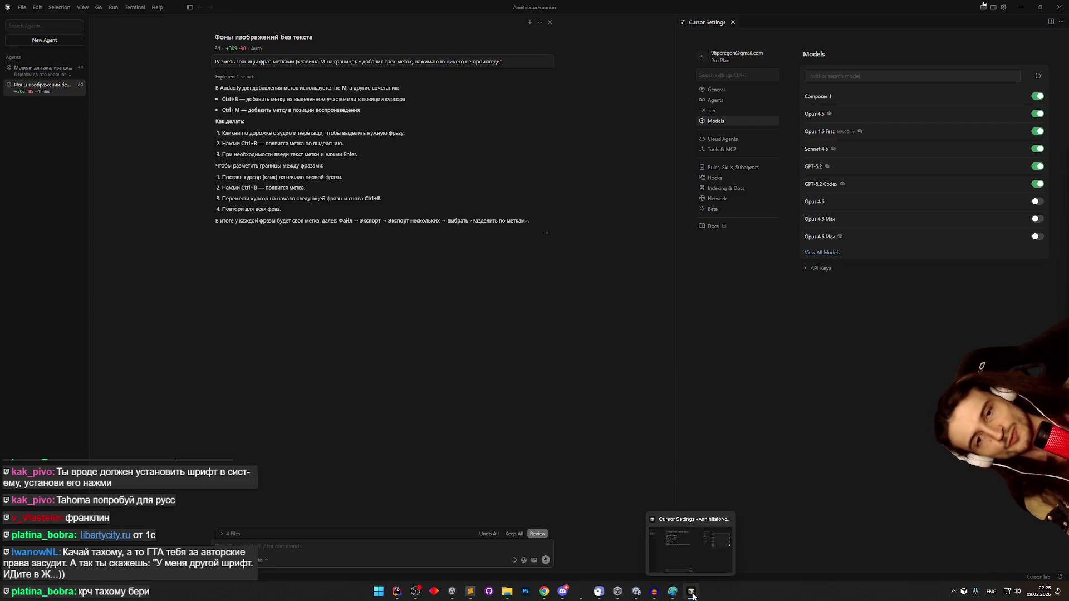
{"action": "left_click", "coordinate": [679, 595]}
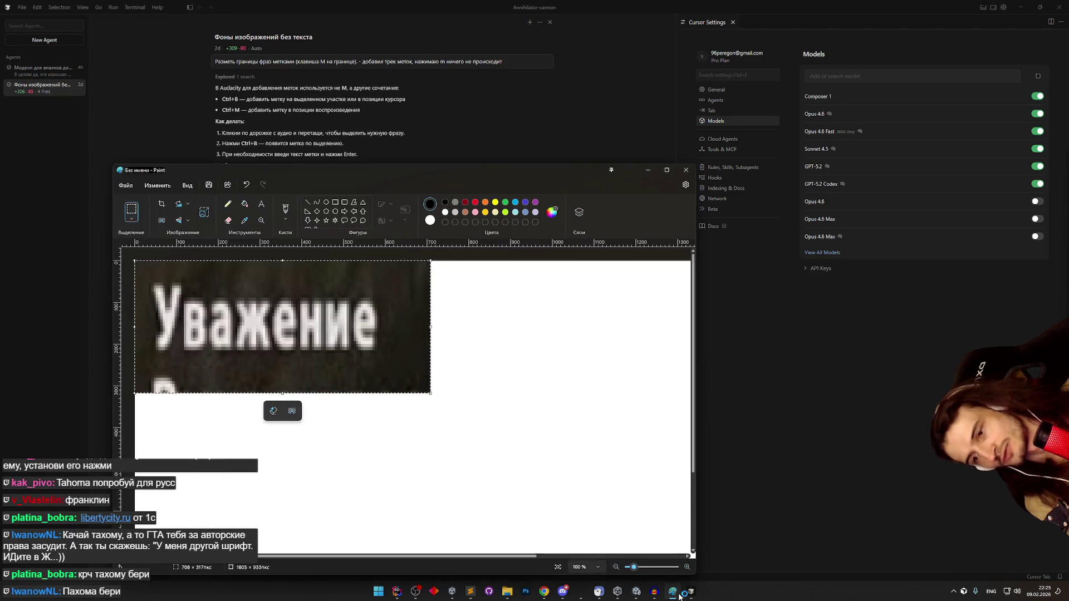
{"action": "left_click", "coordinate": [679, 595]}
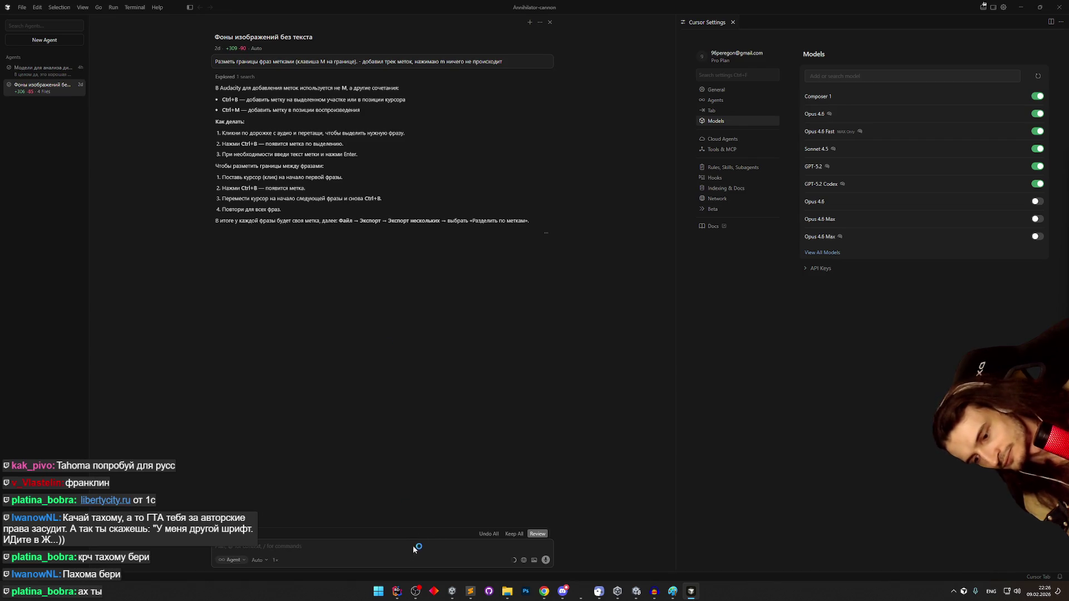
- Begin the prompt asking for a SkillUpNotification script that knows two fonts and a background image
{"action": "type", "text": "cjplfq"}
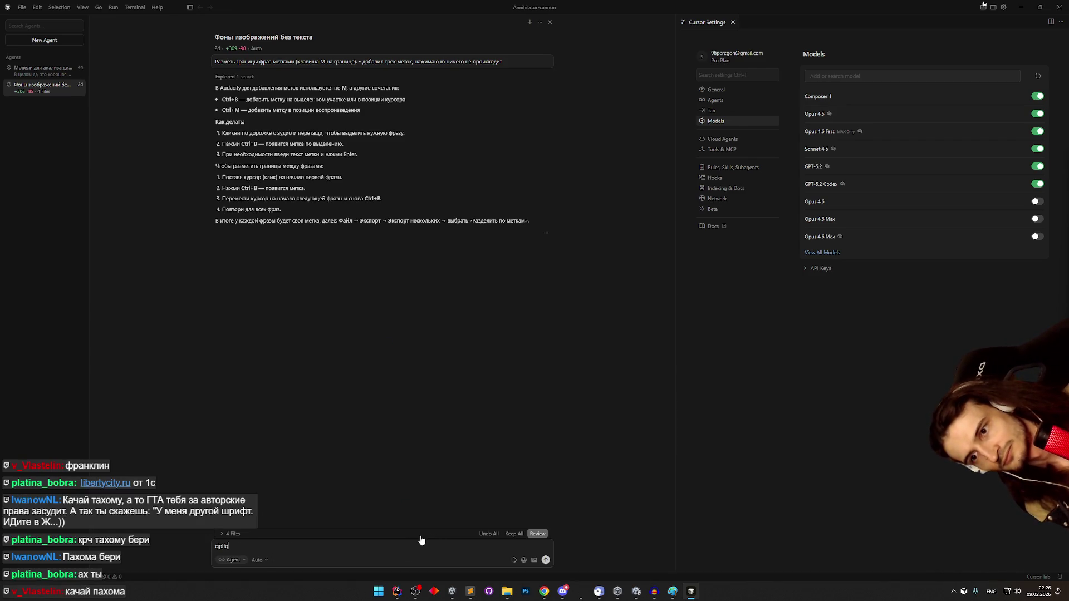
{"action": "key", "text": "alt+shift"}
{"action": "key", "text": "ctrl+a"}
{"action": "type", "text": "с"}
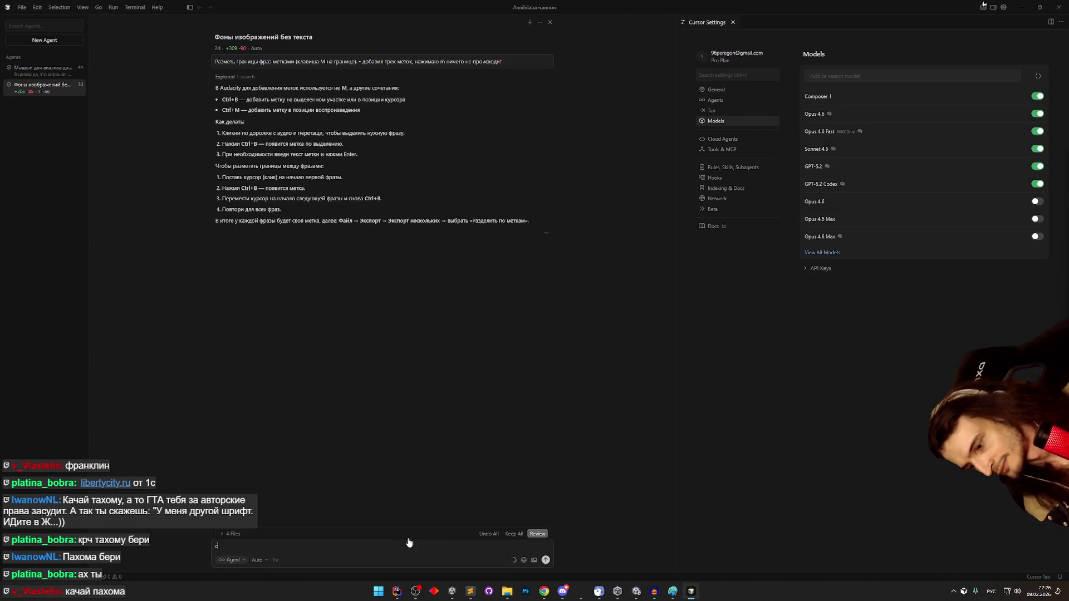
{"action": "type", "text": "оздай скрипл"}
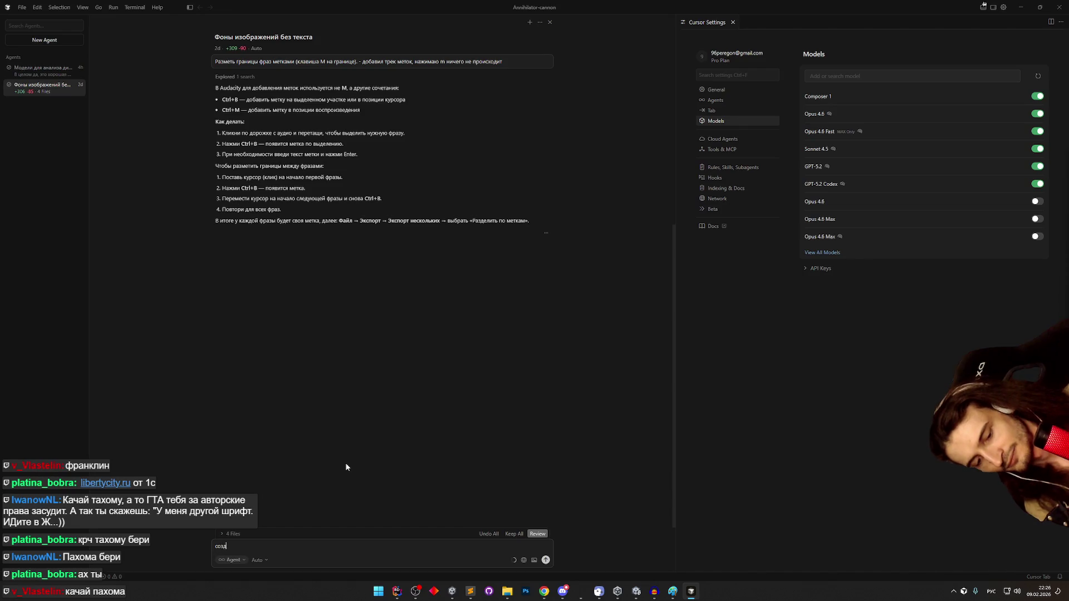
{"action": "key", "text": "super+space"}
{"action": "type", "text": "Skil"}
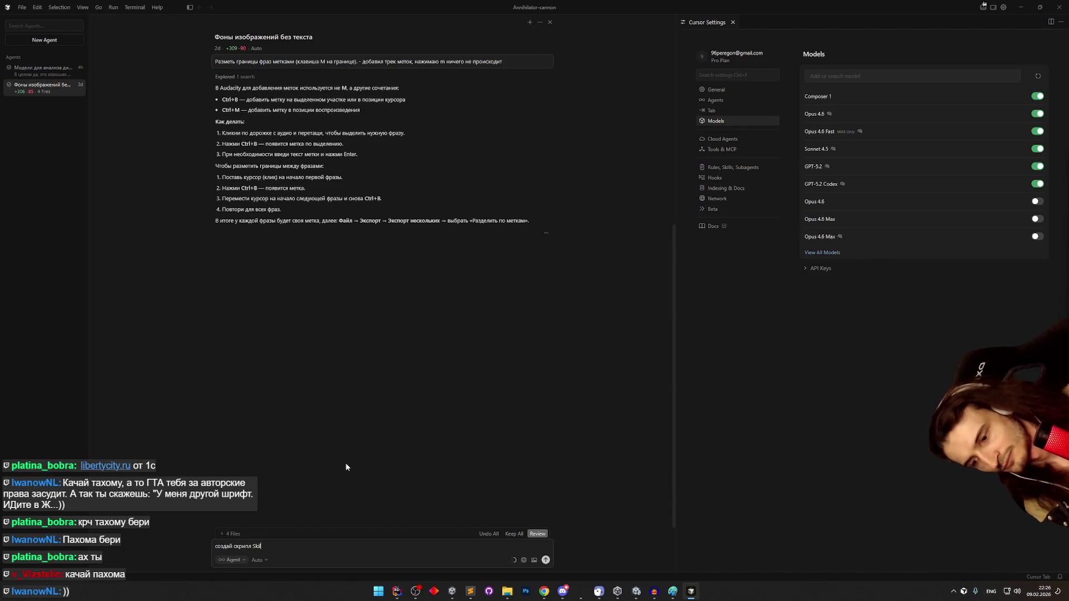
{"action": "type", "text": "lUpNotification"}
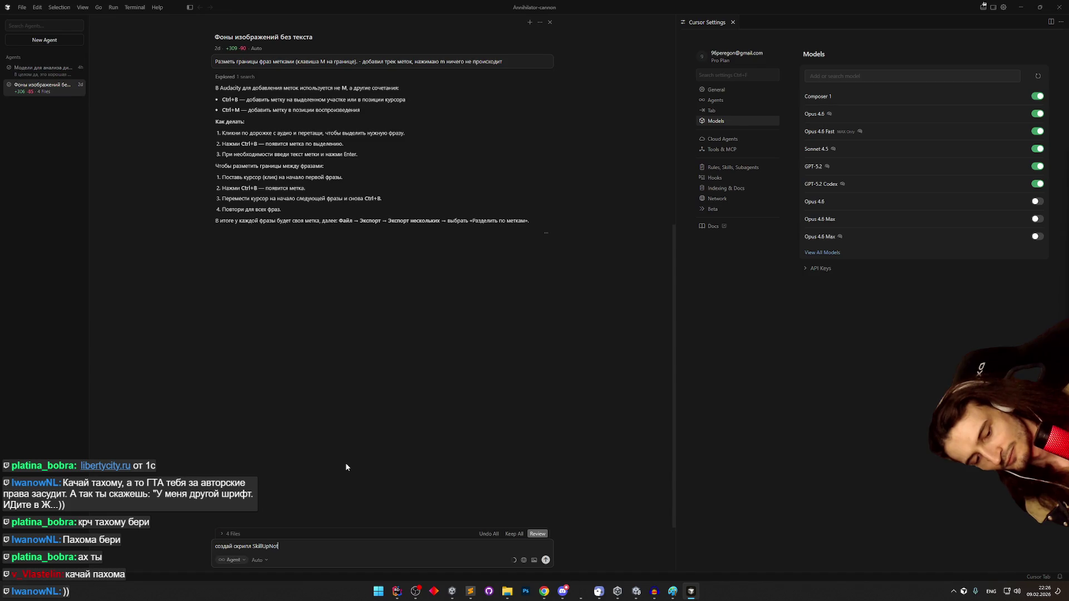
{"action": "key", "text": "super+space"}
{"action": "type", "text": ", "}
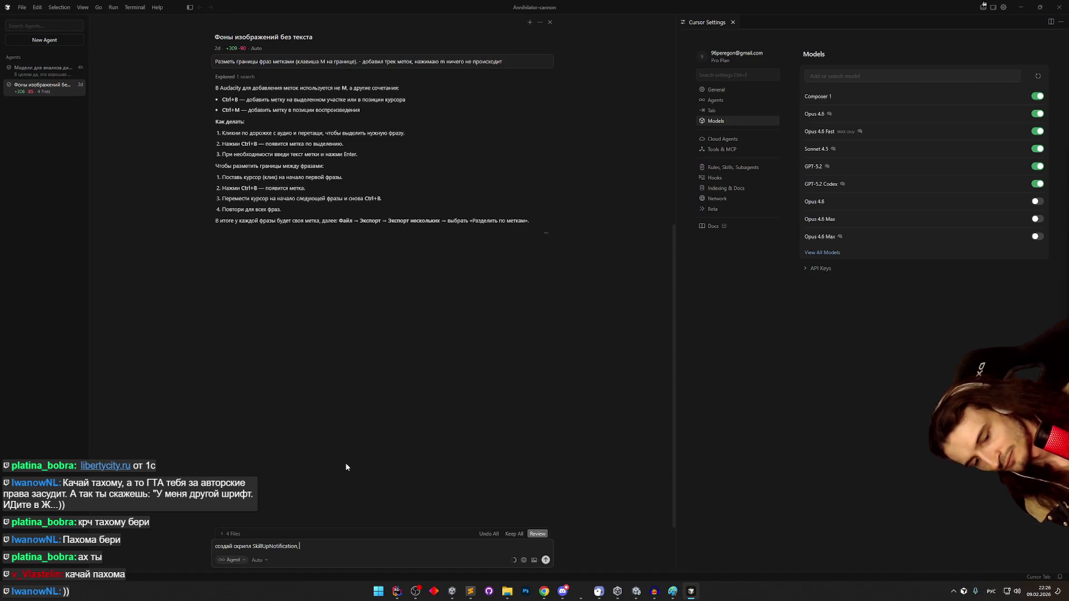
{"action": "type", "text": "он знает про 2 "}
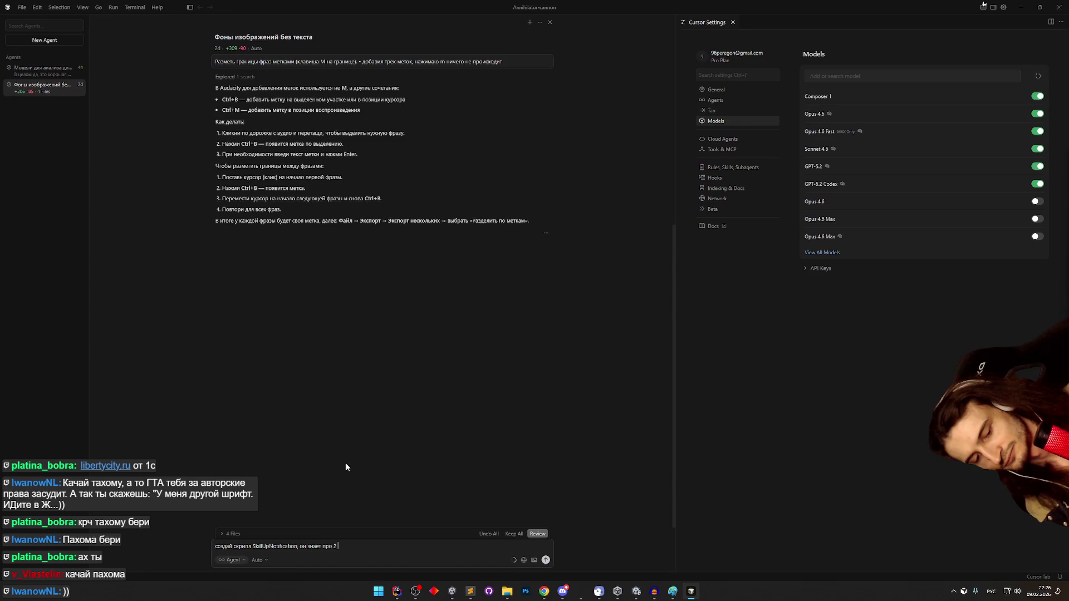
{"action": "type", "text": "шрифта,"}
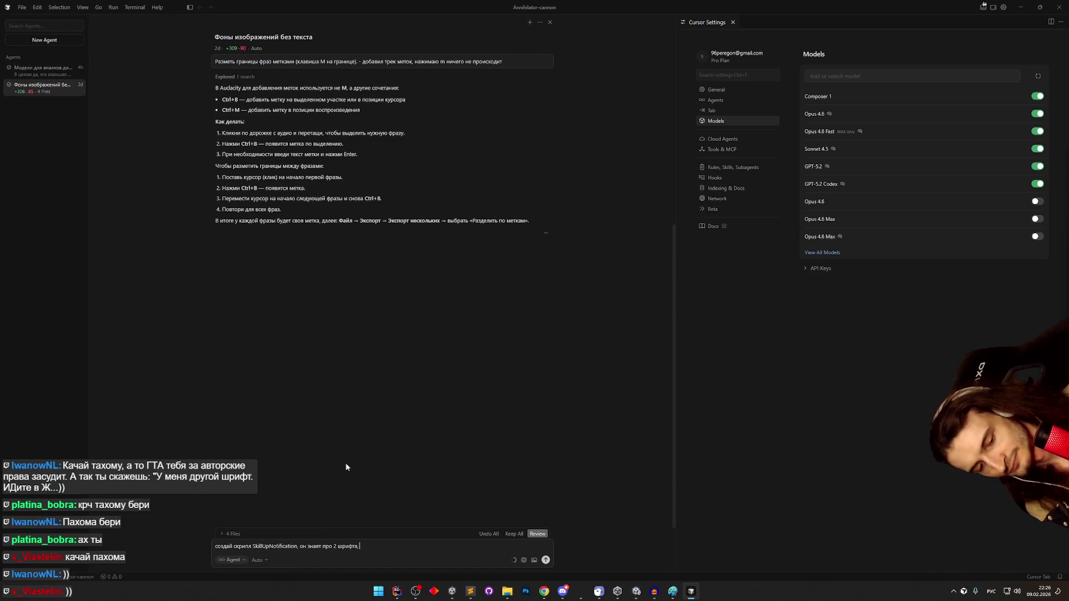
{"action": "type", "text": " фоновую"}
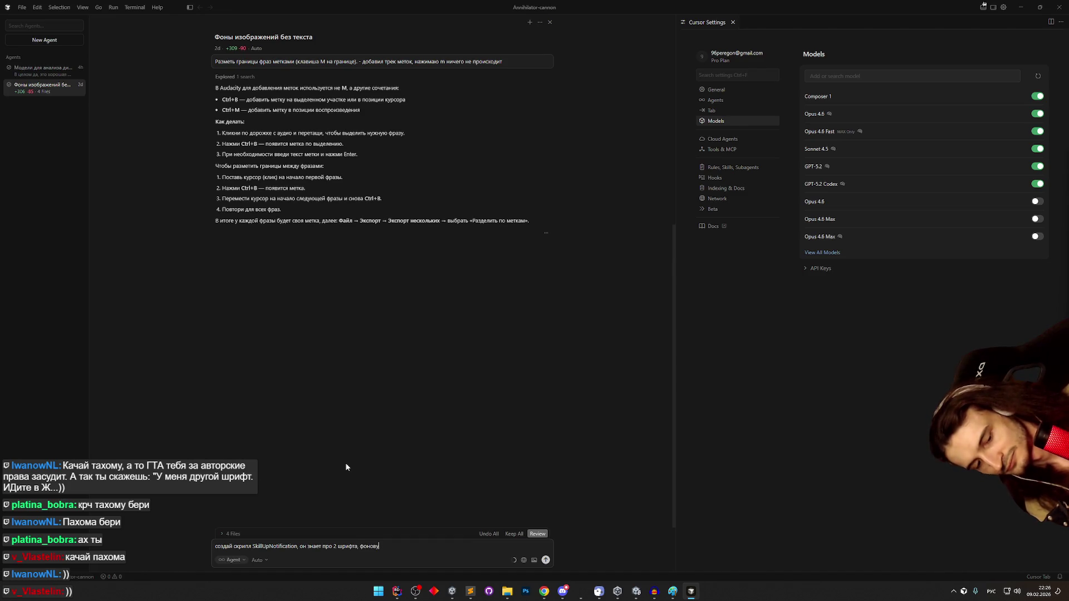
{"action": "type", "text": " кар"}
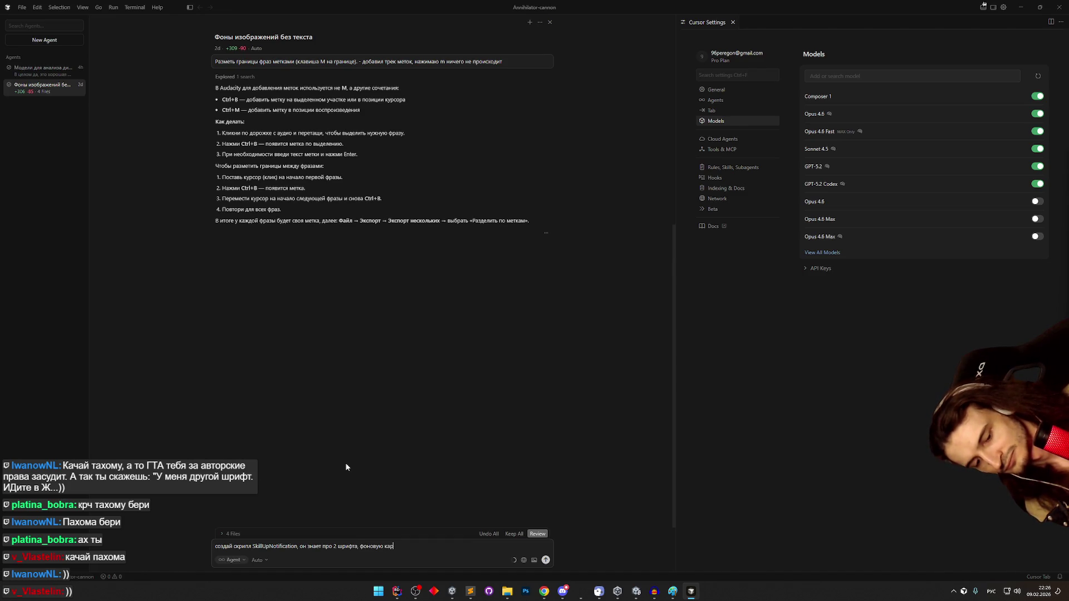
{"action": "type", "text": "тинку, "}
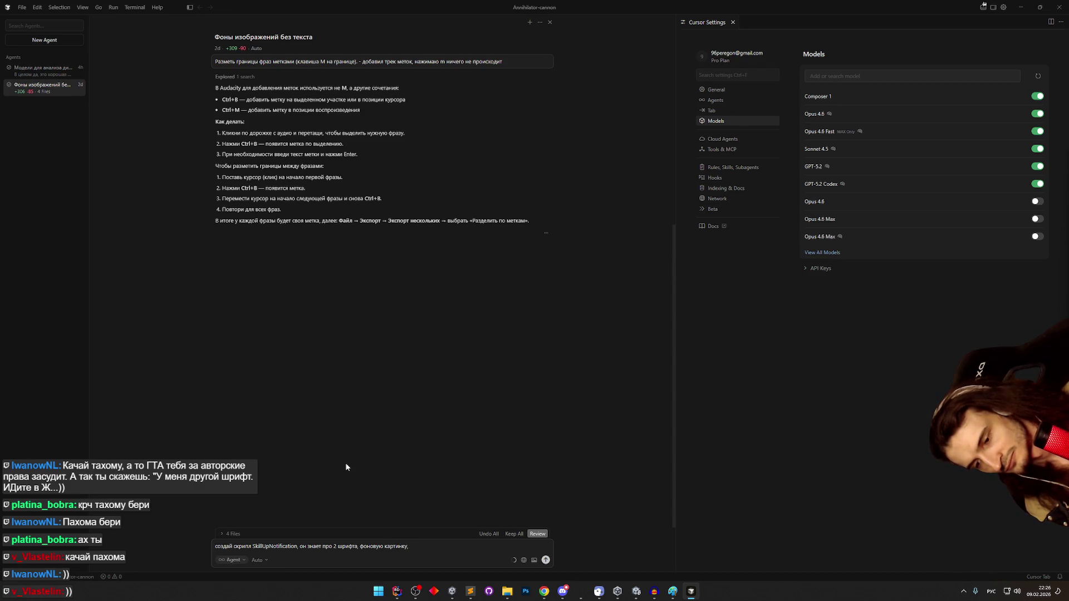
{"action": "type", "text": "картин"}
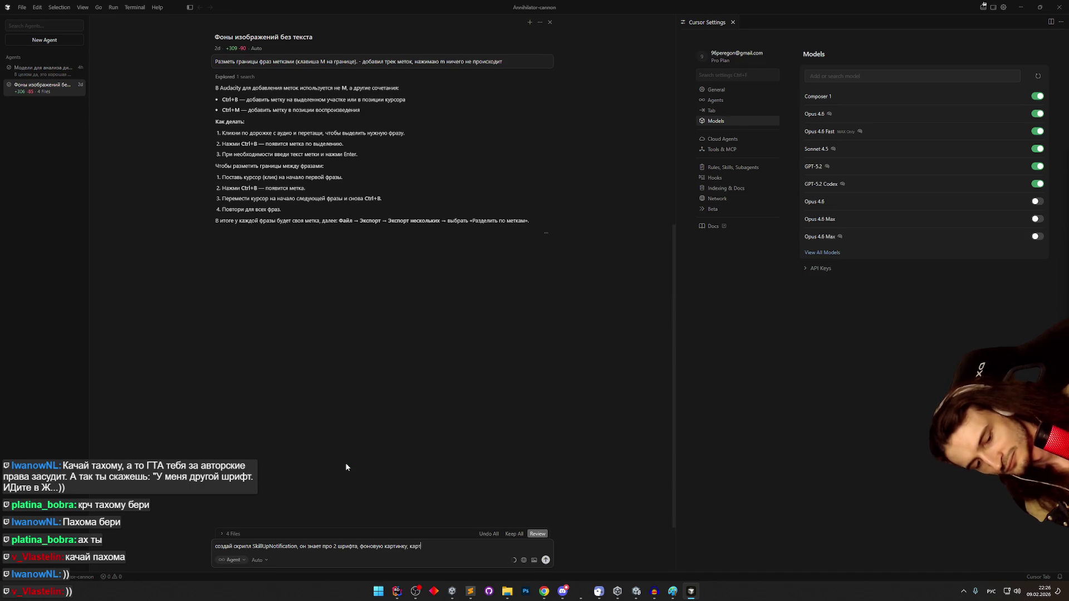
{"action": "type", "text": "ку"}
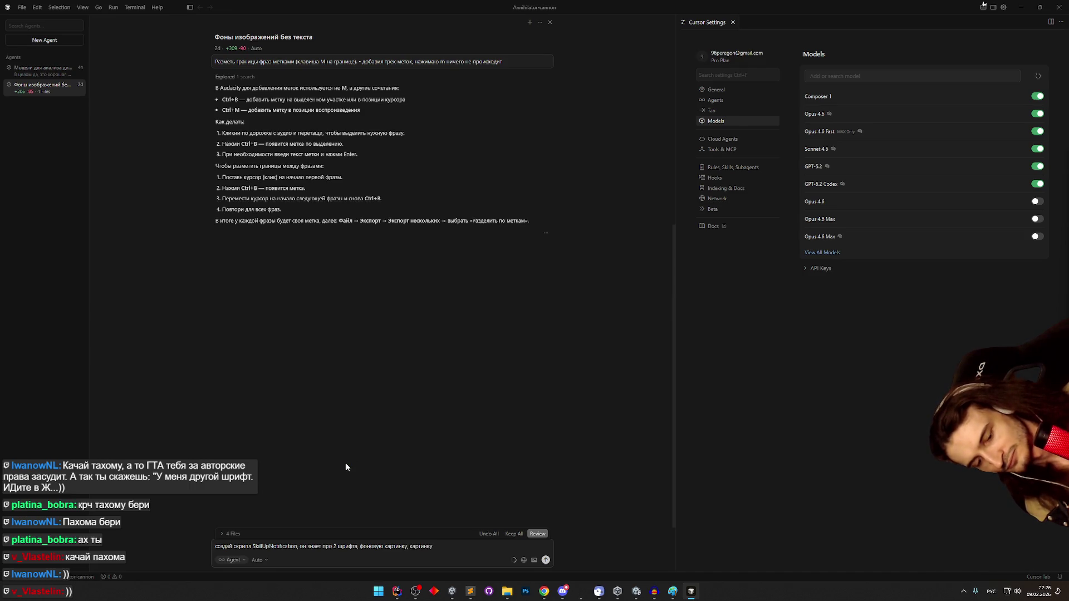
- Add the fill image and an end-of-fill marker image to the prompt, then trim the ending
{"action": "key", "text": "BackSpace"}
{"action": "key", "text": "BackSpace"}
{"action": "key", "text": "BackSpace"}
{"action": "type", "text": "картинку для заполнения, "}
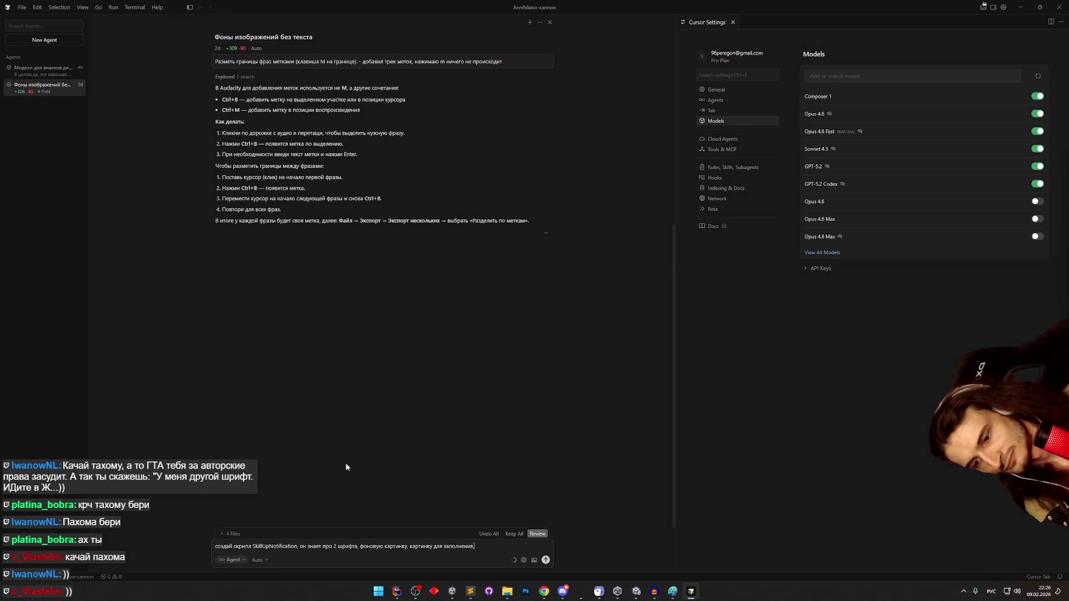
{"action": "type", "text": "кар"}
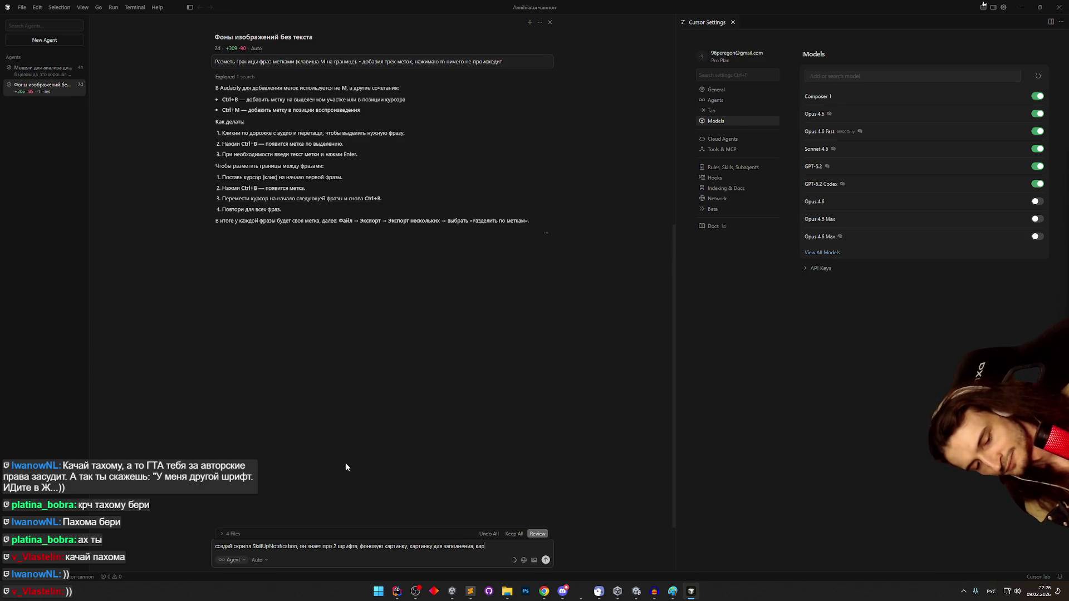
{"action": "type", "text": "тинку для метки"}
{"action": "key", "text": "BackSpace"}
{"action": "type", "text": "на конце заполнения"}
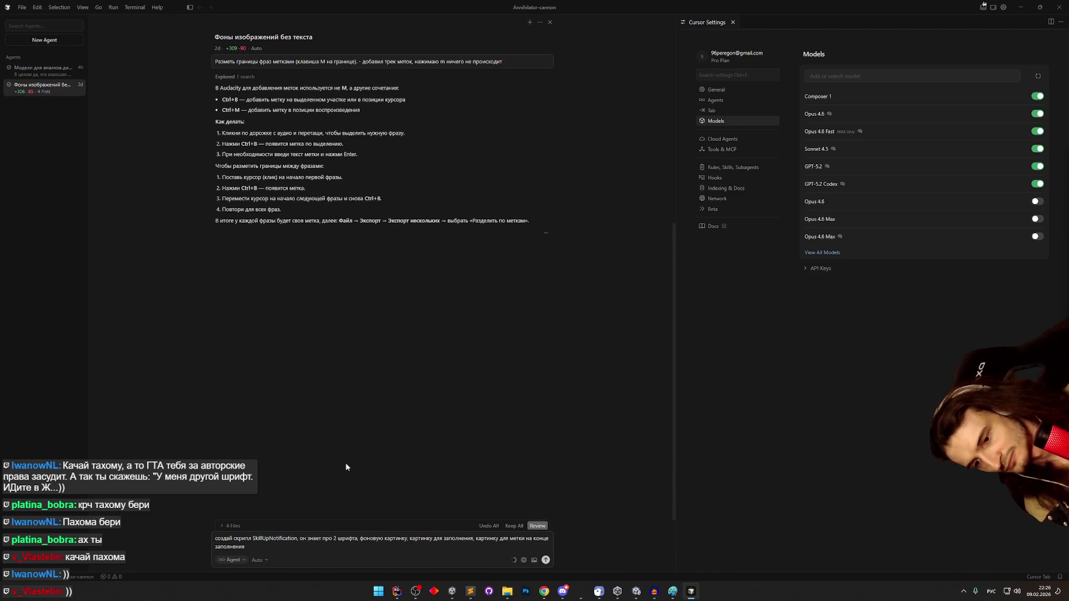
{"action": "key", "text": "BackSpace"}
{"action": "key", "text": "BackSpace"}
{"action": "key", "text": "BackSpace"}
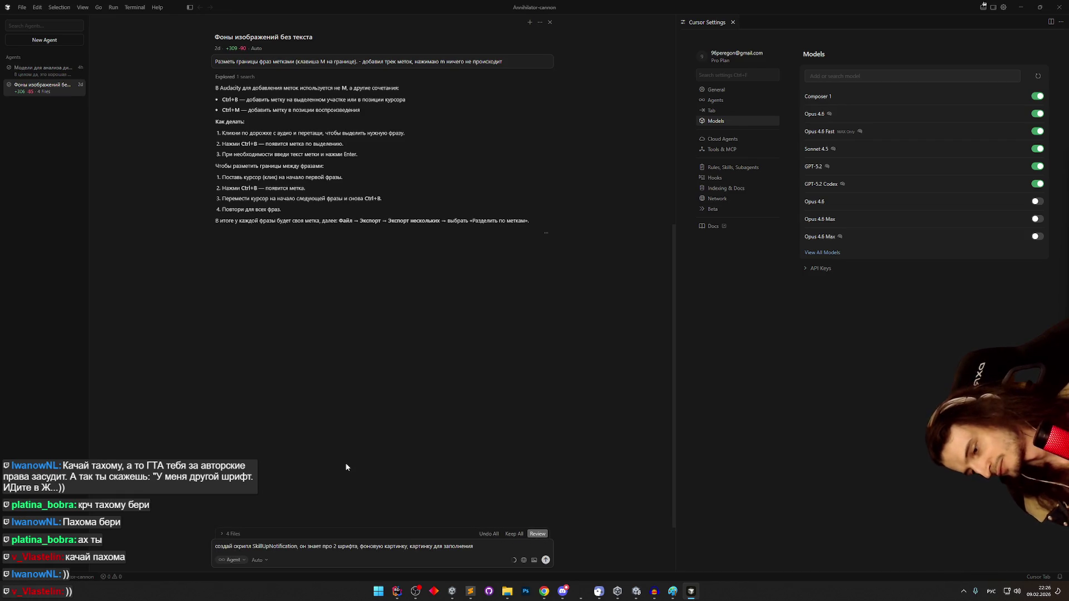
{"action": "key", "text": "ctrl+a"}
{"action": "key", "text": "End"}
{"action": "key", "text": "BackSpace"}
{"action": "key", "text": "BackSpace"}
{"action": "key", "text": "BackSpace"}
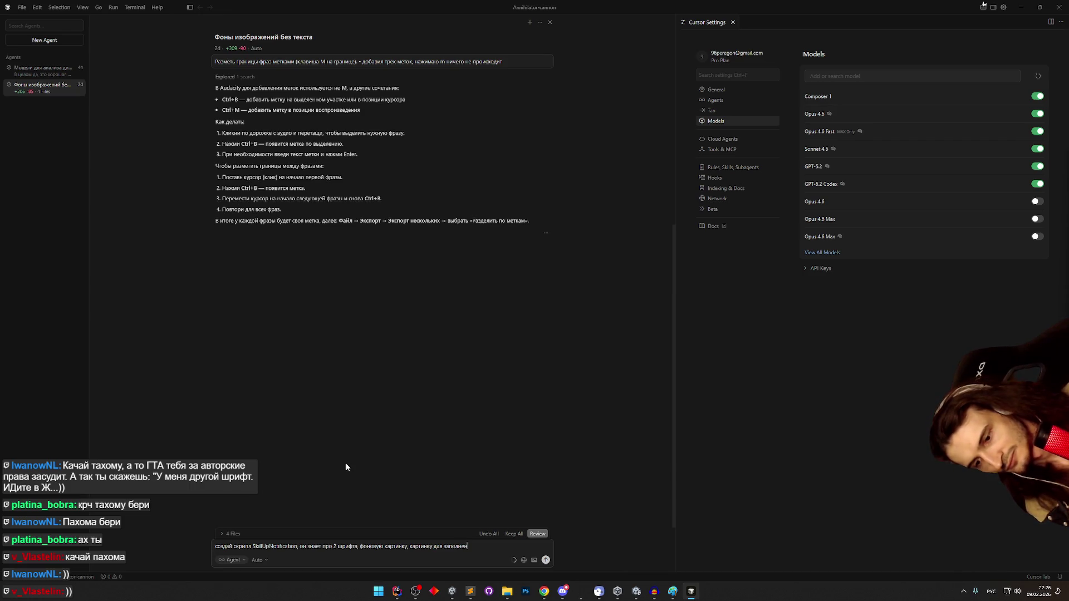
- Start a sentence saying the script's method enables its own object
{"action": "type", "text": "ия."}
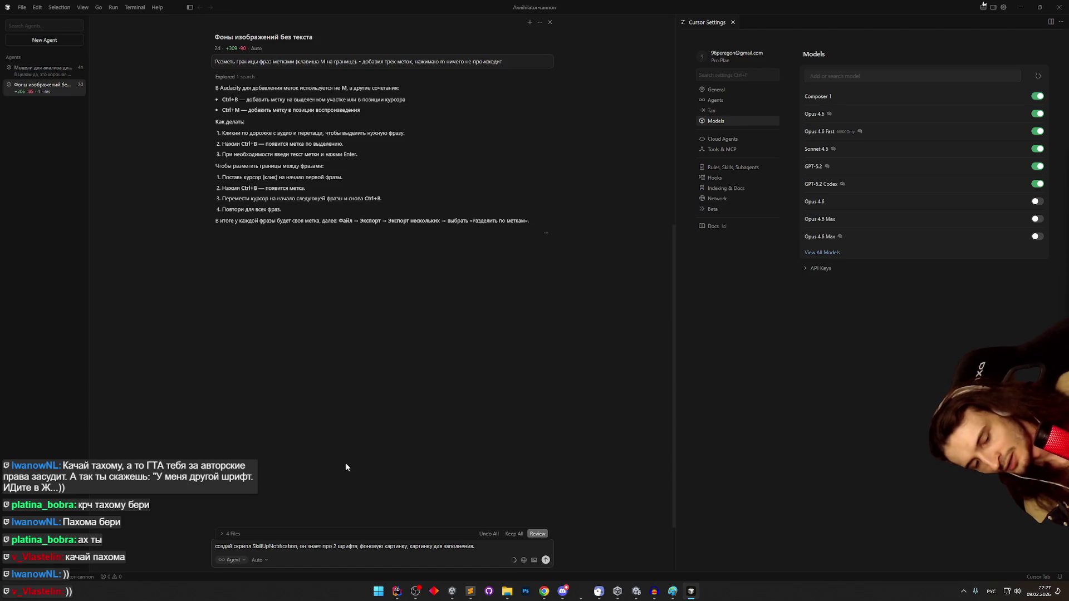
{"action": "type", "text": " Он умеет Метод"}
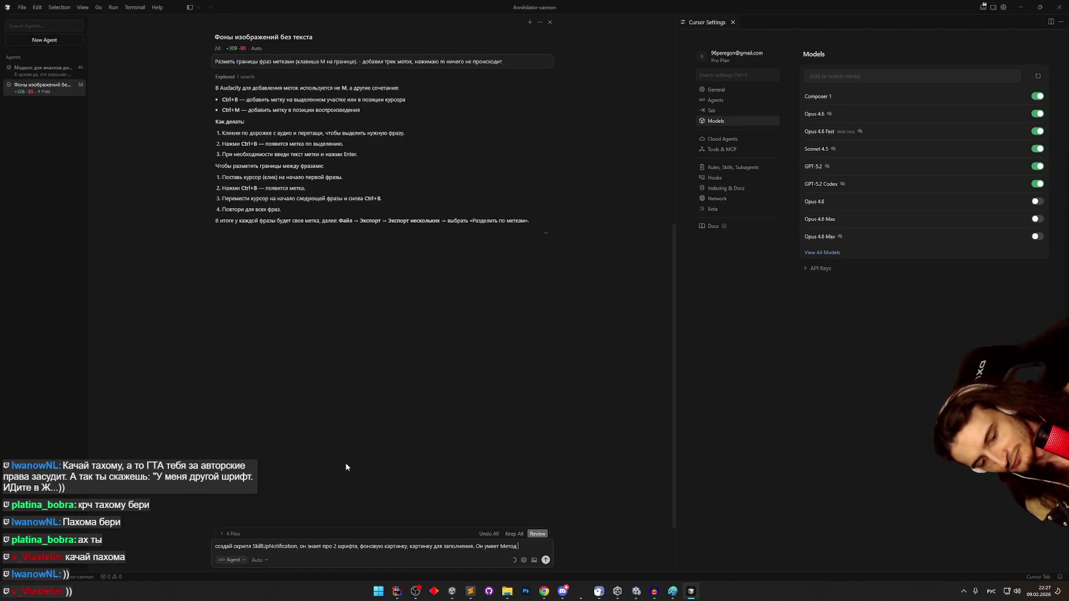
{"action": "key", "text": "super+space"}
{"action": "type", "text": "Sh"}
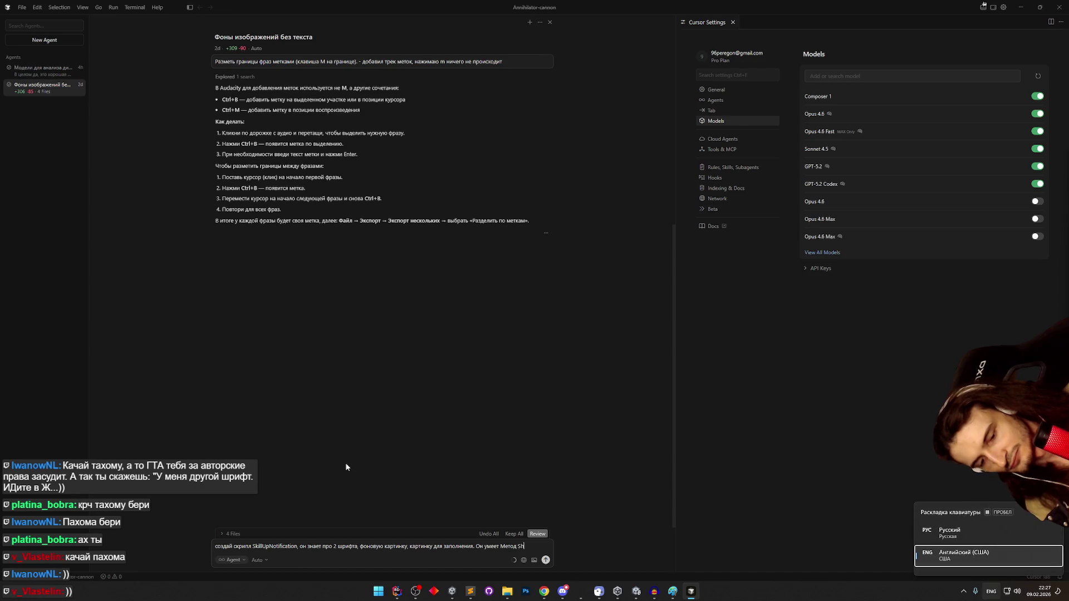
{"action": "key", "text": "alt+shift"}
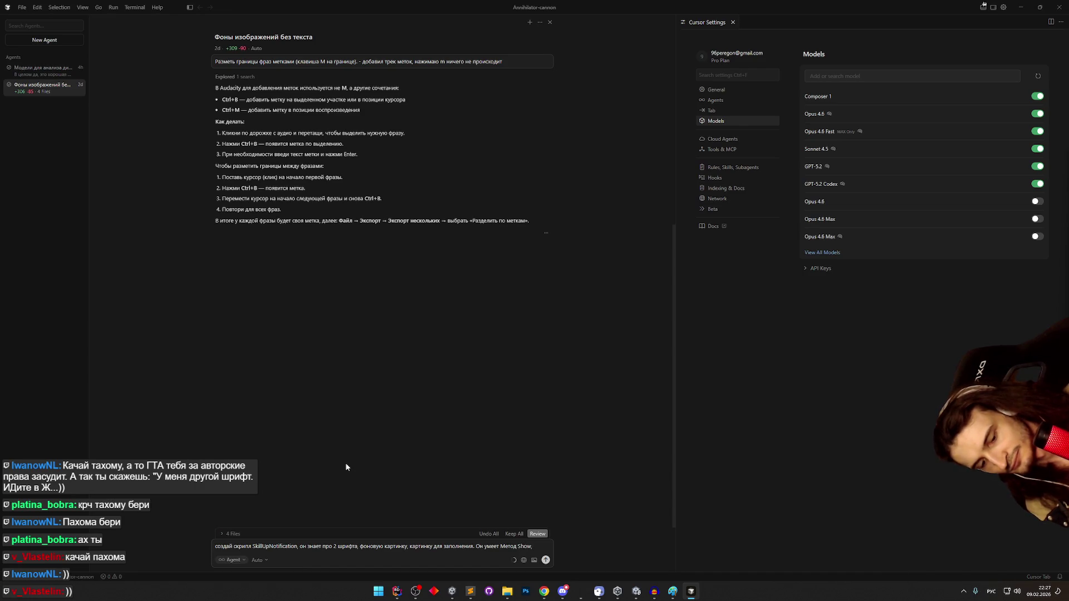
{"action": "type", "text": "ключает свой"}
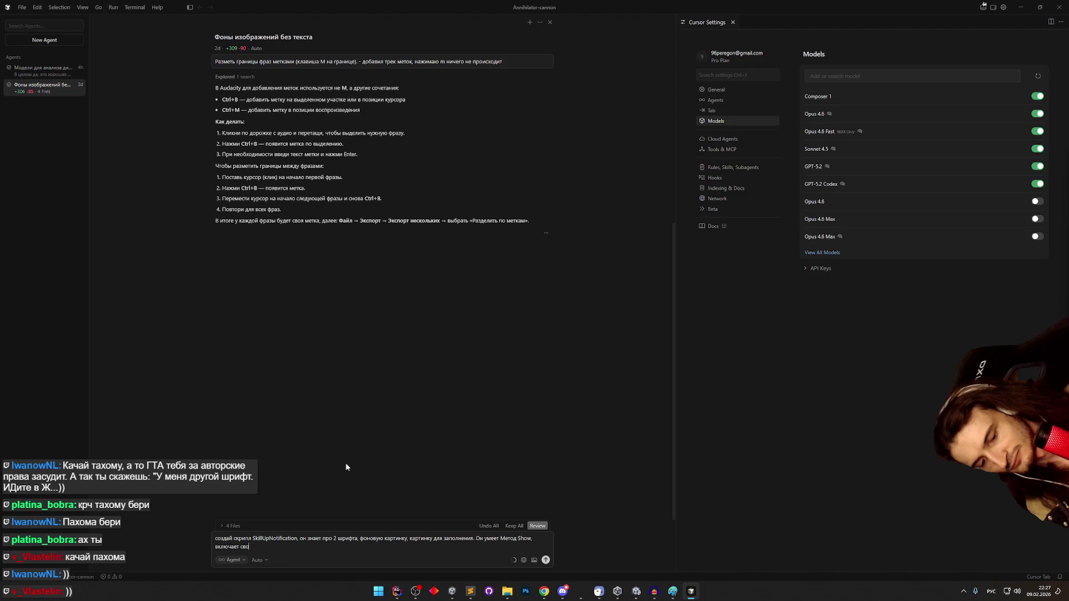
{"action": "key", "text": "super+space"}
- Specify that Show enables its GameObject, sets the incoming text, and uses a number as the fill value
{"action": "type", "text": "GameObject"}
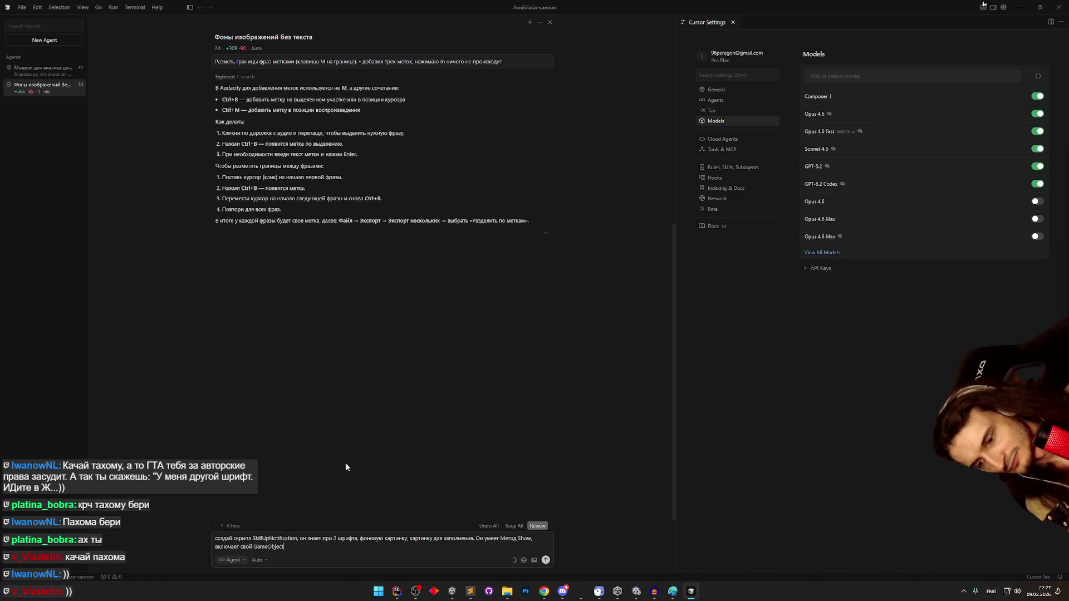
{"action": "type", "text": ","}
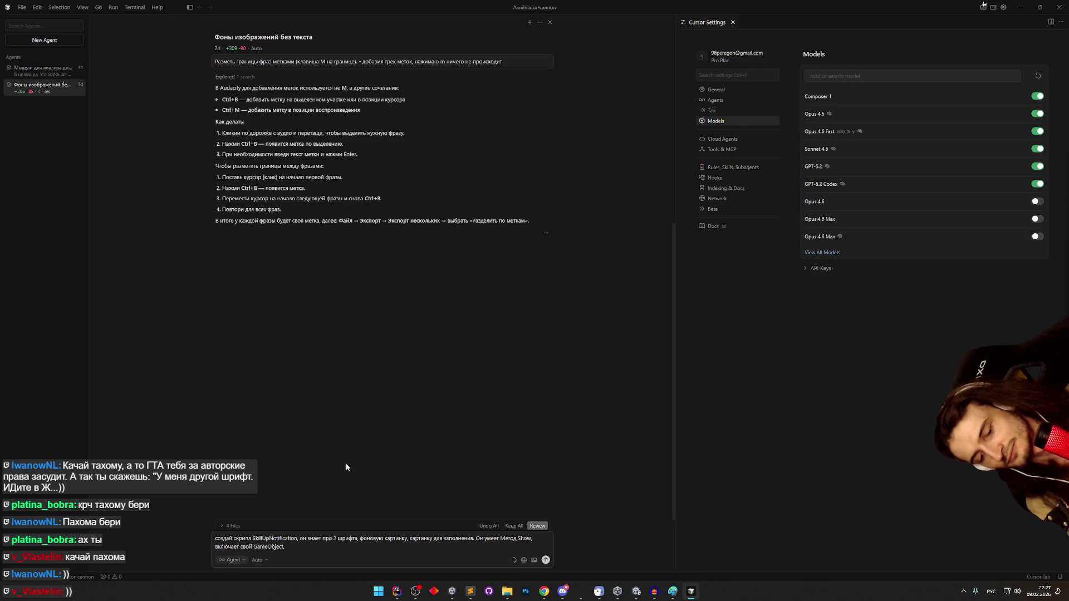
{"action": "type", "text": "устан"}
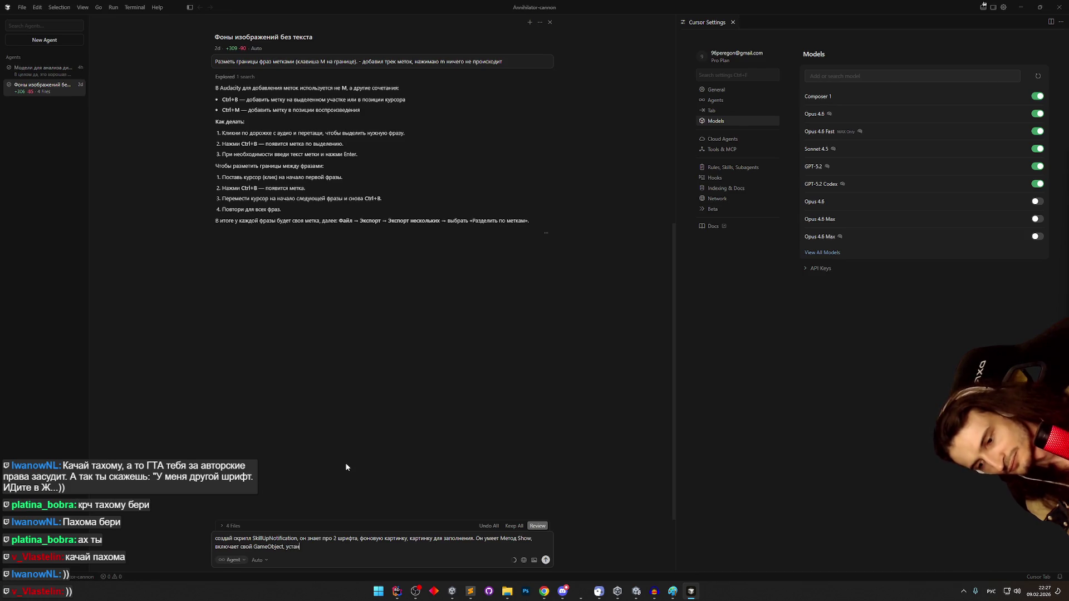
{"action": "type", "text": "авливает"}
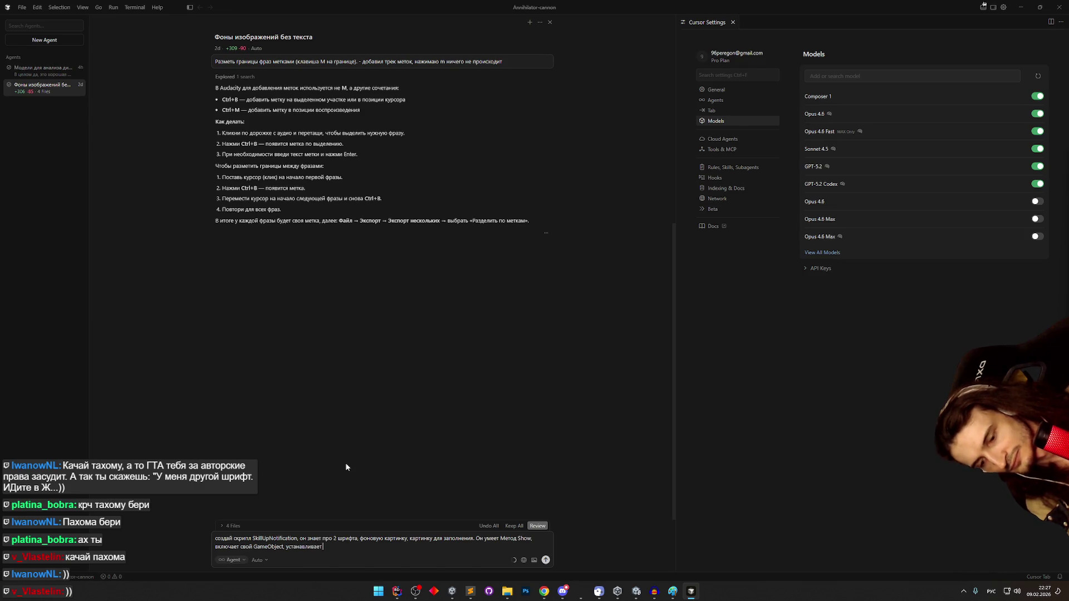
{"action": "type", "text": " текст"}
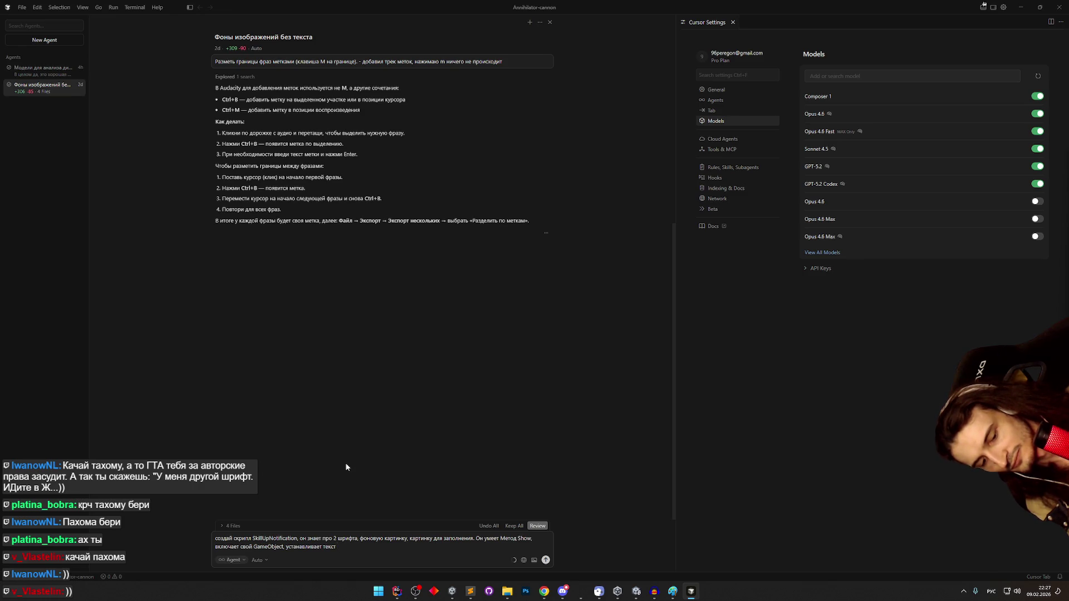
{"action": "type", "text": "из"}
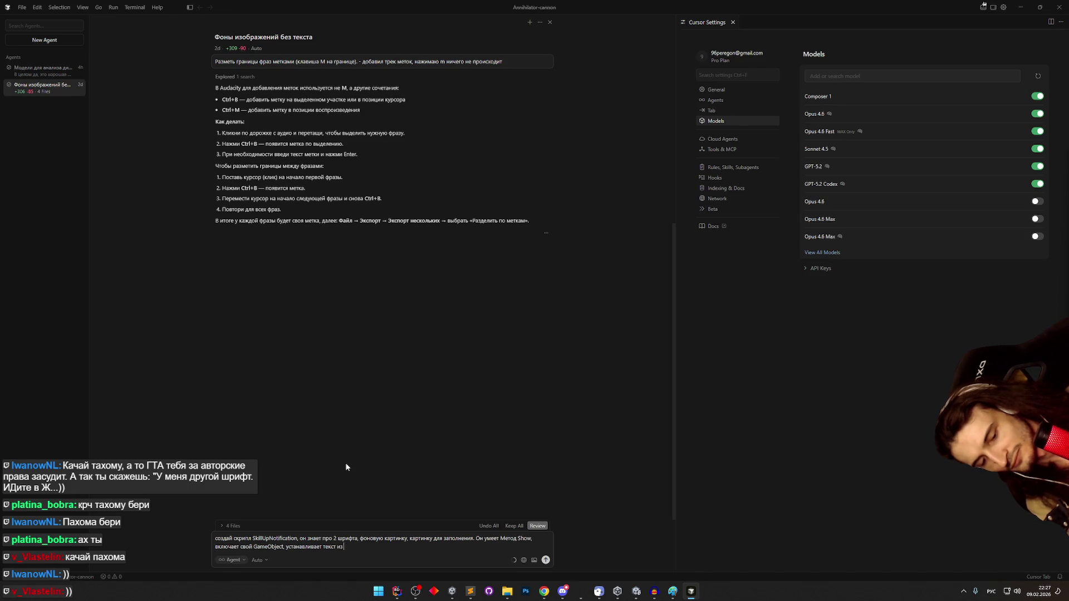
{"action": "type", "text": " входяще"}
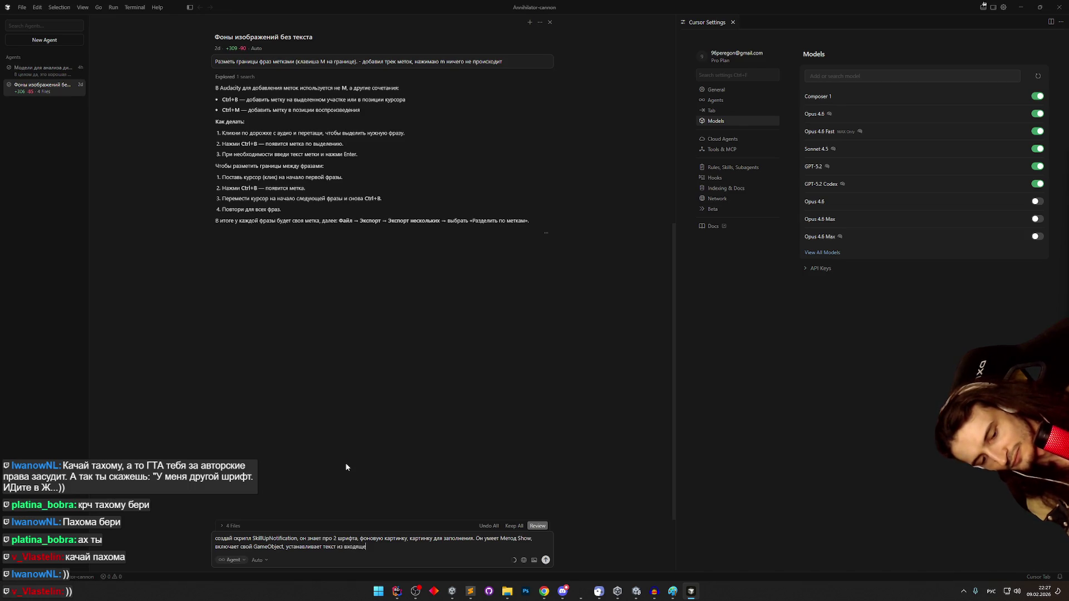
{"action": "type", "text": "го параметра в свой text,"}
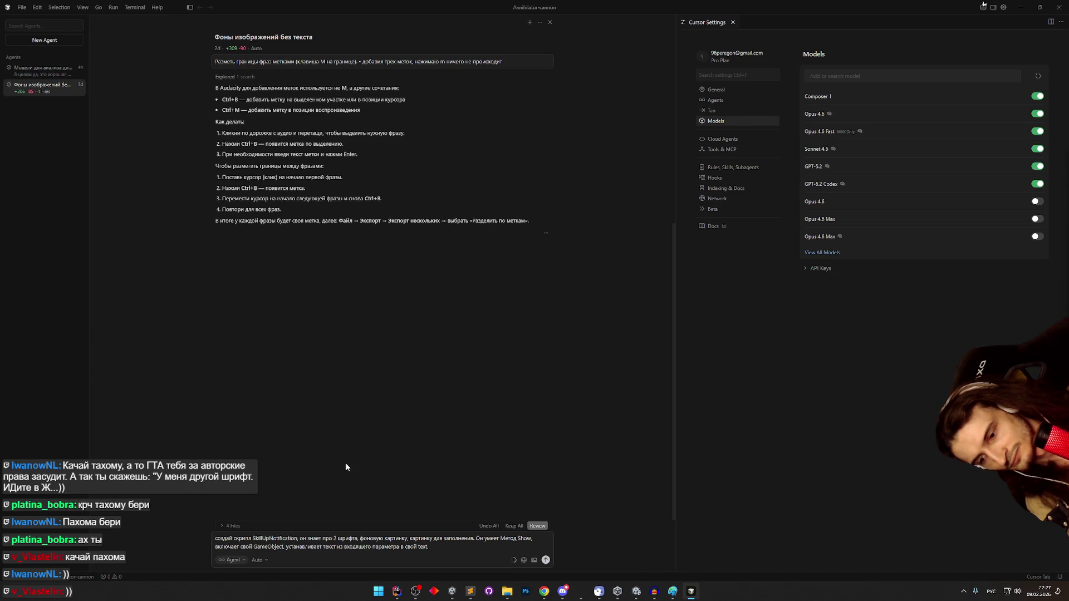
{"action": "type", "text": "устанавливает ч"}
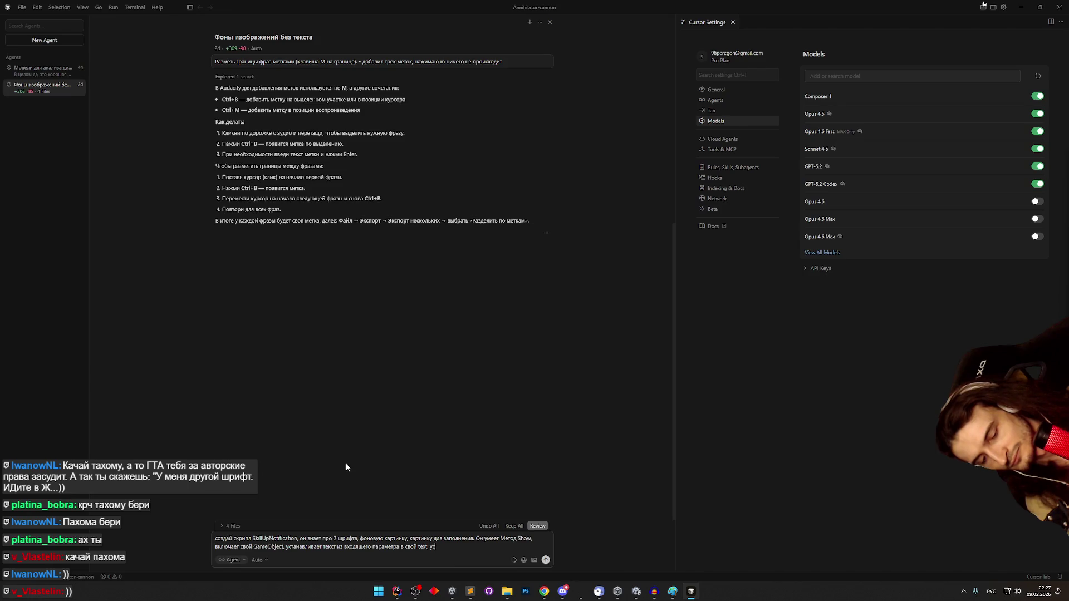
{"action": "type", "text": "исло из"}
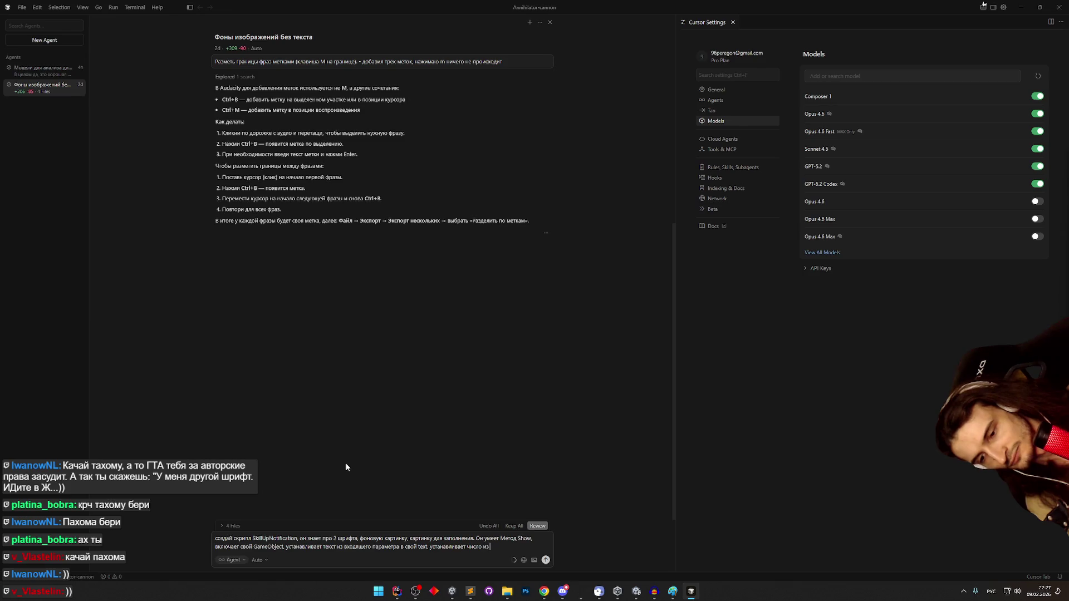
{"action": "type", "text": " входящего параметра как значение заполнения ка"}
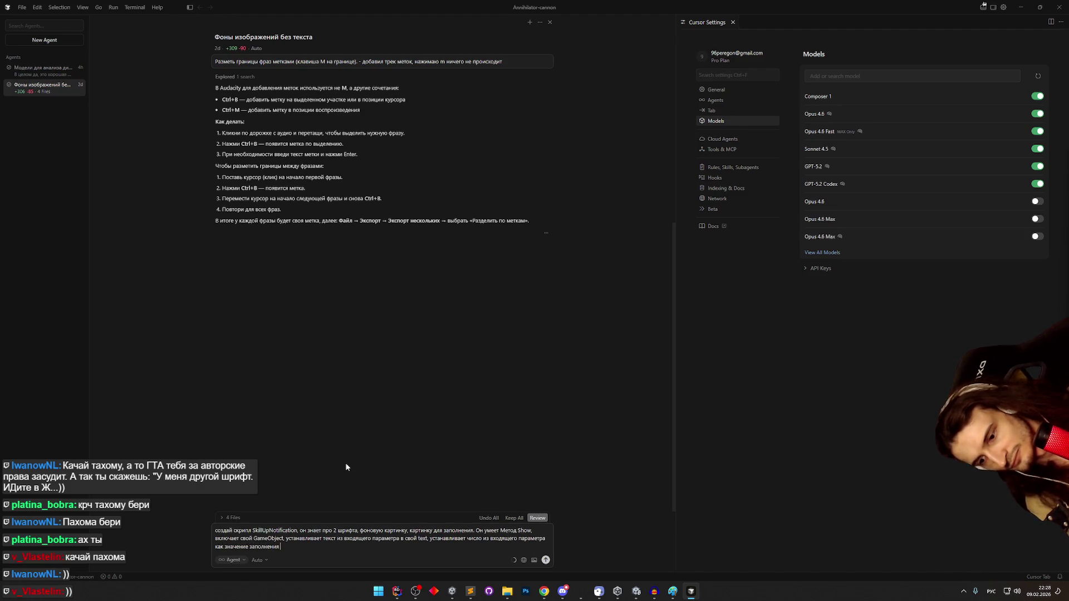
{"action": "type", "text": "ртинки "}
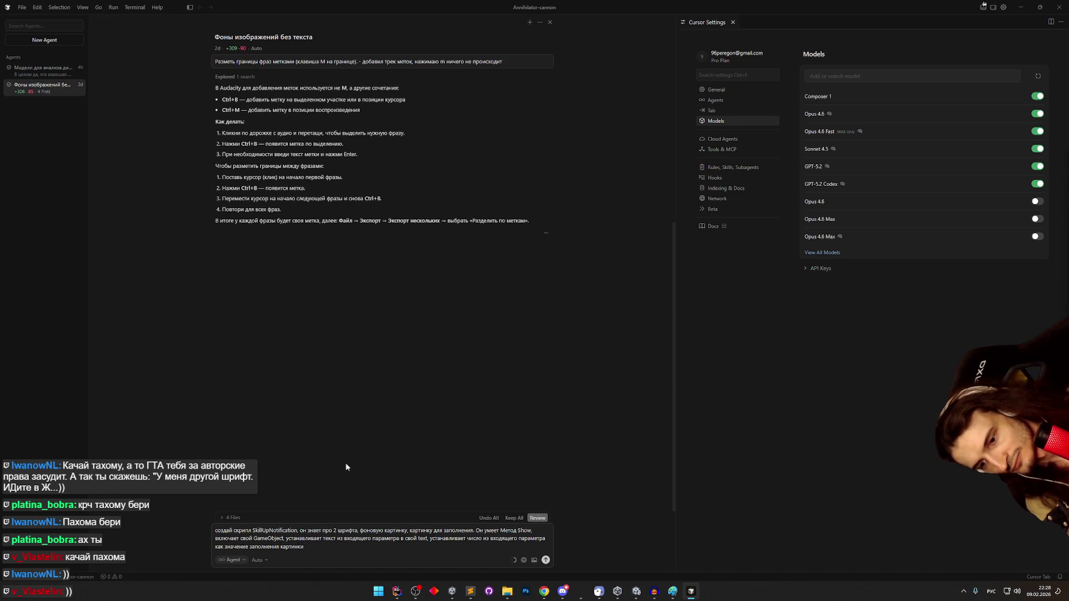
{"action": "type", "text": "заполнения"}
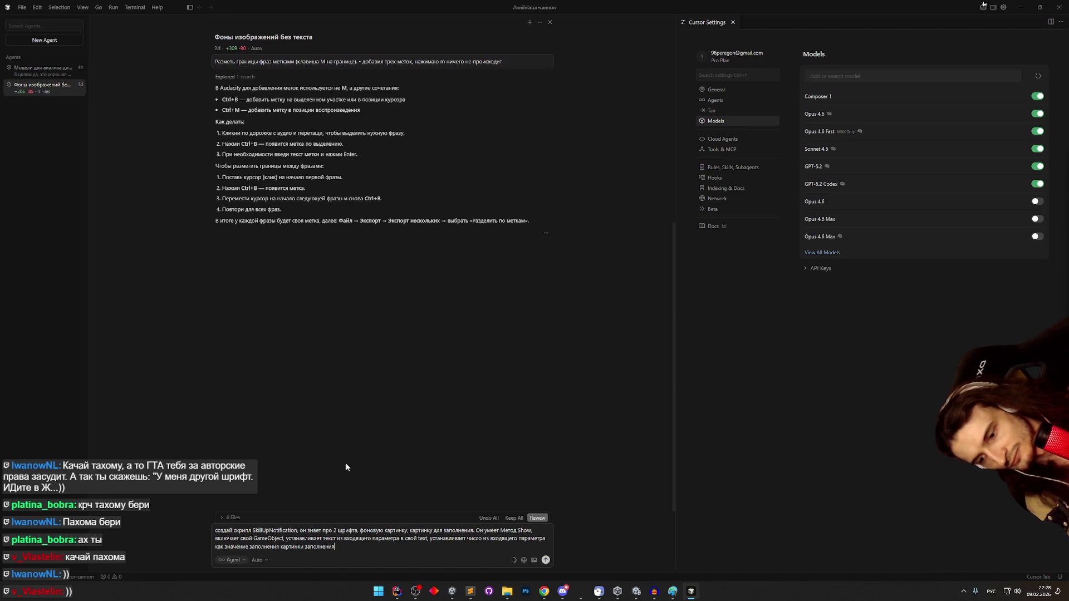
- Correct the misspelled word to 'заполнителя'
{"action": "key", "text": "BackSpace"}
{"action": "key", "text": "BackSpace"}
{"action": "key", "text": "BackSpace"}
{"action": "type", "text": "ителя"}
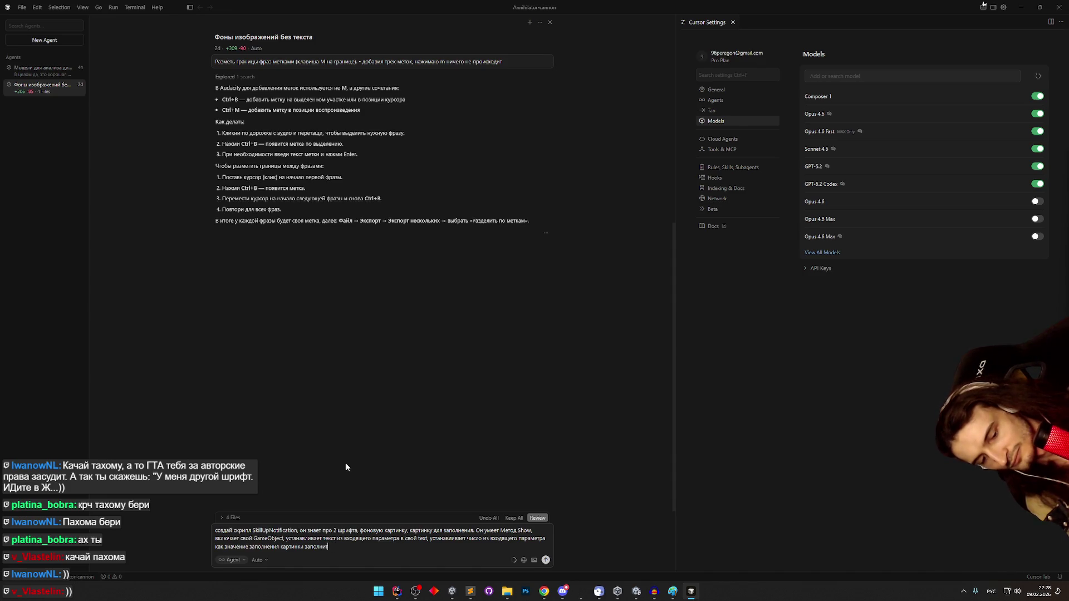
{"action": "double_click", "coordinate": [466, 530]}
{"action": "type", "text": "заполнителя"}
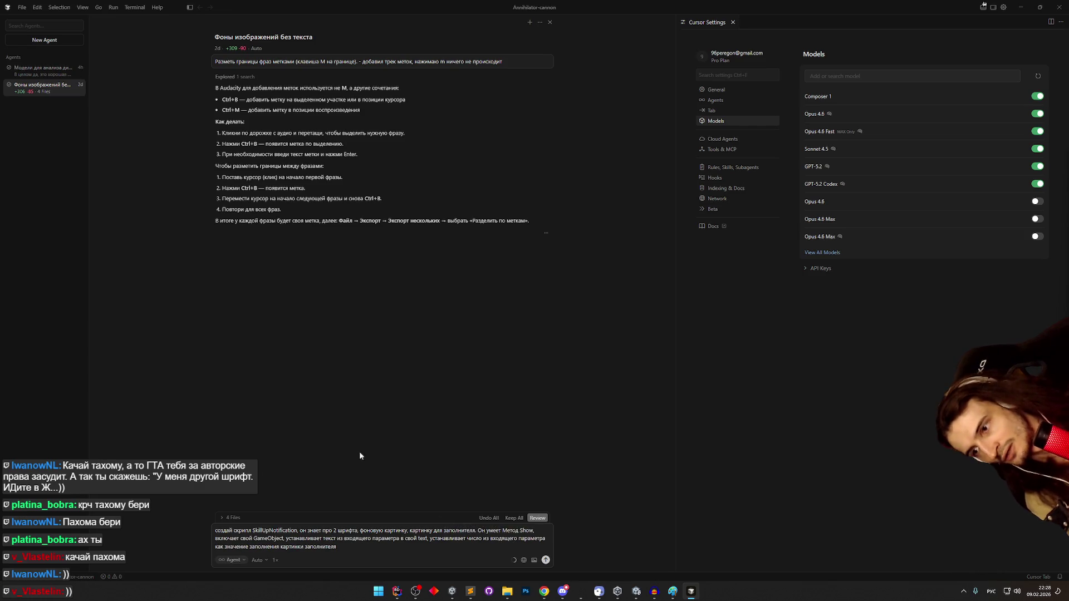
{"action": "mouse_move", "coordinate": [545, 591]}
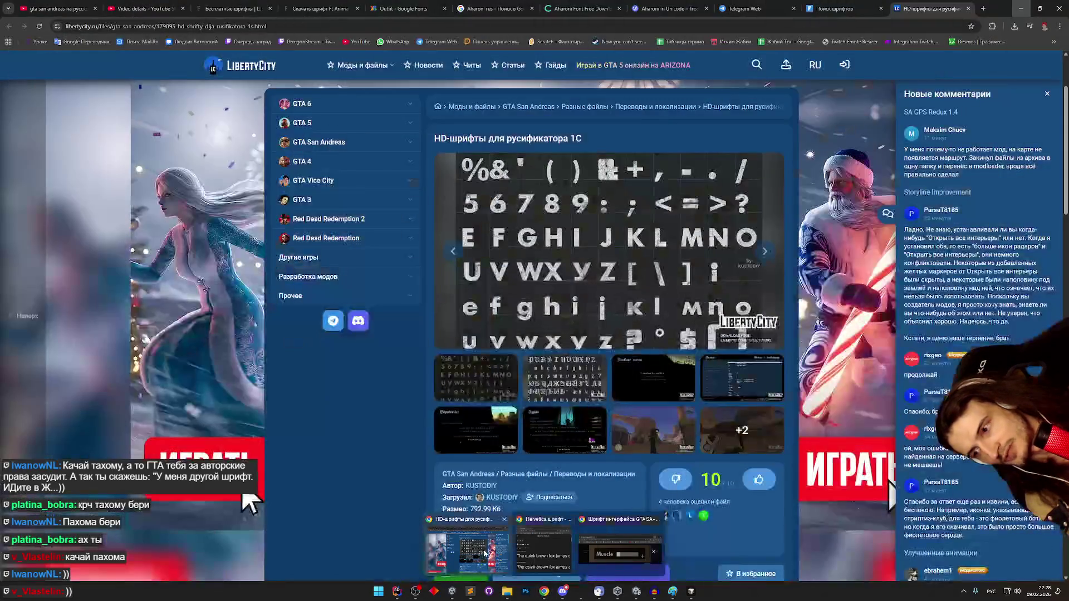
{"action": "left_click", "coordinate": [723, 535]}
{"action": "left_click", "coordinate": [56, 8]}
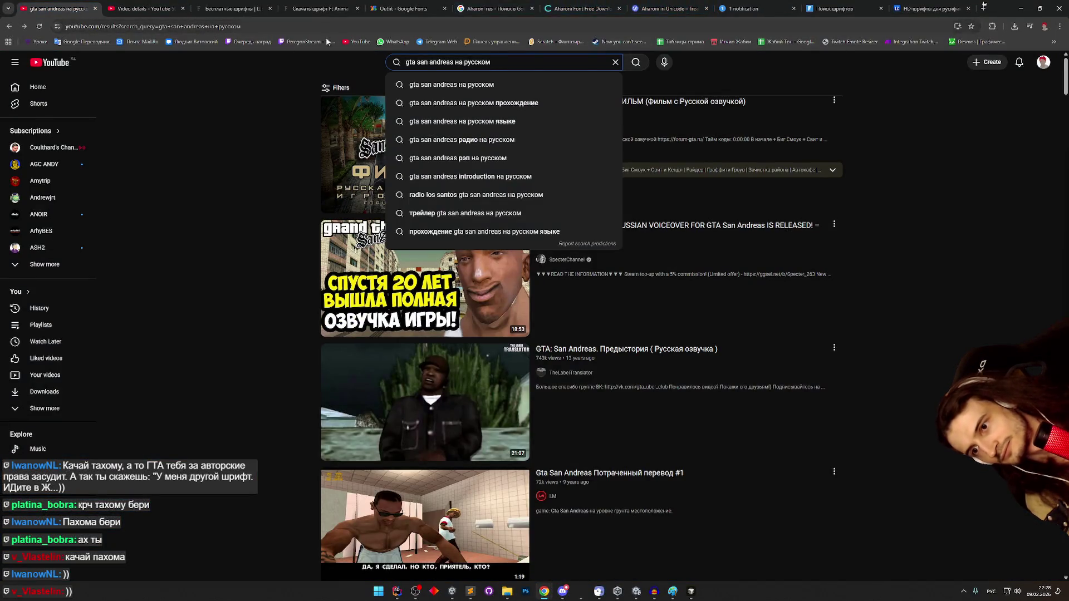
{"action": "left_click", "coordinate": [9, 26]}
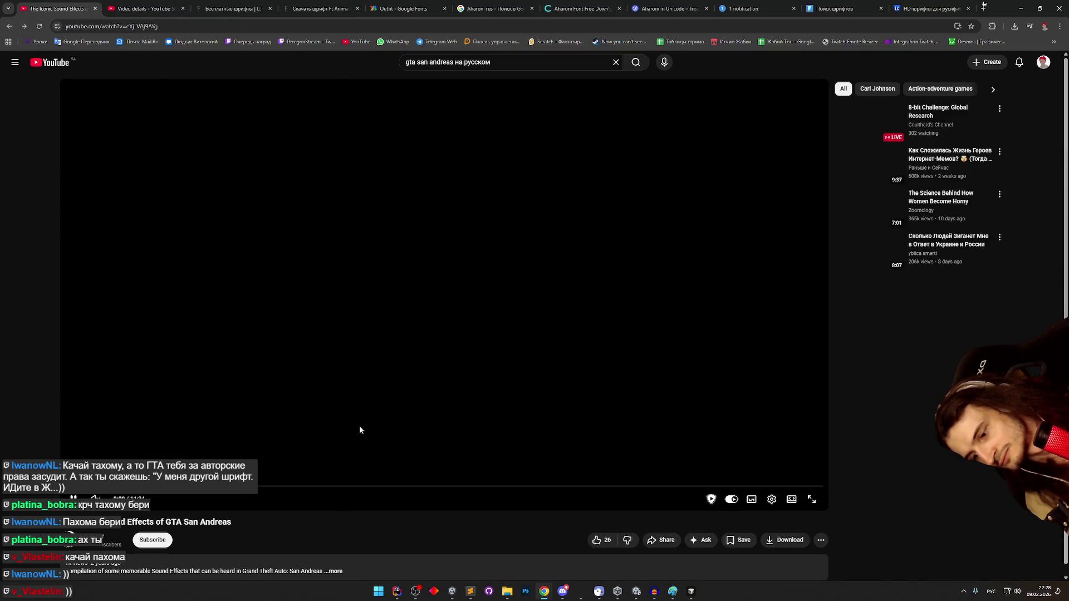
{"action": "left_click_drag", "start_coordinate": [379, 486], "coordinate": [598, 491]}
{"action": "left_click", "coordinate": [568, 487]}
{"action": "left_click", "coordinate": [588, 488]}
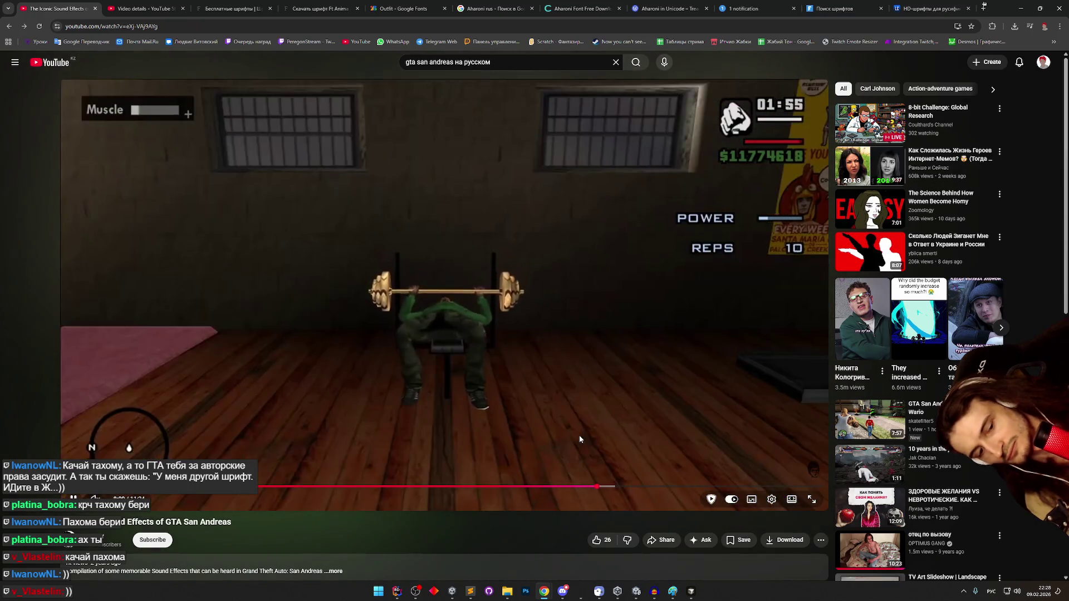
{"action": "key", "text": "Left"}
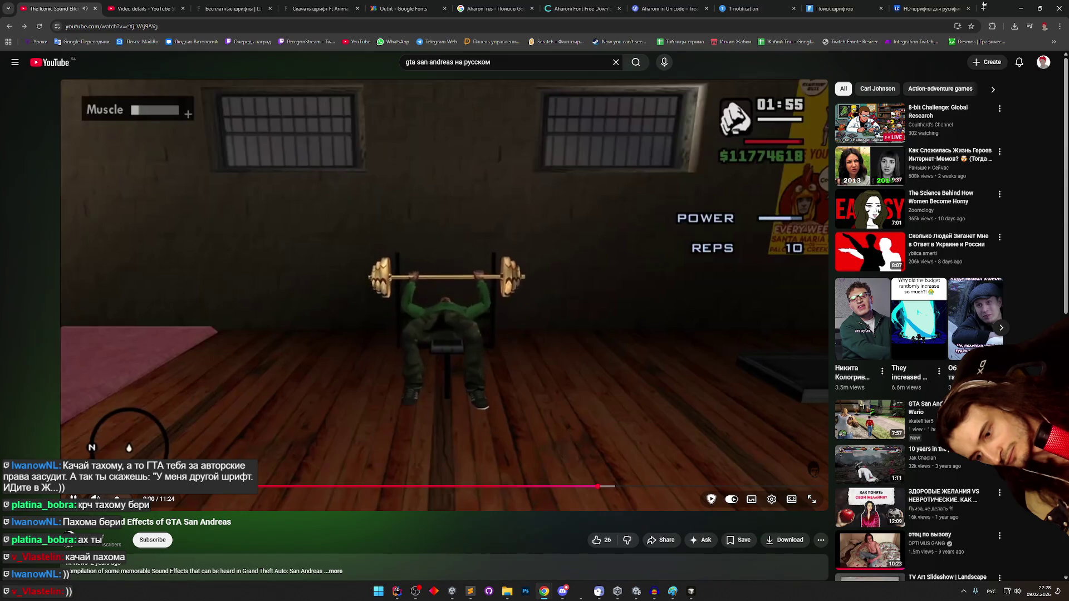
{"action": "key", "text": "space"}
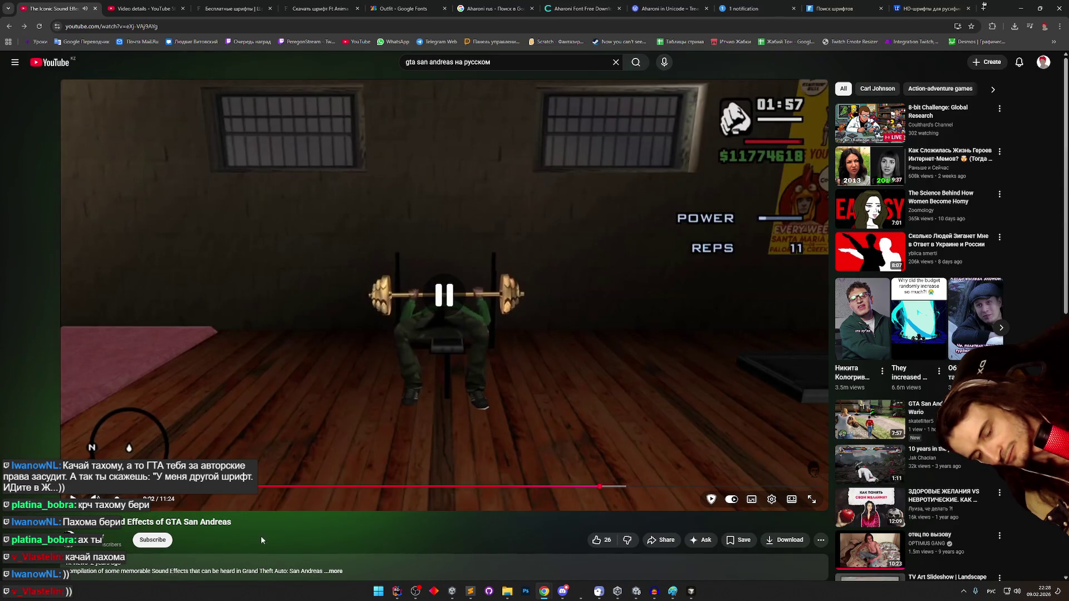
{"action": "left_click", "coordinate": [471, 591]}
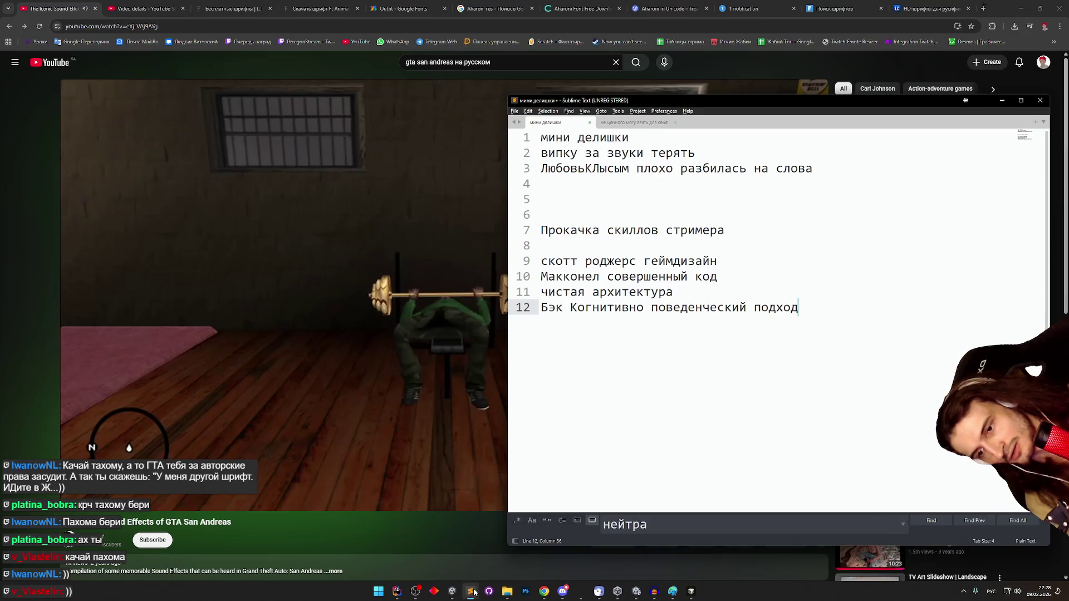
{"action": "left_click", "coordinate": [471, 591]}
{"action": "left_click", "coordinate": [691, 591]}
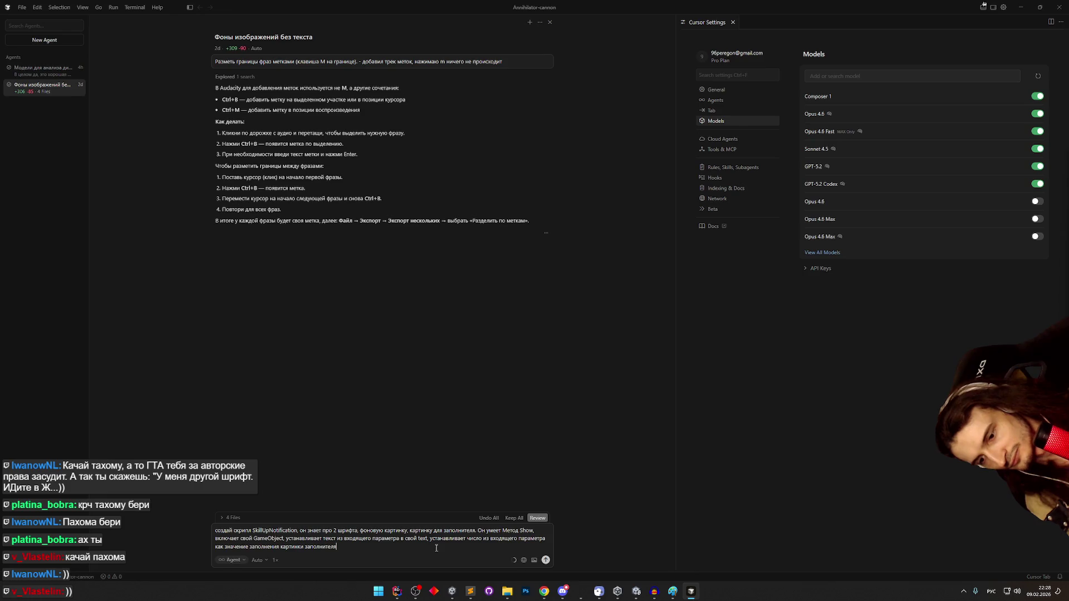
- Drop the half-written 4-second sentence and send the SkillUpNotification request to the agent
{"action": "type", "text": ". Через"}
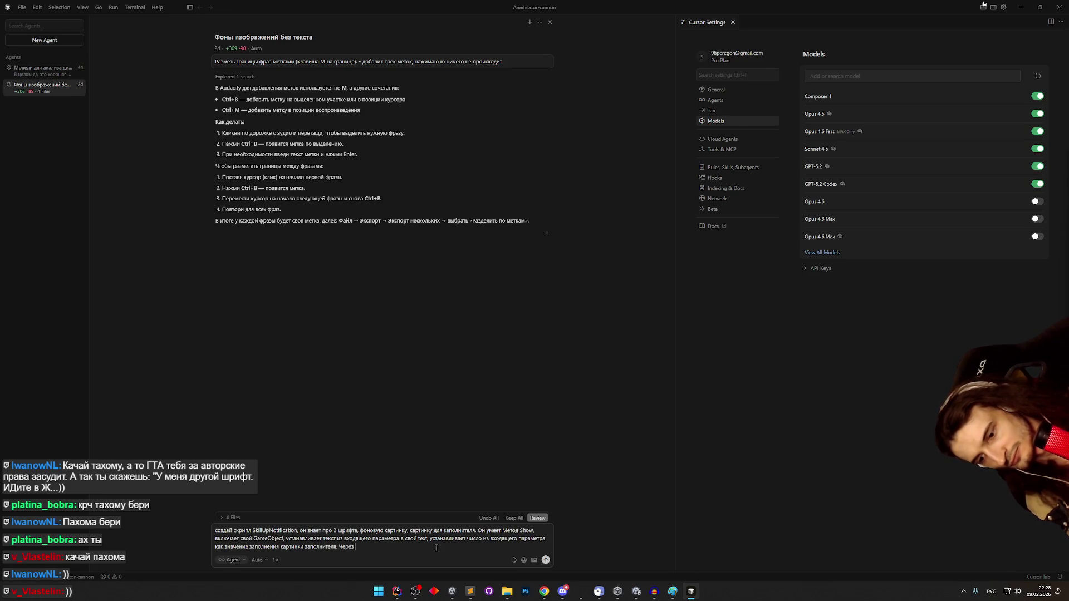
{"action": "type", "text": " 4 секунды"}
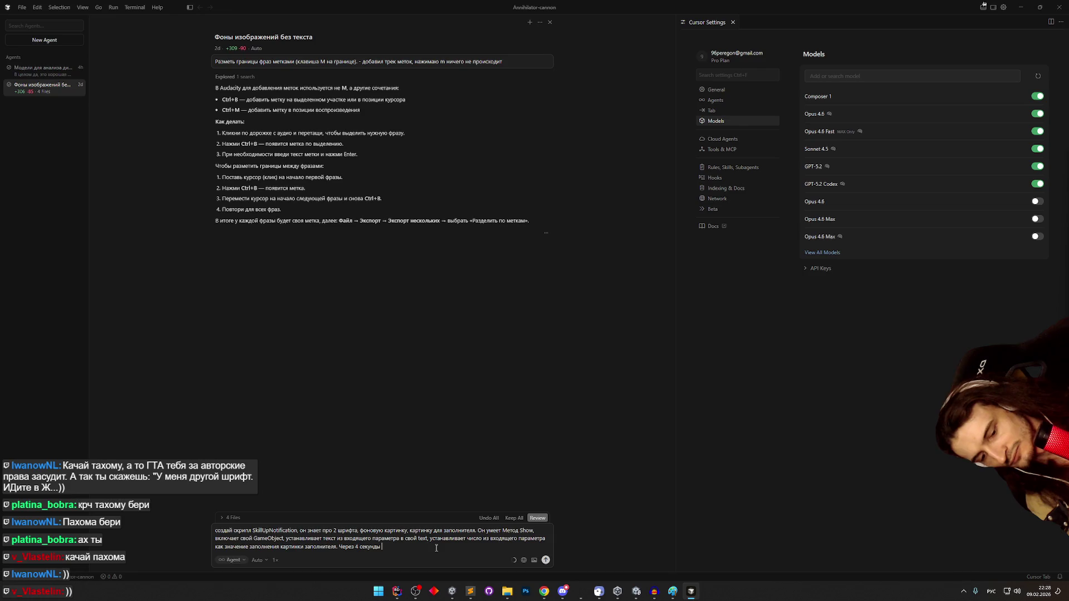
{"action": "type", "text": " выключается"}
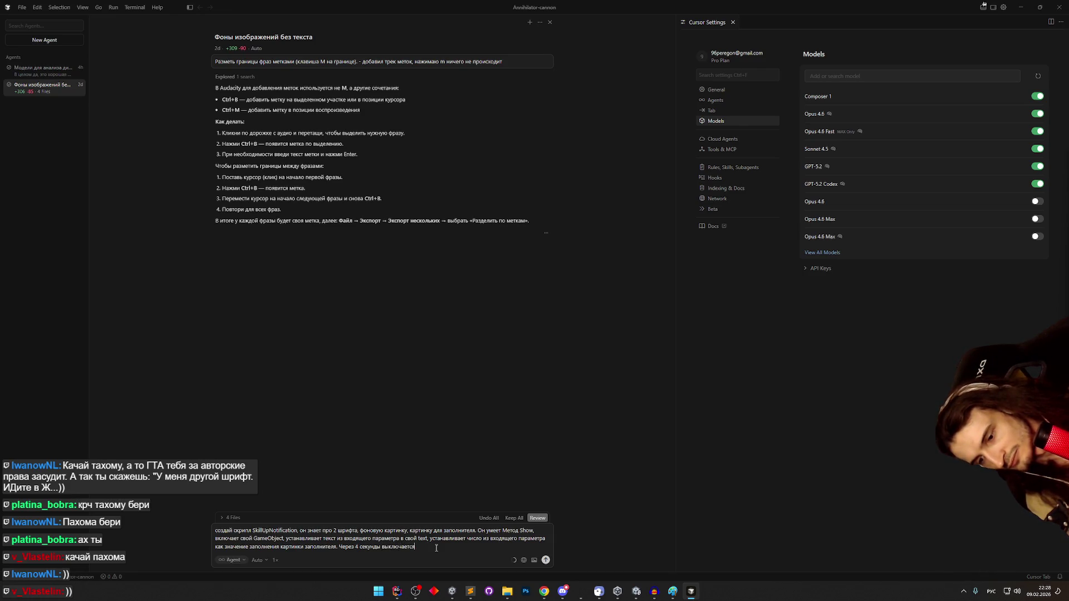
{"action": "key", "text": "BackSpace"}
{"action": "key", "text": "BackSpace"}
{"action": "key", "text": "BackSpace"}
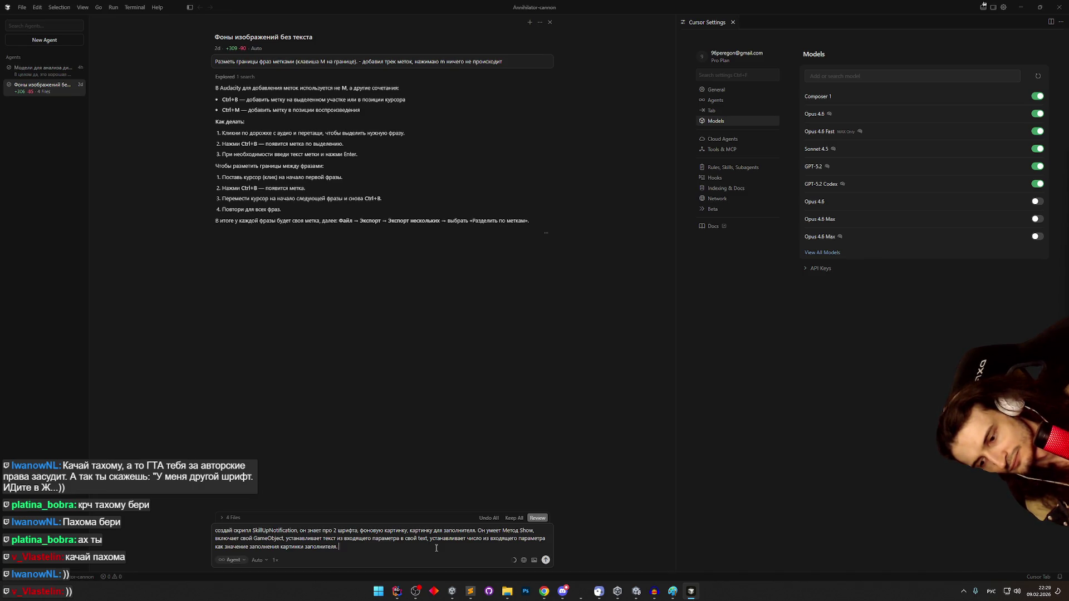
{"action": "key", "text": "Return"}
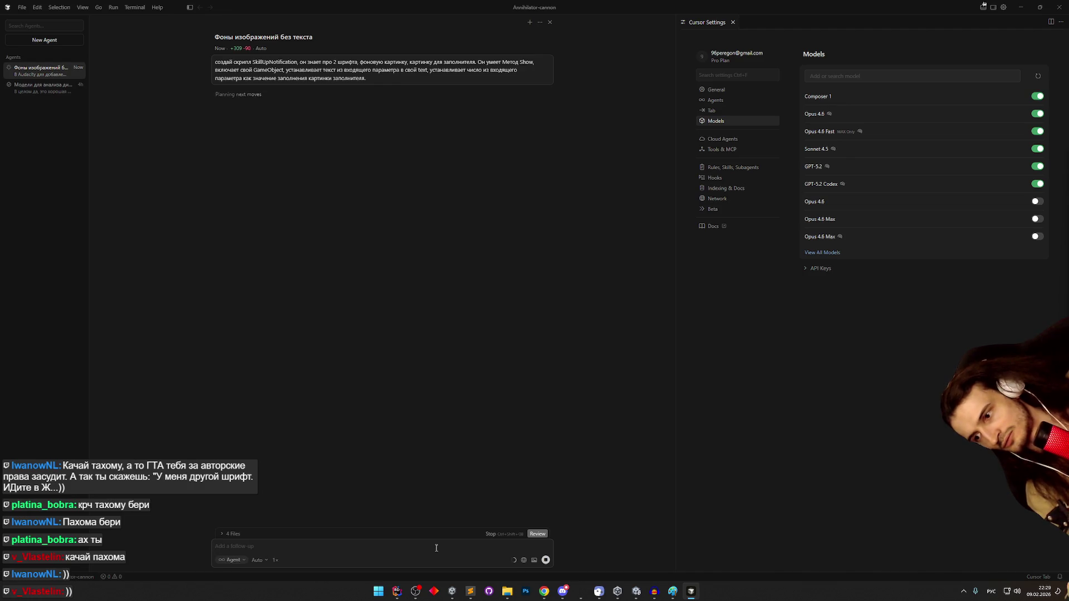
- Ask the agent to add a 'Скилл' reward in pubSubExample that triggers this script's Show
{"action": "type", "text": "в"}
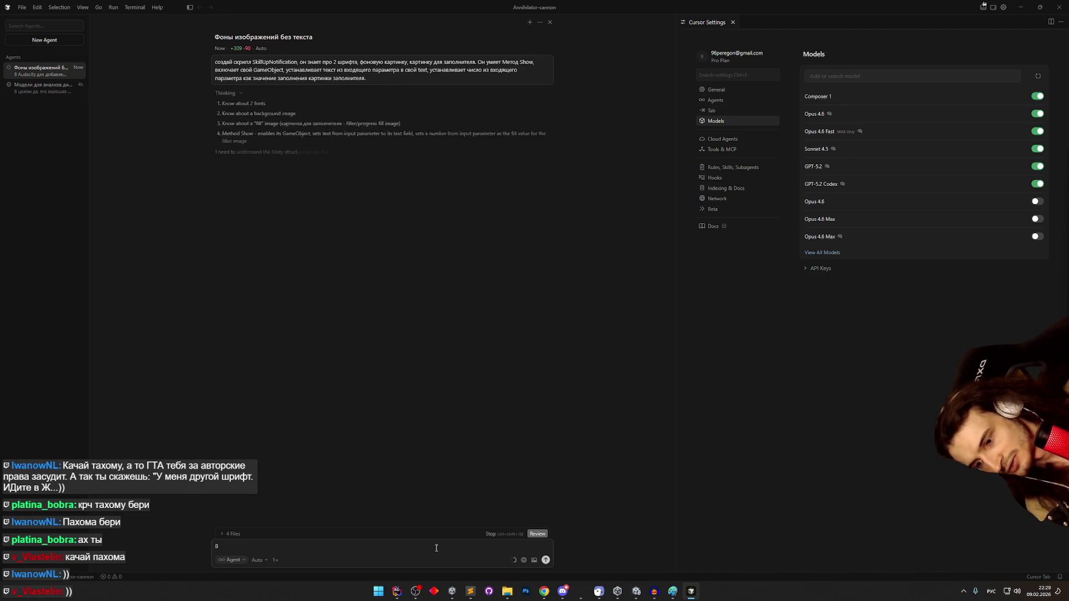
{"action": "key", "text": "super+space"}
{"action": "type", "text": "pubS"}
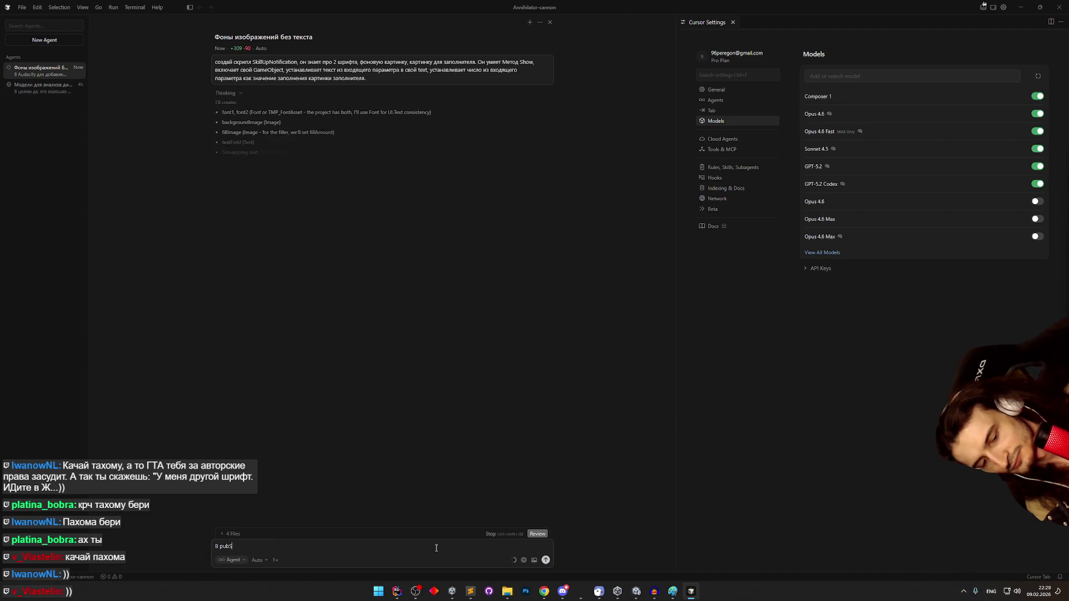
{"action": "type", "text": "ubExample"}
{"action": "key", "text": "super+space"}
{"action": "type", "text": "добавь"}
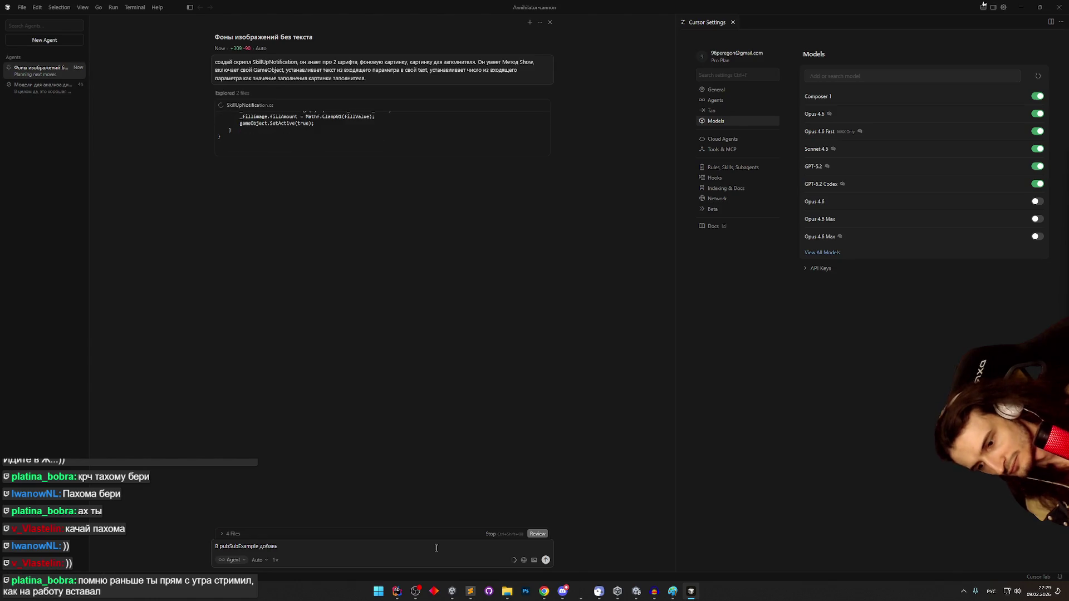
{"action": "type", "text": " награду \"Ск"}
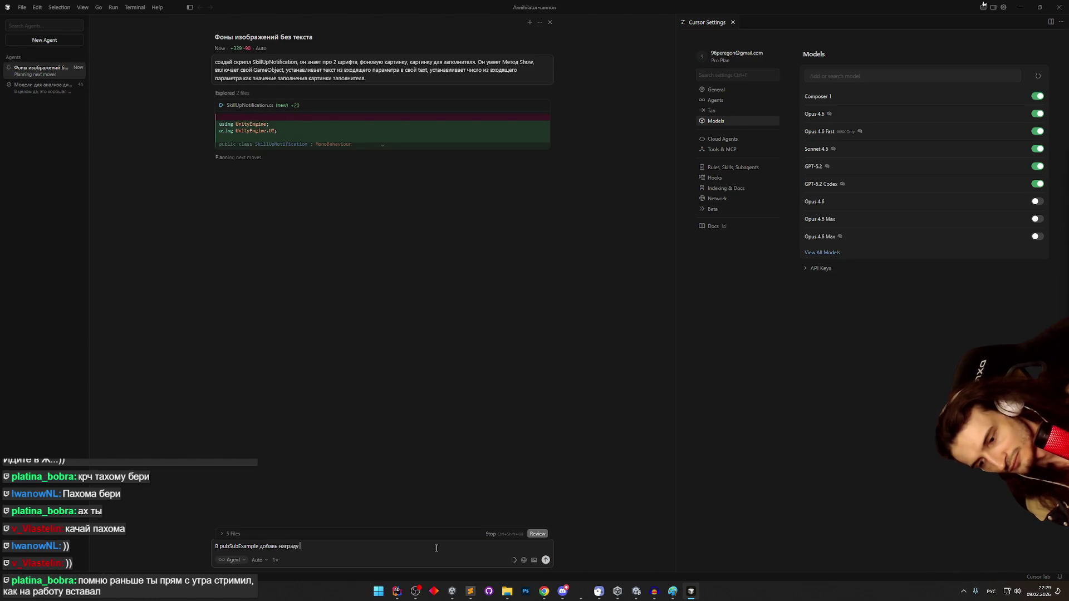
{"action": "type", "text": "илл\""}
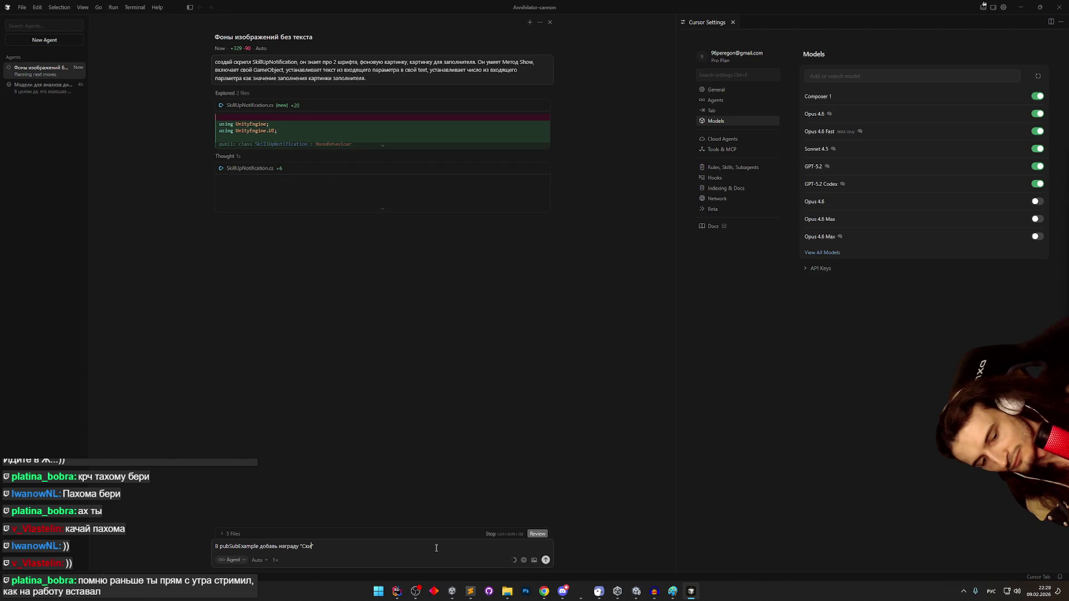
{"action": "type", "text": ","}
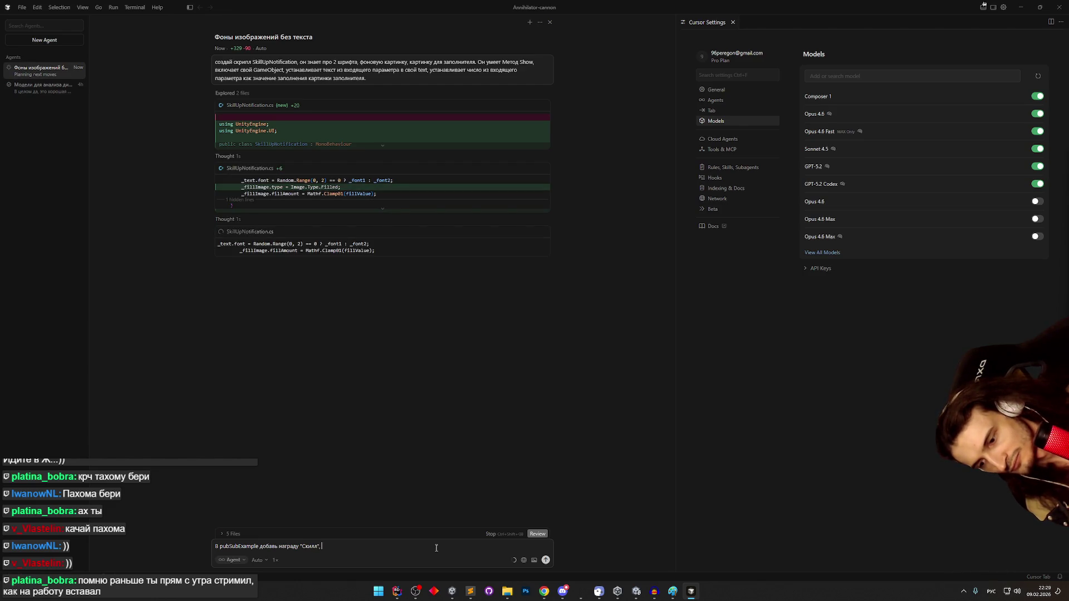
{"action": "type", "text": " при срабатывании которой вкл"}
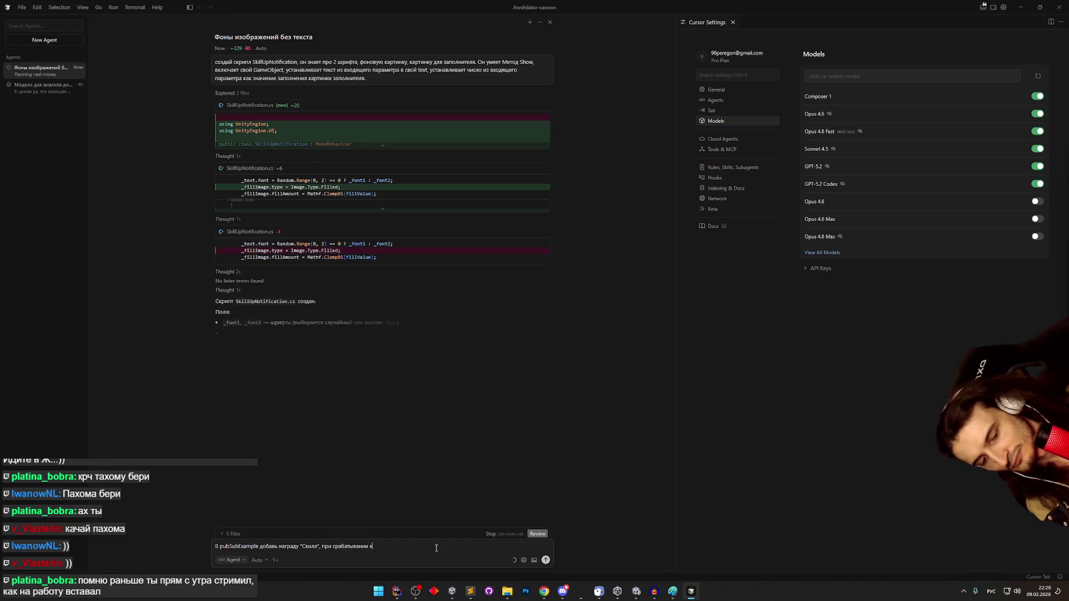
{"action": "type", "text": "ючает"}
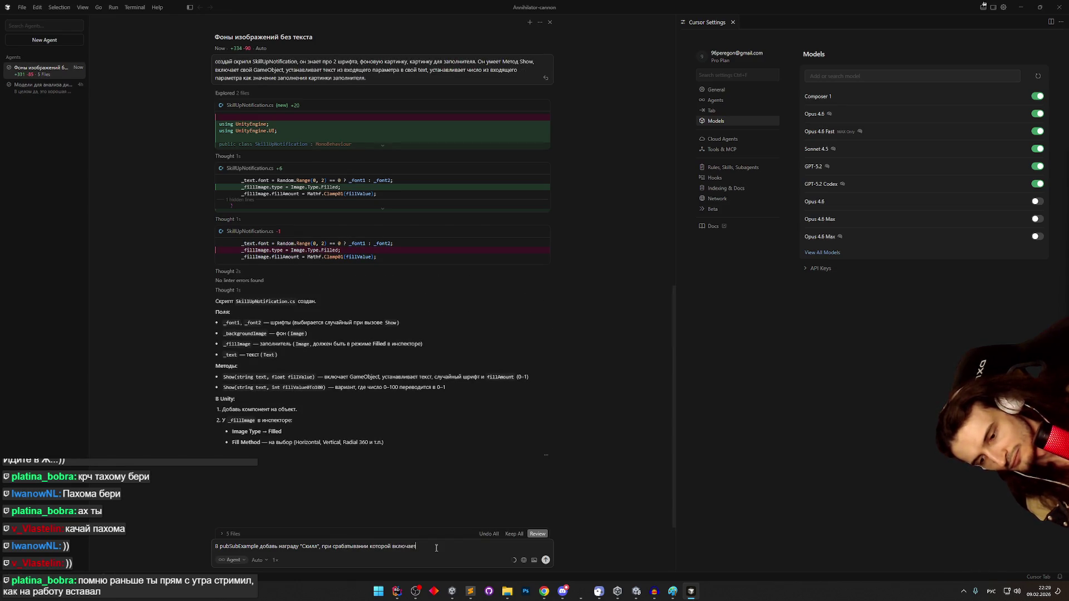
{"action": "type", "text": "ся зт скрипт"}
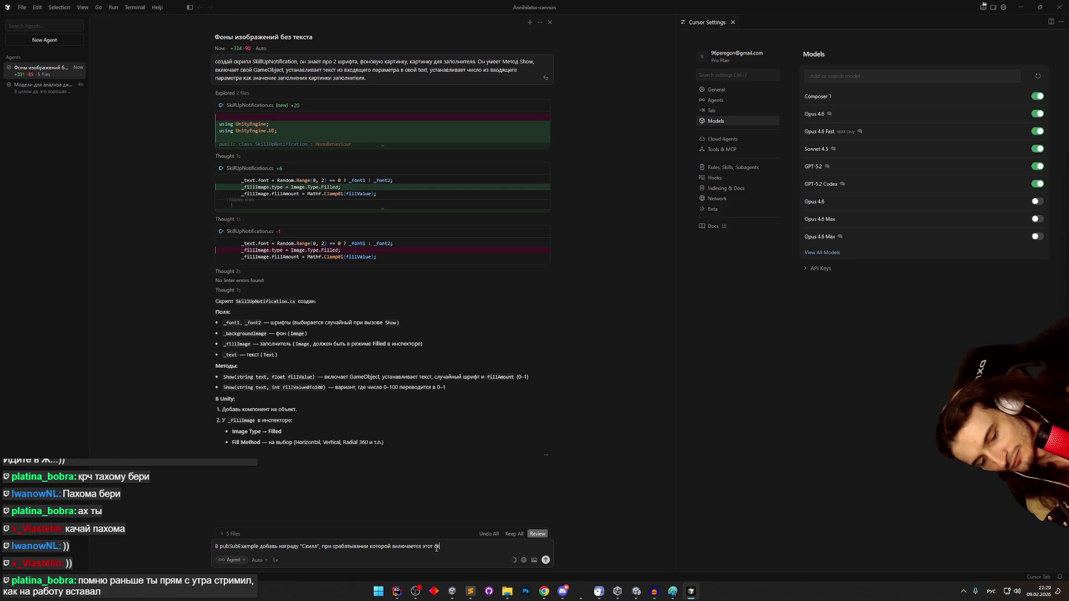
{"action": "key", "text": "BackSpace"}
{"action": "key", "text": "BackSpace"}
{"action": "key", "text": "BackSpace"}
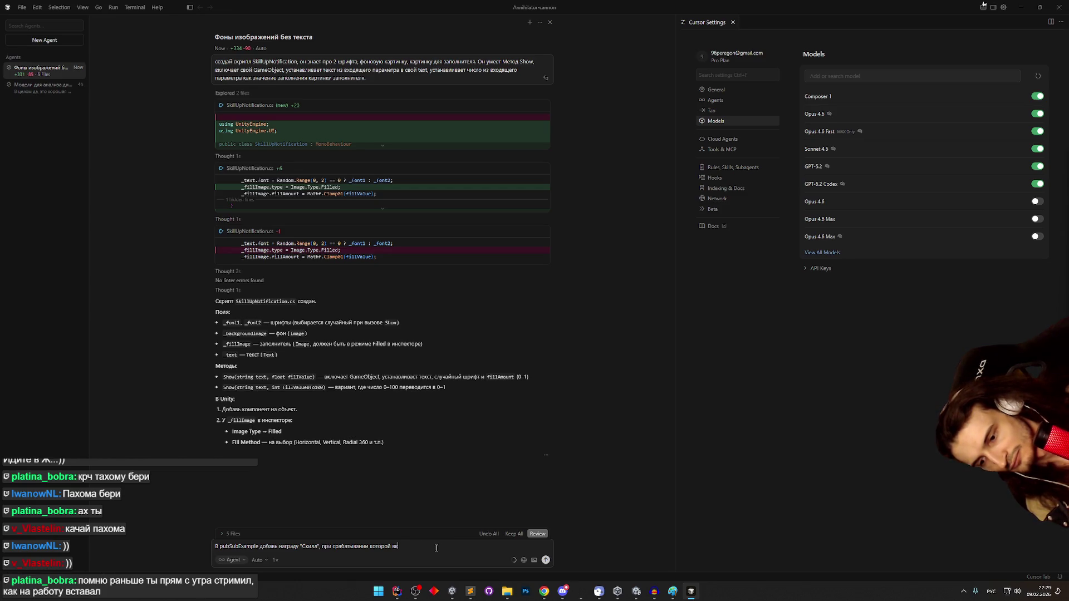
{"action": "key", "text": "BackSpace"}
{"action": "type", "text": "этому show"}
- Add that the user's text and a random number are passed to the script
{"action": "key", "text": "super+space"}
{"action": "type", "text": "передается те"}
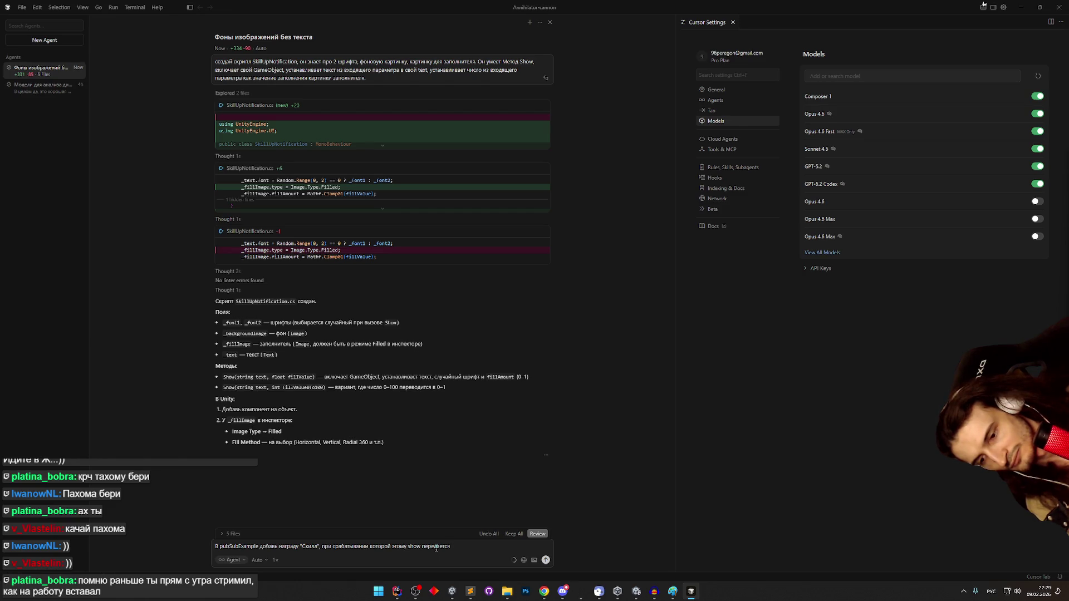
{"action": "type", "text": "кст"}
{"action": "key", "text": "BackSpace"}
{"action": "key", "text": "BackSpace"}
{"action": "key", "text": "BackSpace"}
{"action": "type", "text": "кст от пользователя"}
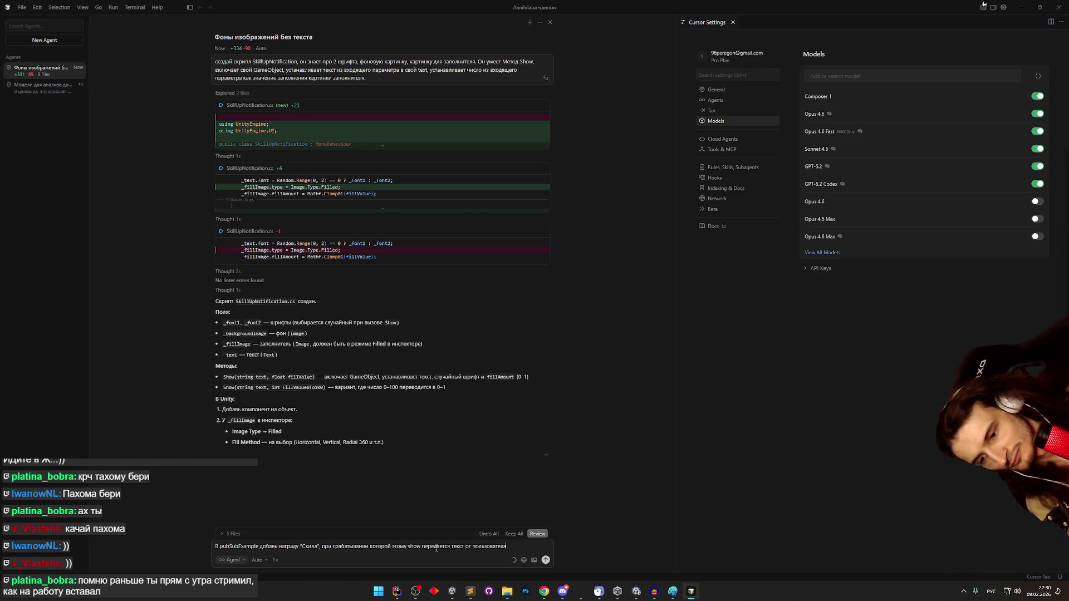
{"action": "type", "text": ", и случайн"}
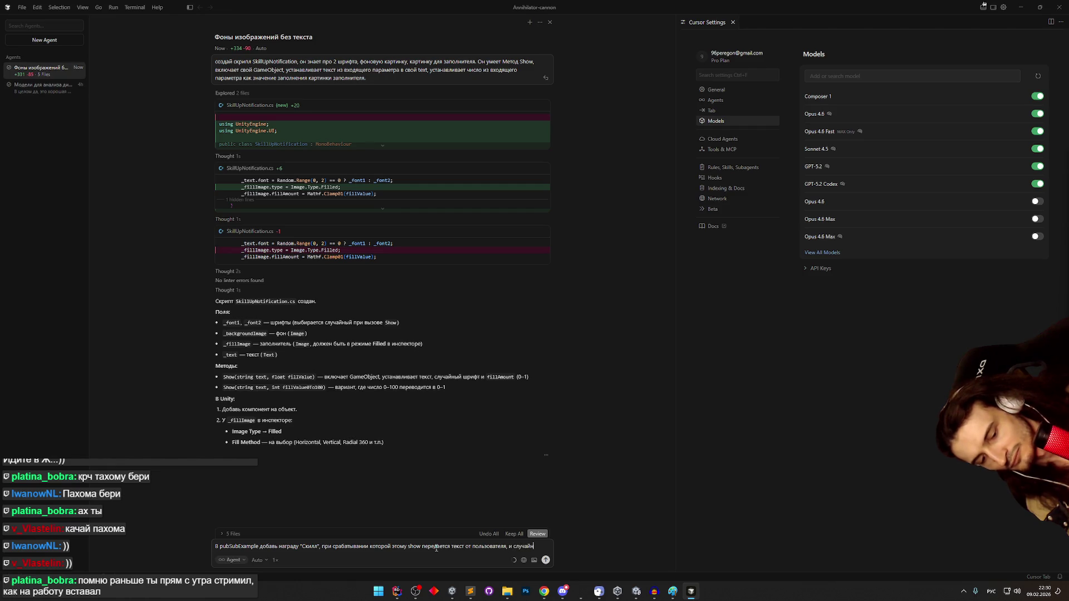
{"action": "type", "text": "оесло"}
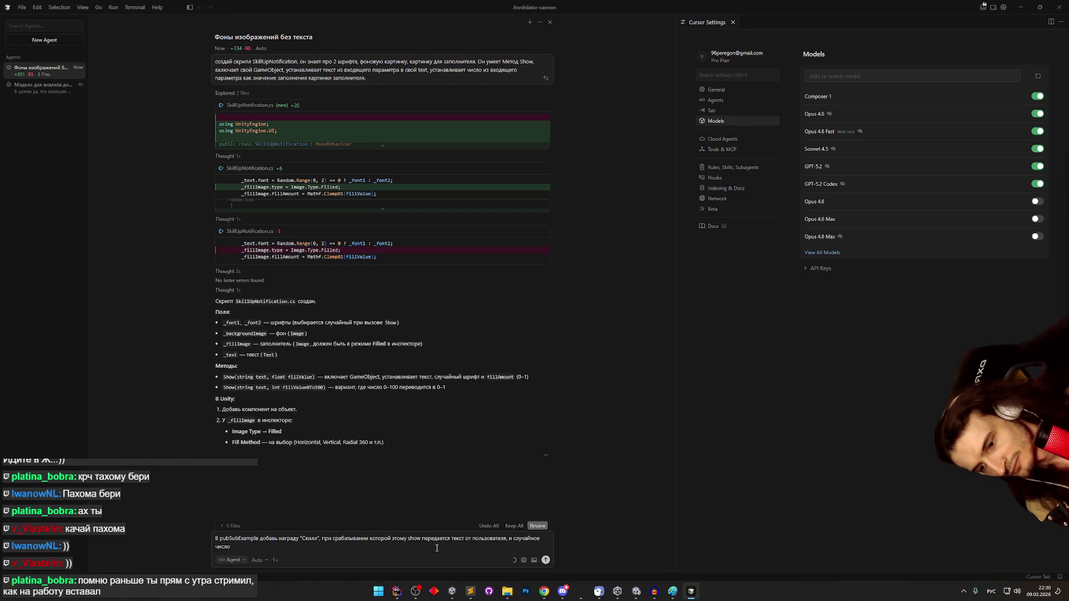
{"action": "type", "text": "скрипту"}
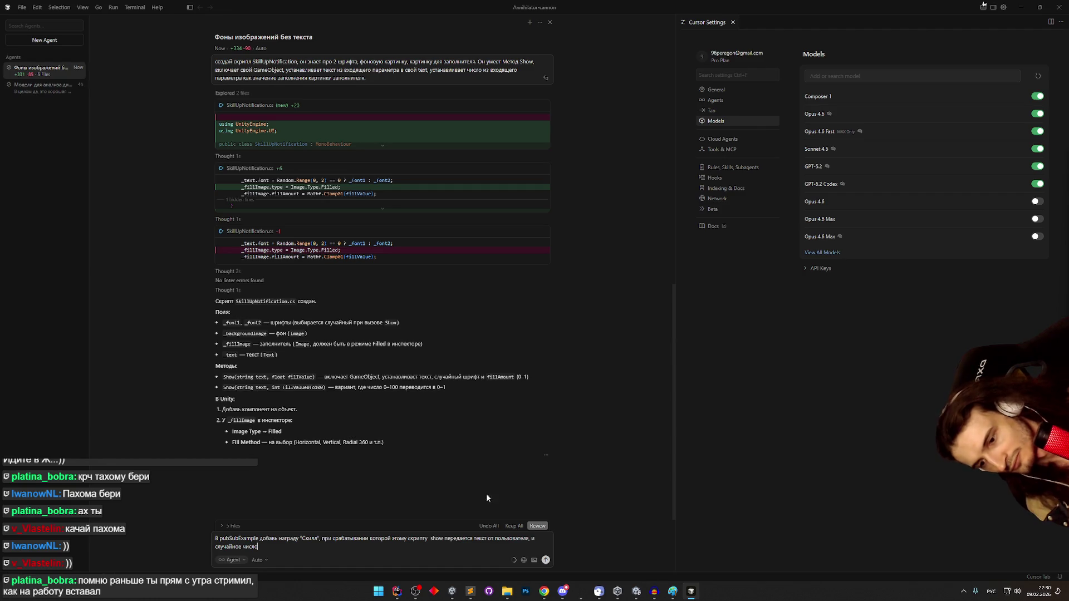
- Reword the prompt so Show is called and the GameObject turns off after 4 seconds
{"action": "double_click", "coordinate": [456, 538]}
{"action": "key", "text": "BackSpace"}
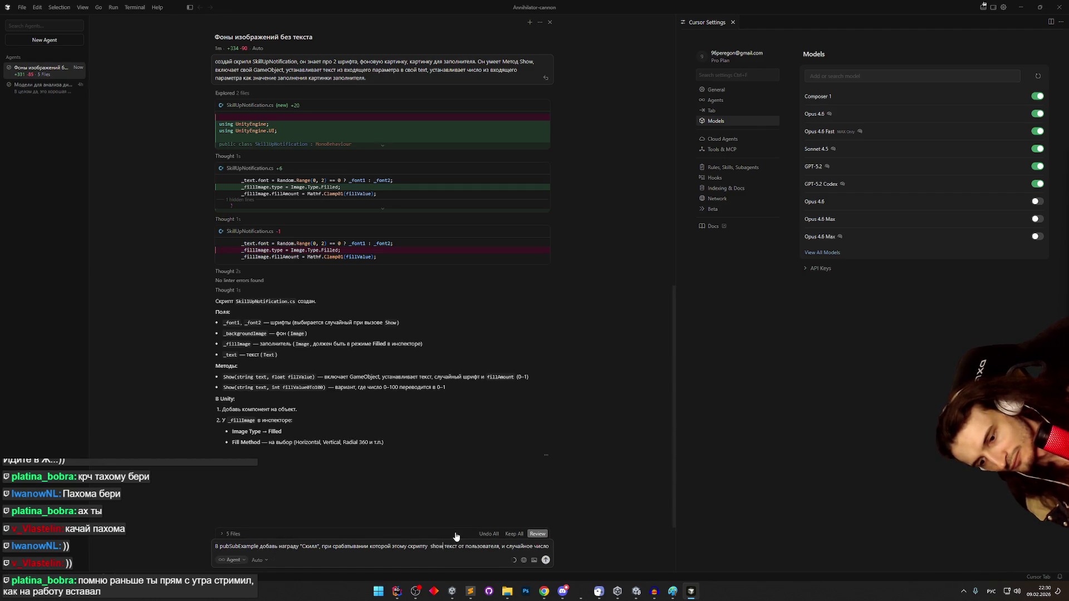
{"action": "key", "text": "ctrl+Left"}
{"action": "type", "text": "вызывается "}
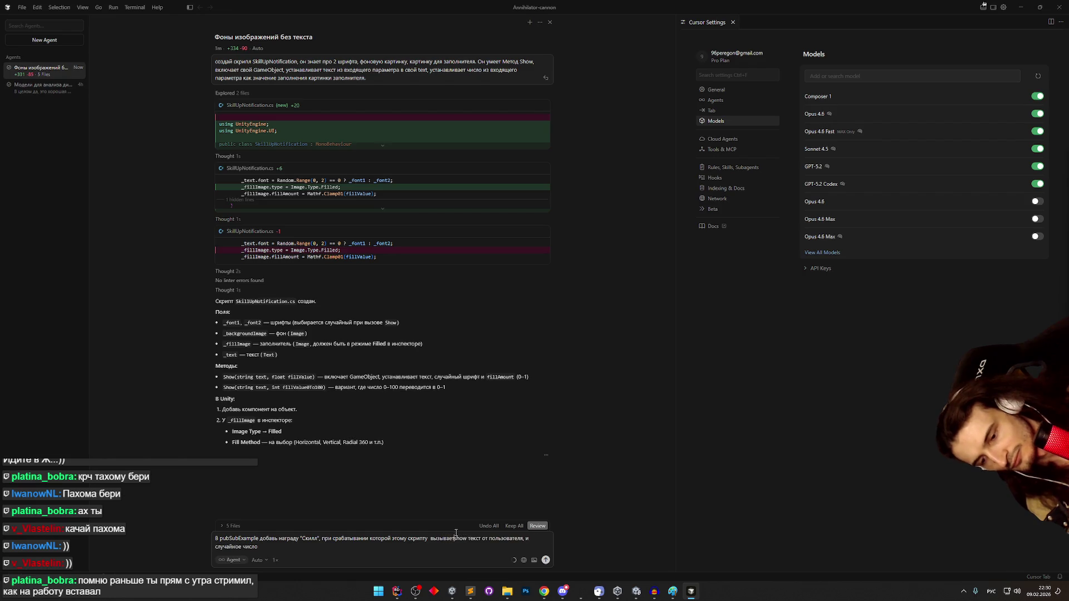
{"action": "type", "text": "рез 4 секунды"}
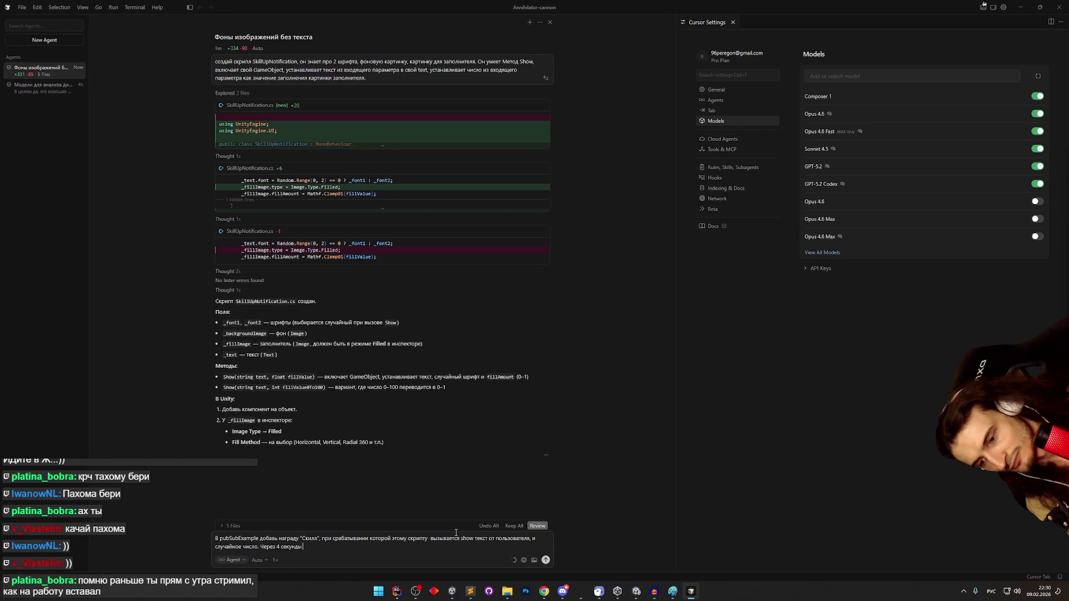
{"action": "type", "text": " выключается"}
{"action": "key", "text": "super+space"}
{"action": "type", "text": "gamObje"}
{"action": "key", "text": "super+space"}
{"action": "type", "text": "этого скрипт"}
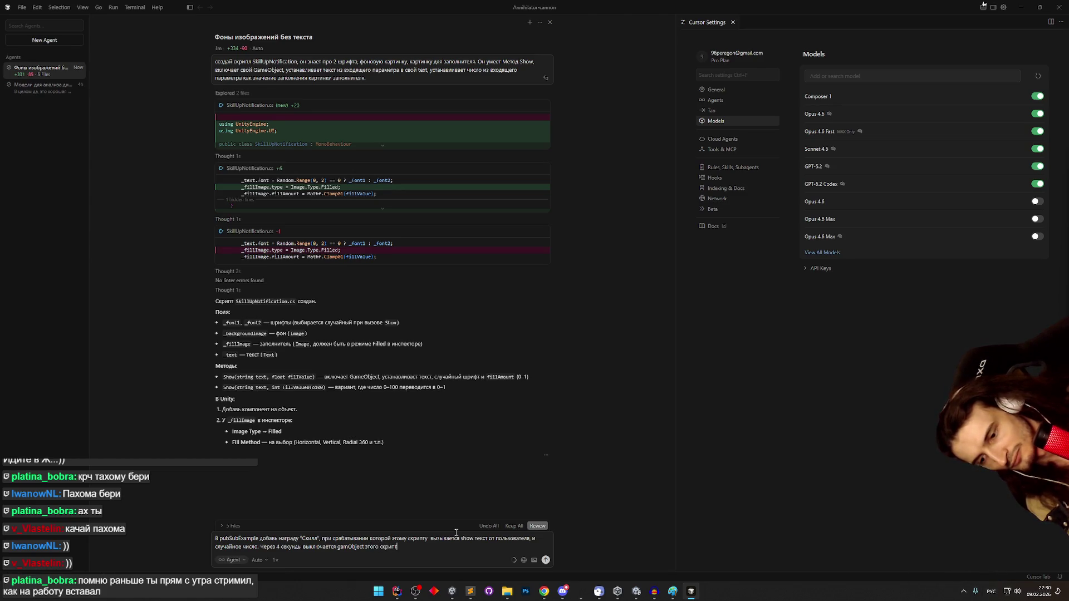
- Finish with the SkillUp script ending the reward, send the request, and minimize Cursor
{"action": "key", "text": "BackSpace"}
{"action": "key", "text": "BackSpace"}
{"action": "key", "text": "BackSpace"}
{"action": "type", "text": "SkillUp c"}
{"action": "key", "text": "super+space"}
{"action": "type", "text": "крипта и награда заканчивае"}
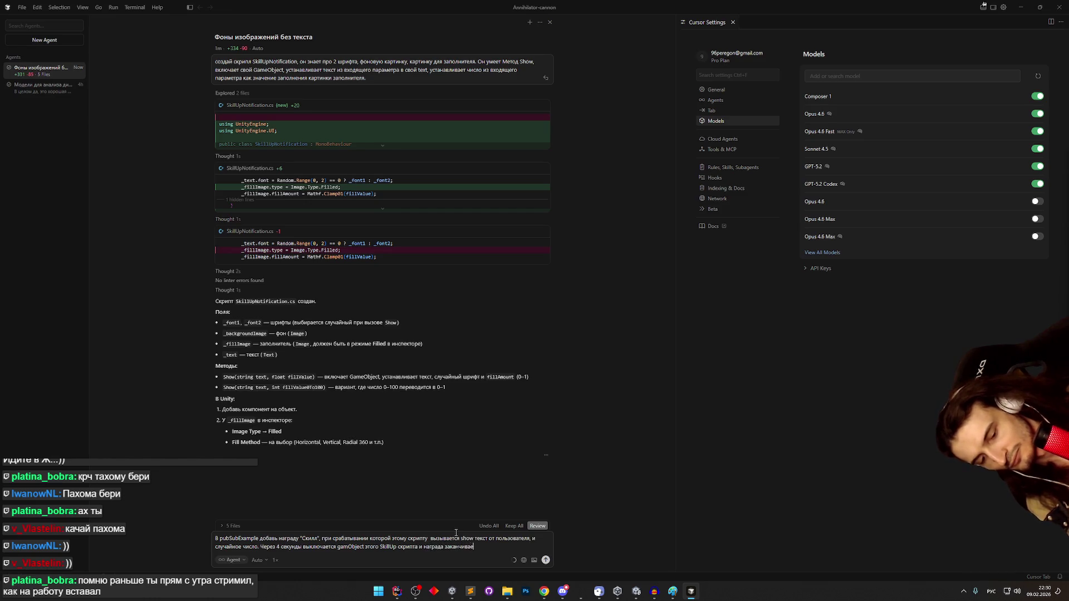
{"action": "type", "text": "тся"}
{"action": "key", "text": "Return"}
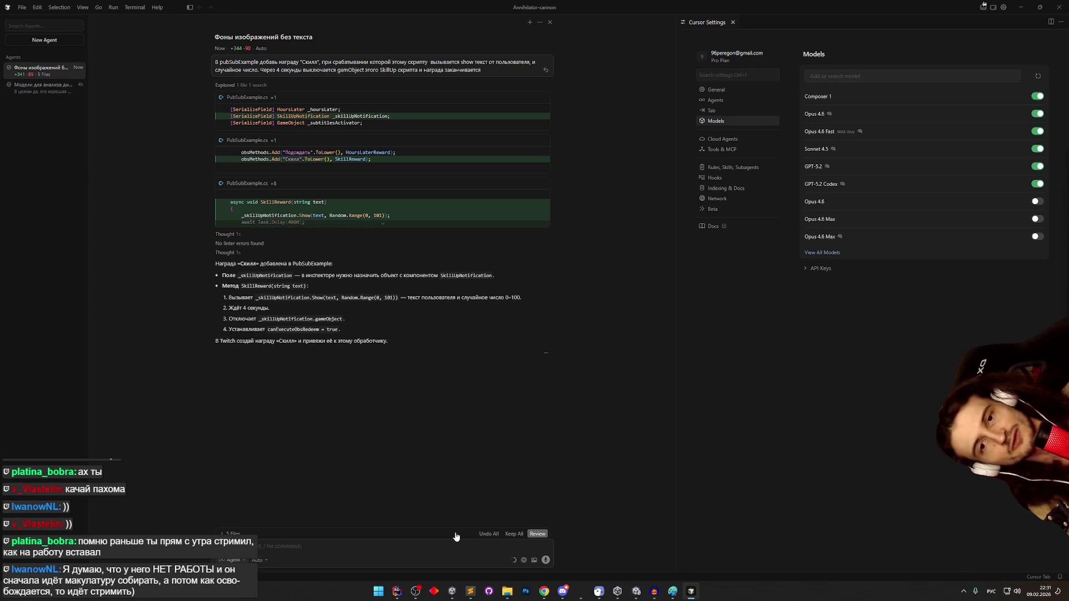
{"action": "key", "text": "alt+Tab"}
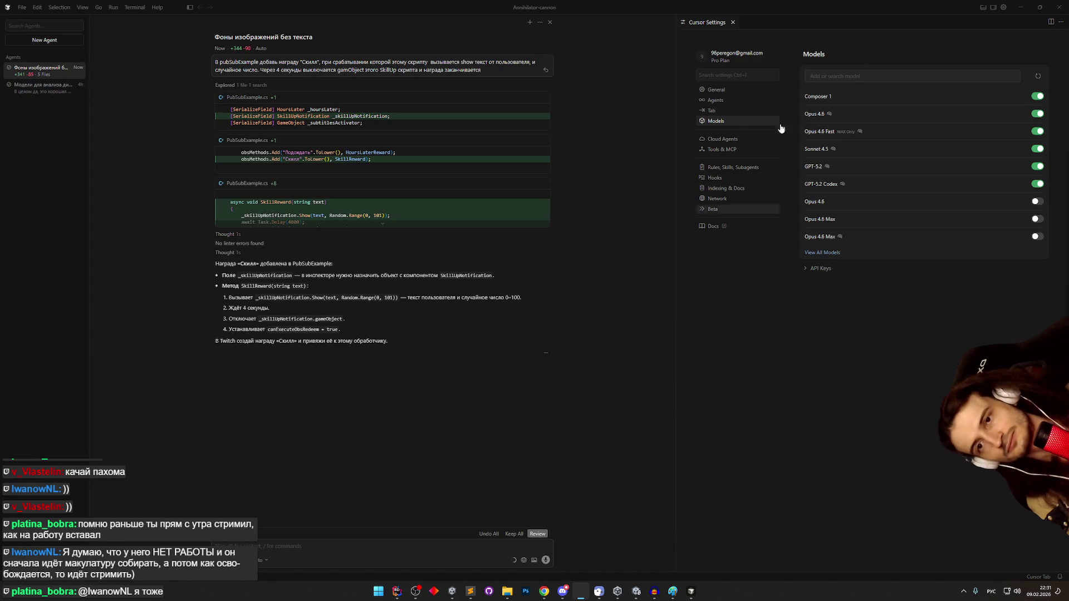
{"action": "left_click", "coordinate": [1020, 7]}
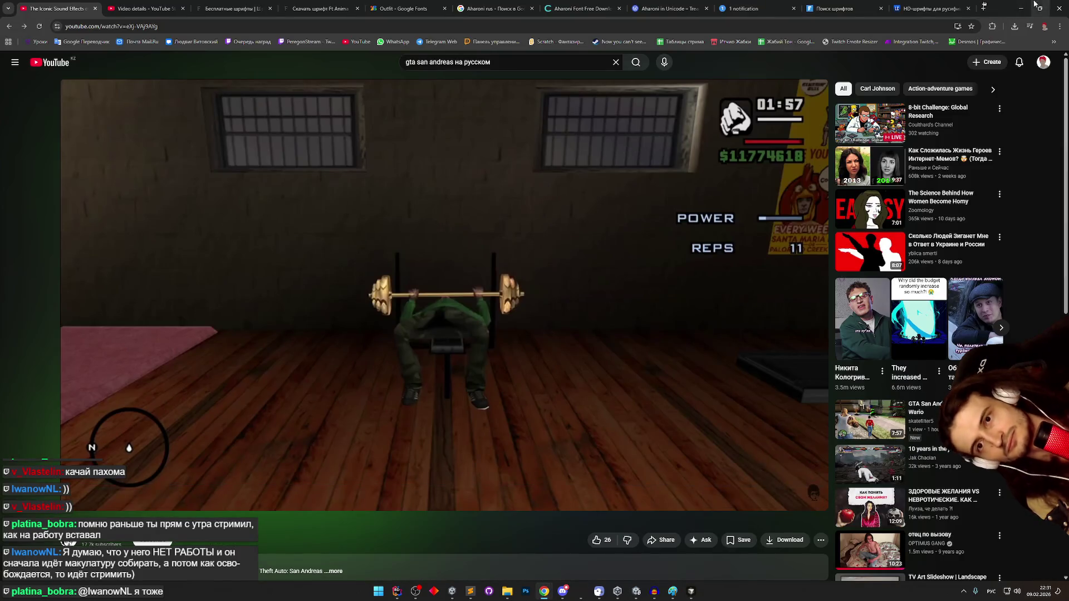
- Minimize the Chrome window with the YouTube video to return to Unity
{"action": "left_click", "coordinate": [1021, 7]}
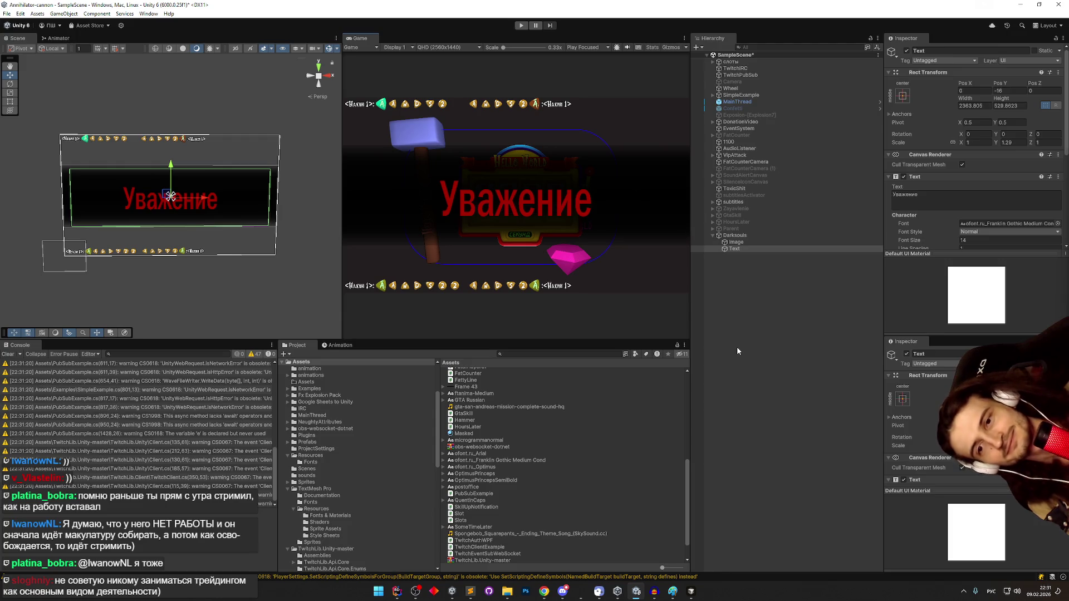
- Clear the compile warnings from the Console
{"action": "left_click", "coordinate": [8, 354]}
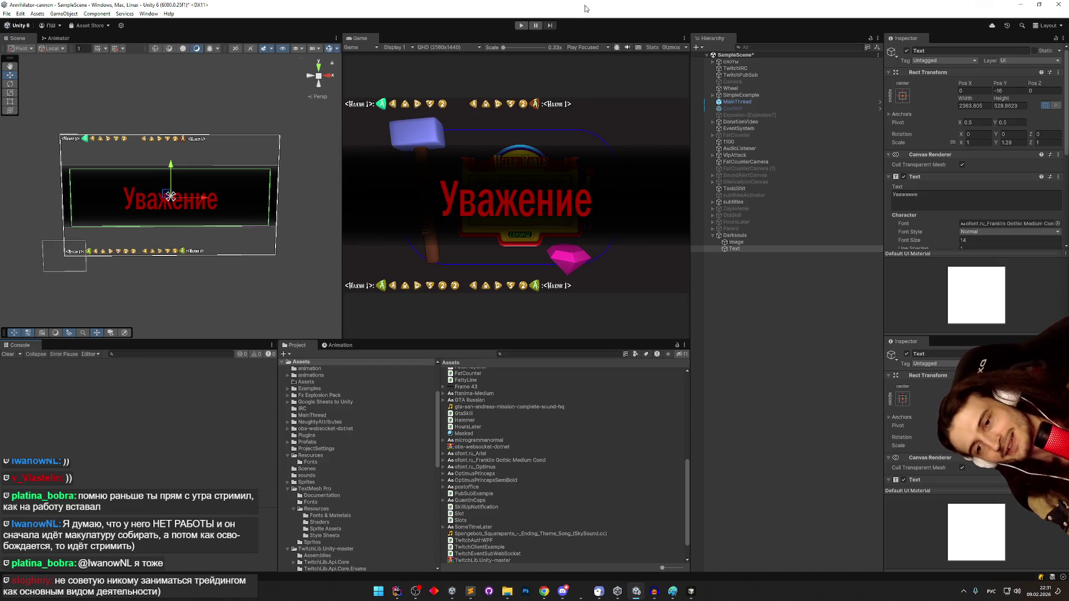
{"action": "left_click_drag", "start_coordinate": [1061, 166], "coordinate": [1059, 223]}
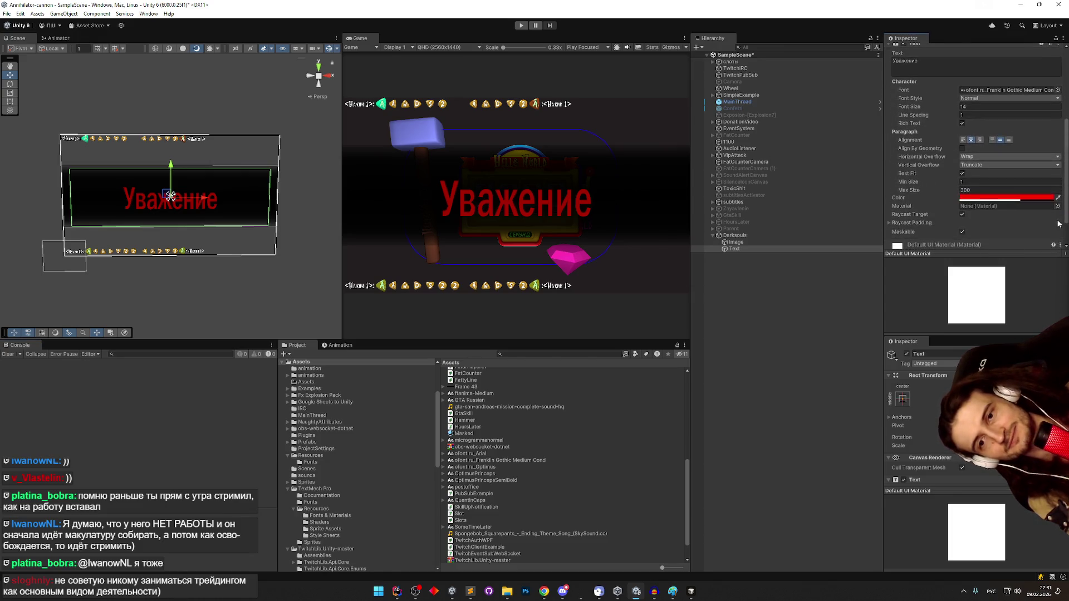
{"action": "scroll", "coordinate": [1058, 224], "scroll_direction": "down", "scroll_amount": 2}
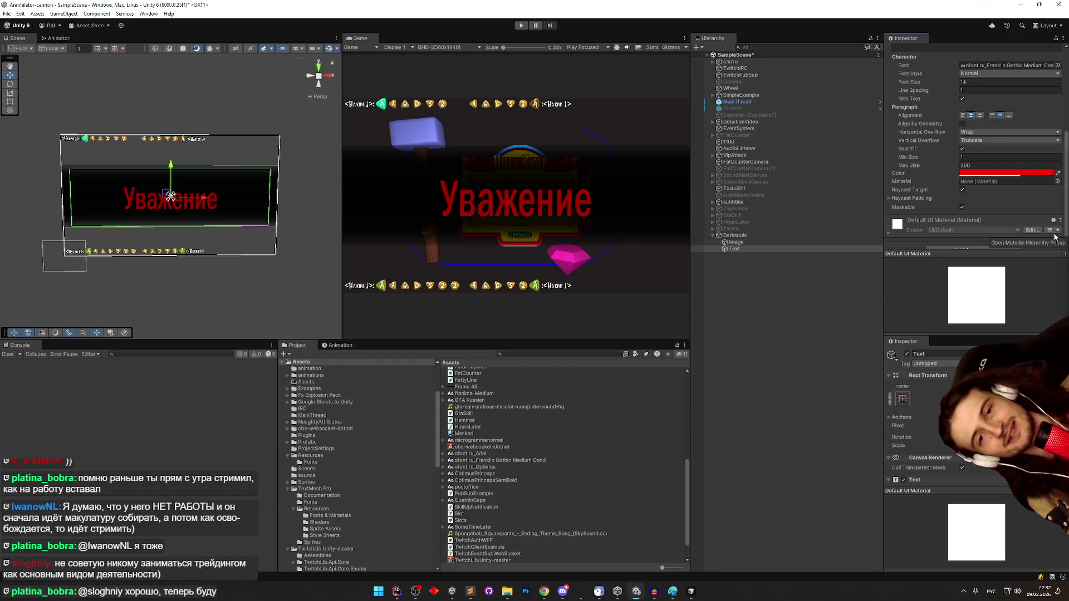
- Select the Text object, compare it with the Paint Уважение crop, then select Darksouls
{"action": "left_click", "coordinate": [751, 251]}
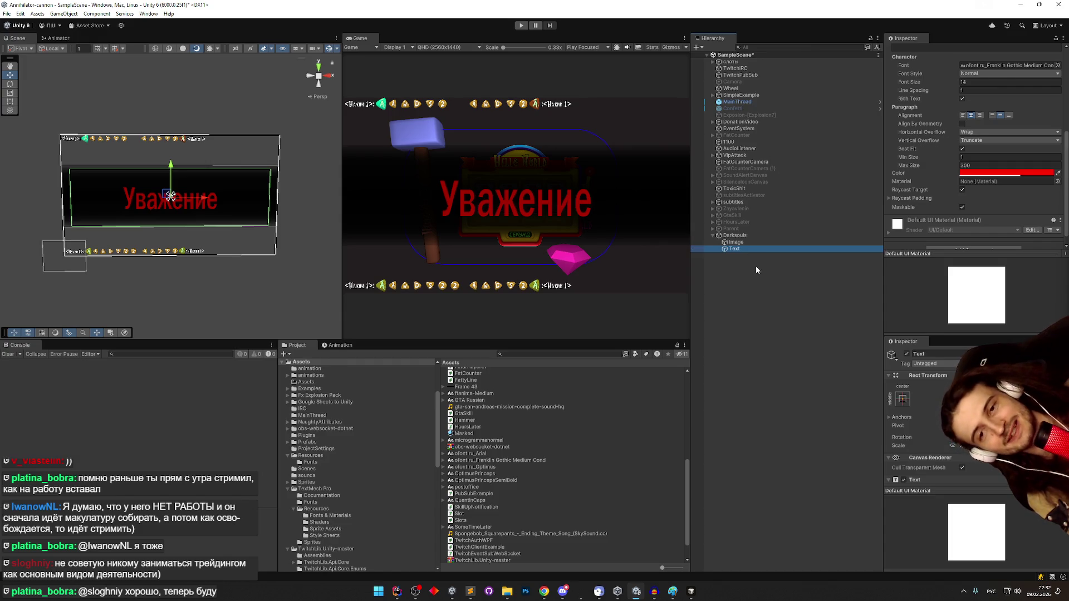
{"action": "scroll", "coordinate": [976, 202], "scroll_direction": "up", "scroll_amount": 1}
{"action": "scroll", "coordinate": [974, 146], "scroll_direction": "down", "scroll_amount": 2}
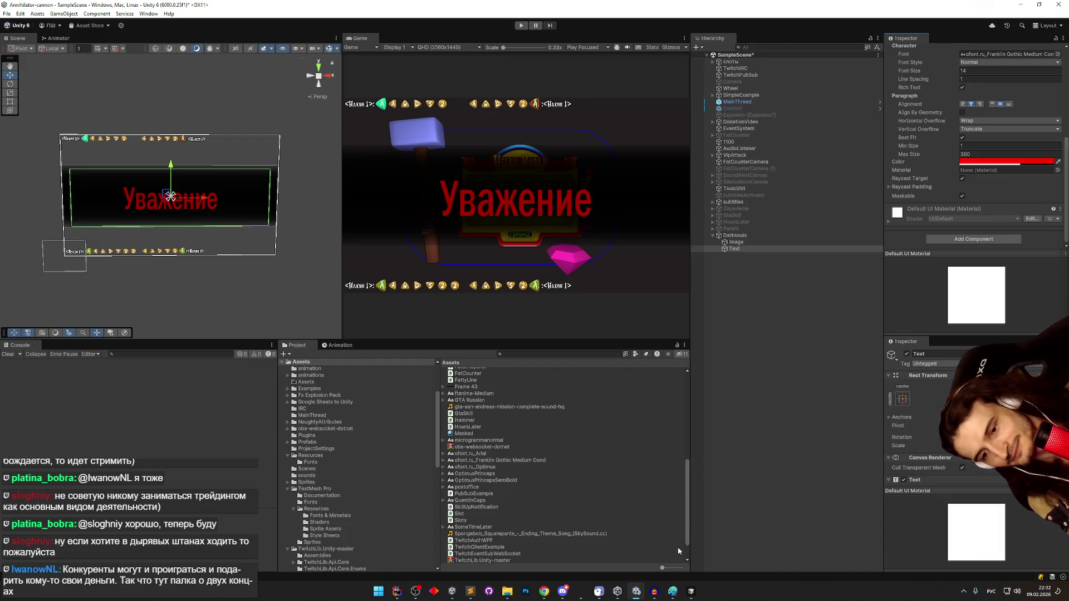
{"action": "left_click", "coordinate": [673, 591]}
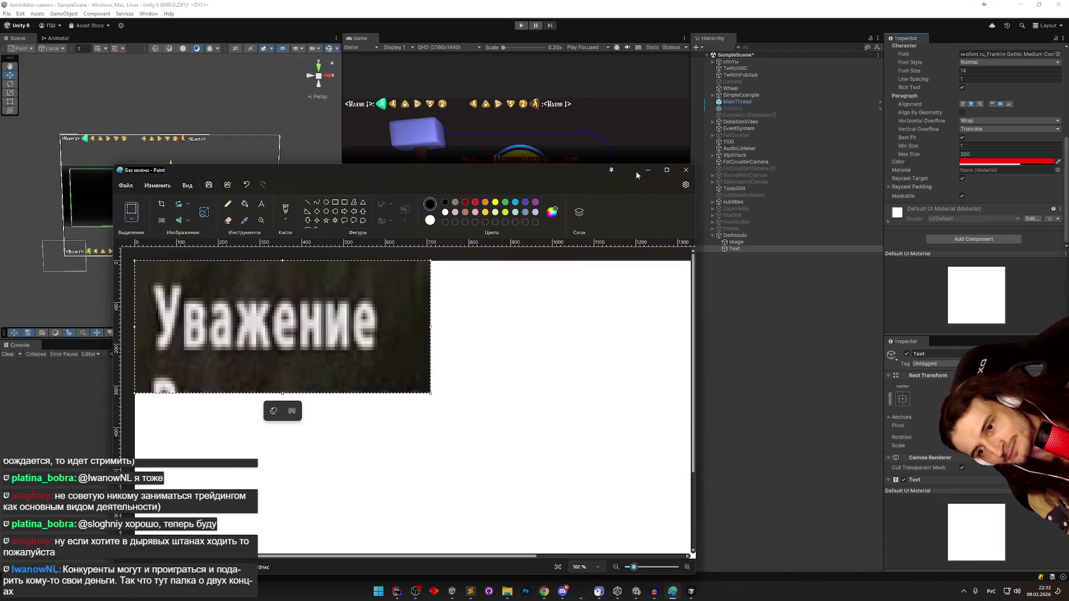
{"action": "left_click", "coordinate": [648, 169]}
{"action": "left_click", "coordinate": [771, 236]}
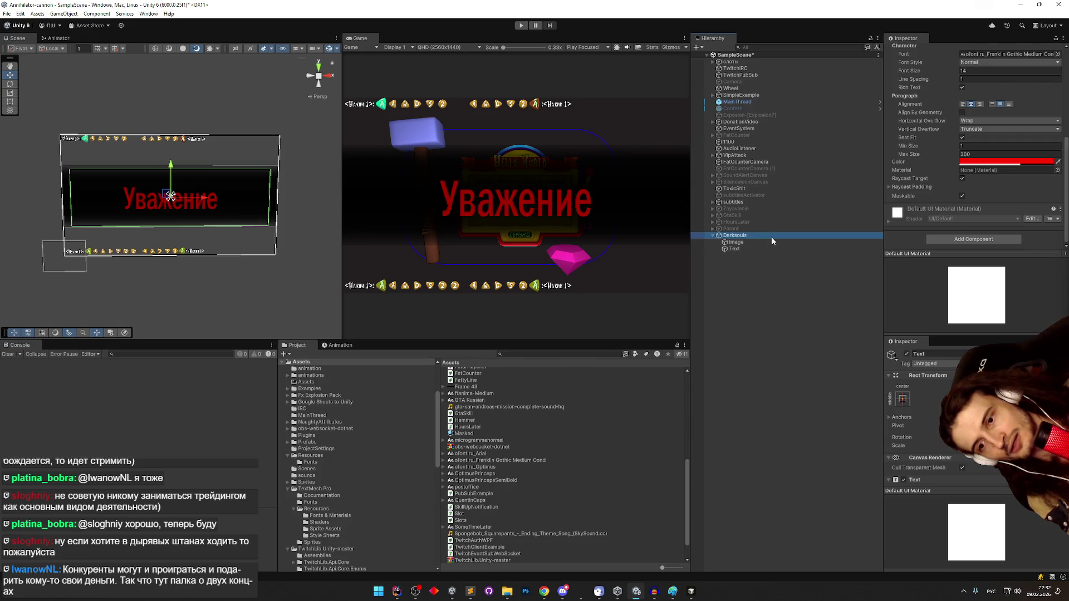
- Rename the Darksouls object to 'Skill up'
{"action": "key", "text": "F2"}
{"action": "type", "text": "ы"}
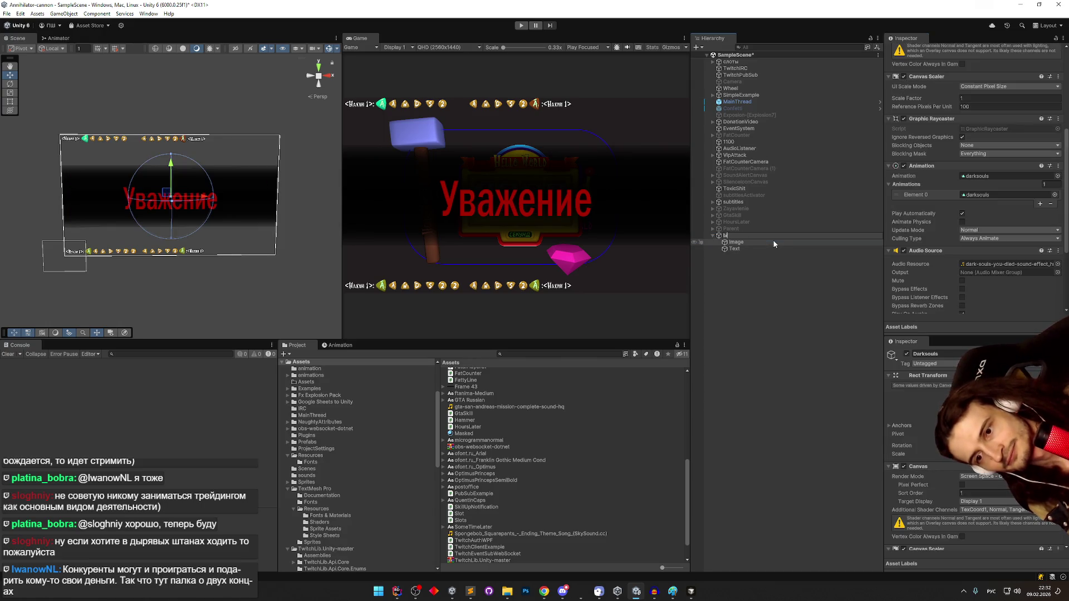
{"action": "key", "text": "alt+shift"}
{"action": "key", "text": "BackSpace"}
{"action": "type", "text": "Skill"}
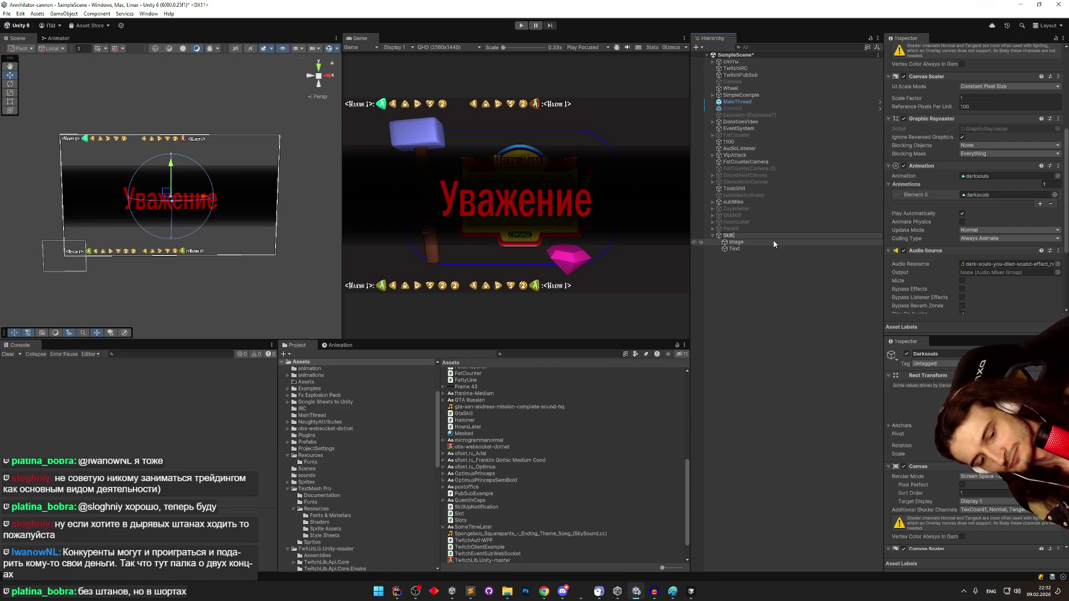
{"action": "type", "text": " up"}
{"action": "key", "text": "Return"}
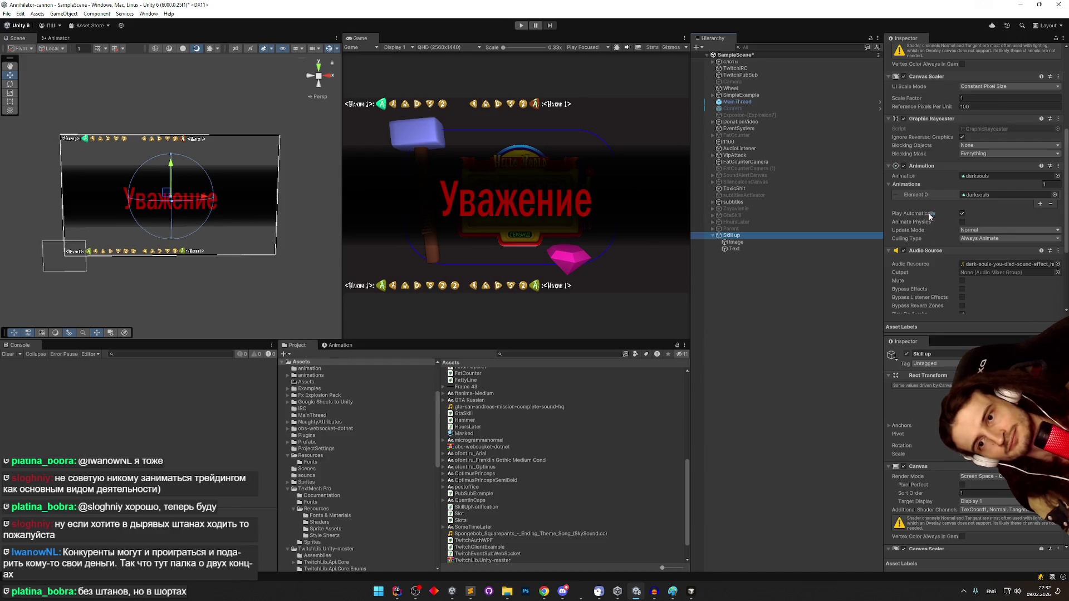
- Assign the 'skill up' clip from Assets > sounds to the Audio Source's Audio Resource
{"action": "scroll", "coordinate": [929, 217], "scroll_direction": "up", "scroll_amount": 2}
{"action": "left_click_drag", "start_coordinate": [1063, 231], "coordinate": [1061, 300]}
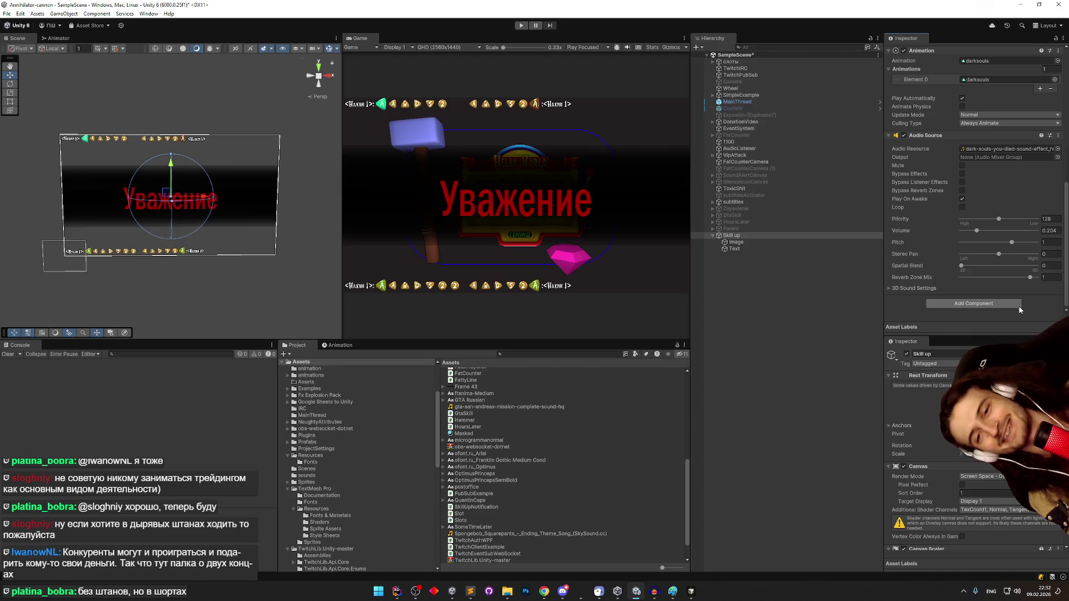
{"action": "left_click", "coordinate": [1009, 149]}
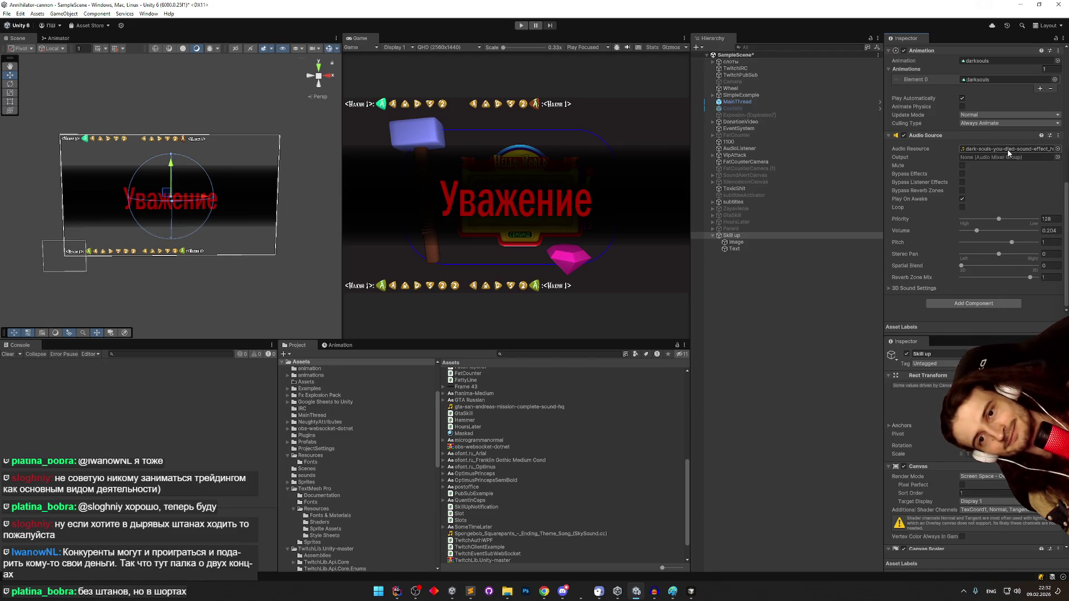
{"action": "mouse_move", "coordinate": [687, 416]}
{"action": "left_mouse_down"}
{"action": "mouse_move", "coordinate": [685, 458]}
{"action": "mouse_move", "coordinate": [689, 411]}
{"action": "left_mouse_up"}
{"action": "mouse_move", "coordinate": [465, 451]}
{"action": "left_mouse_down"}
{"action": "mouse_move", "coordinate": [763, 359]}
{"action": "mouse_move", "coordinate": [997, 150]}
{"action": "left_mouse_up"}
{"action": "left_click", "coordinate": [786, 249]}
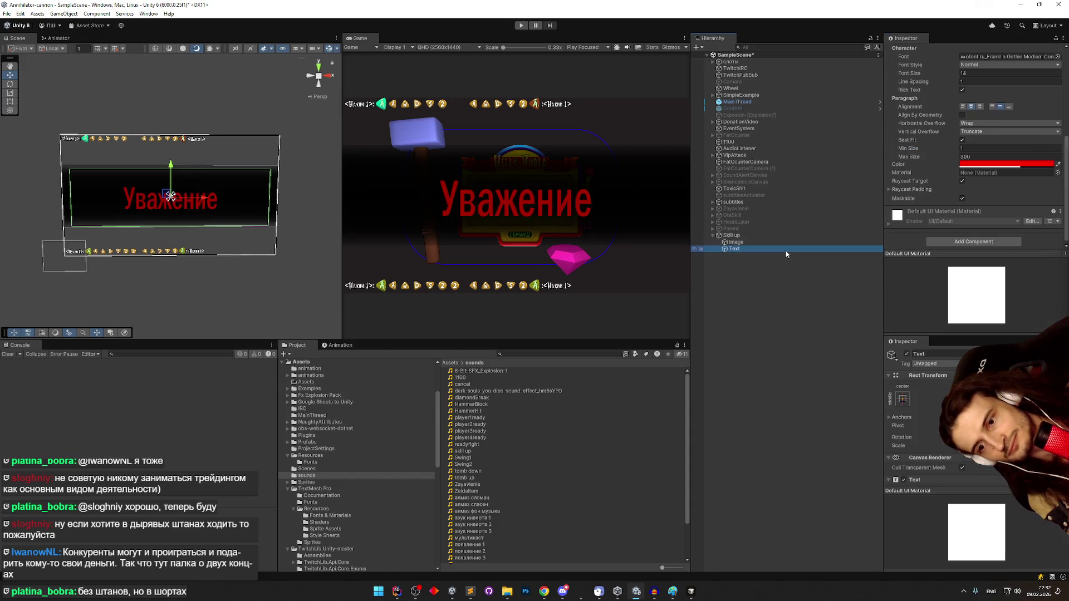
- Bring the Muscle reference image to the front and move it lower on screen
{"action": "left_click", "coordinate": [673, 591]}
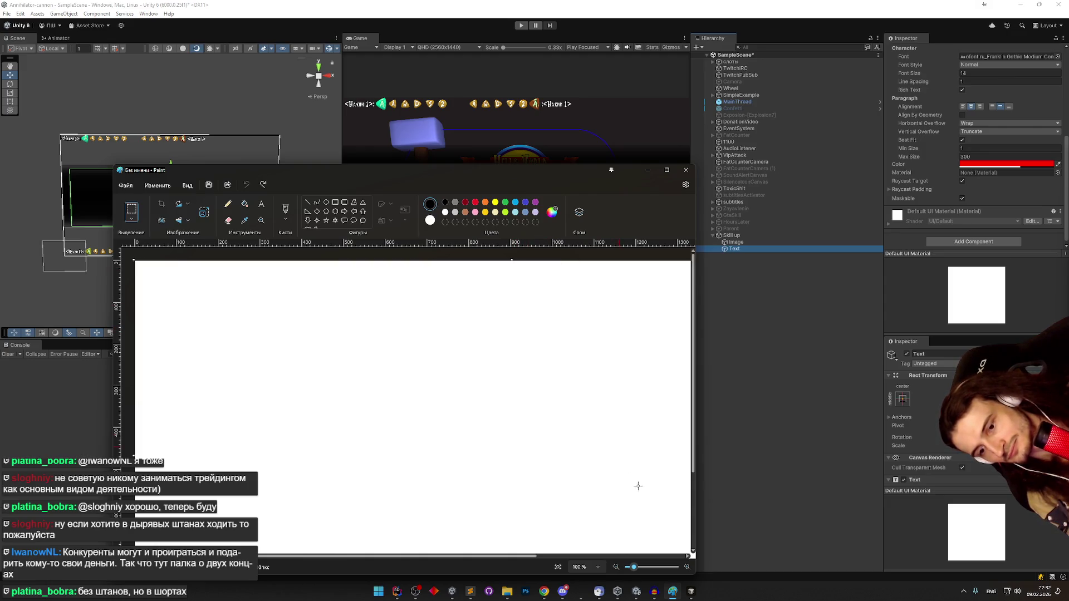
{"action": "left_click", "coordinate": [635, 170]}
{"action": "mouse_move", "coordinate": [543, 591]}
{"action": "left_click", "coordinate": [548, 565]}
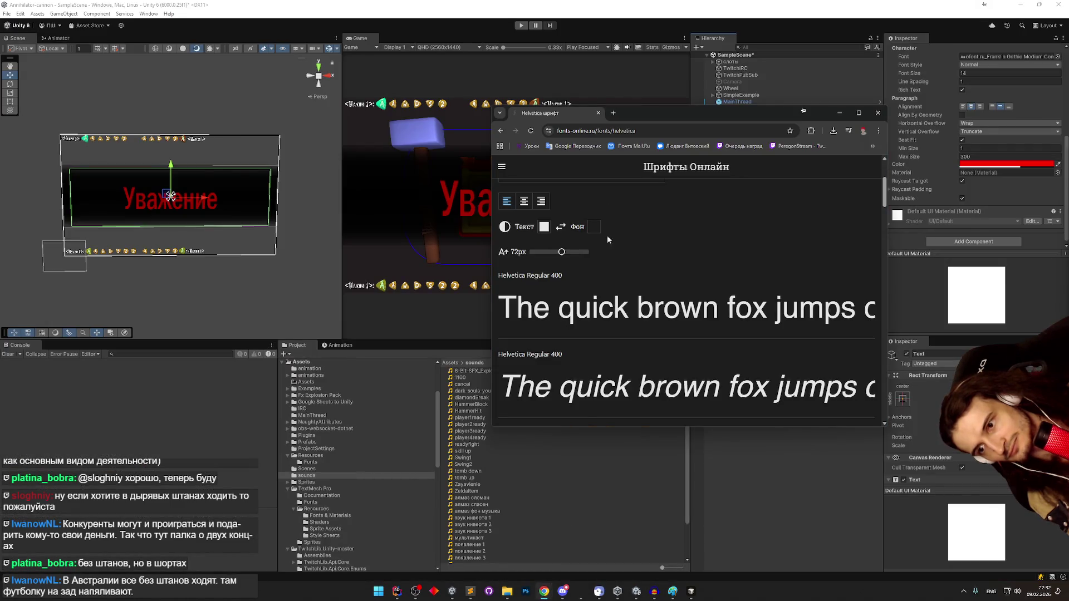
{"action": "mouse_move", "coordinate": [556, 573]}
{"action": "left_click", "coordinate": [602, 533]}
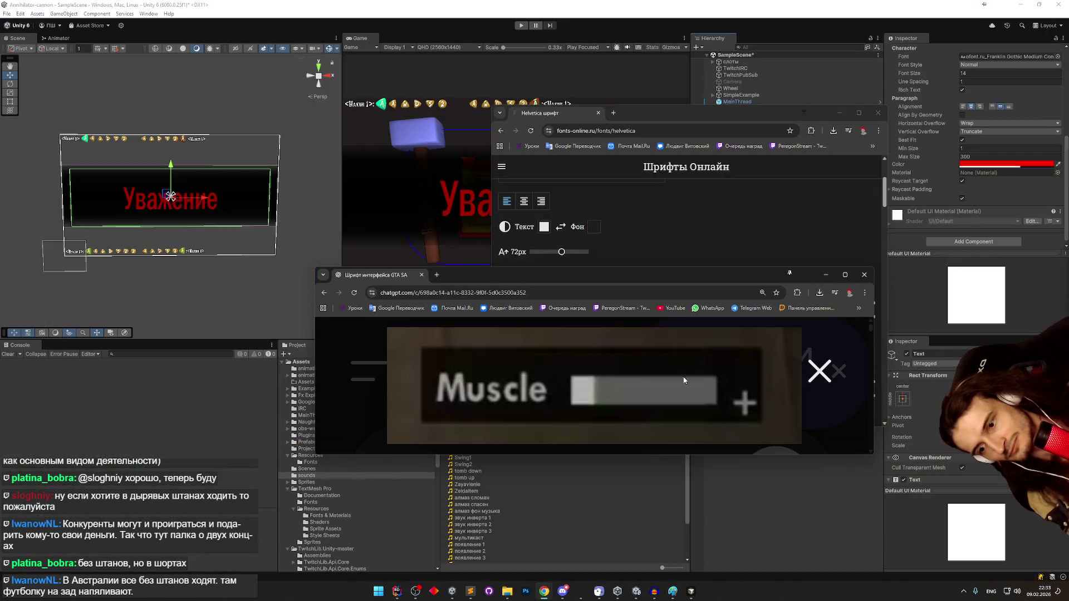
{"action": "left_click", "coordinate": [839, 113]}
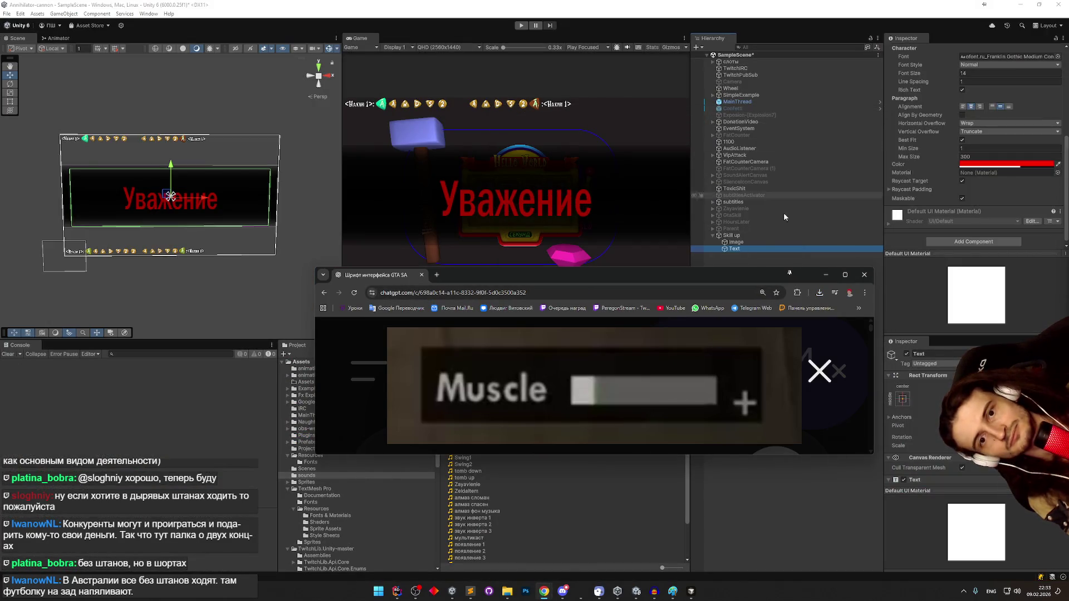
{"action": "left_click_drag", "start_coordinate": [745, 278], "coordinate": [650, 311]}
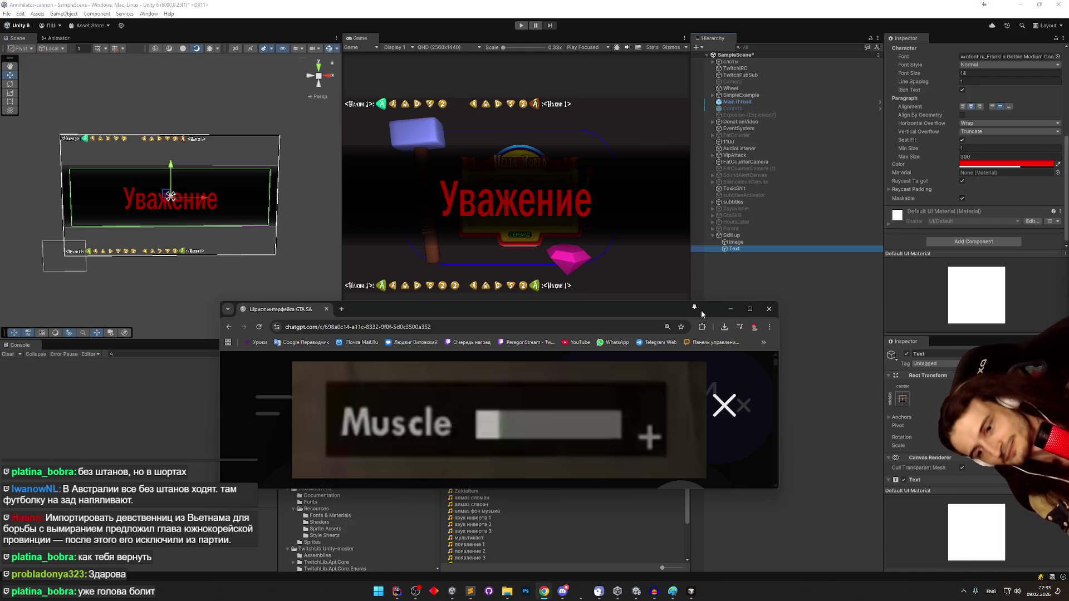
- Eyedrop the reference grey into the Уважение text colour, then lighten it slightly
{"action": "left_click", "coordinate": [1057, 164]}
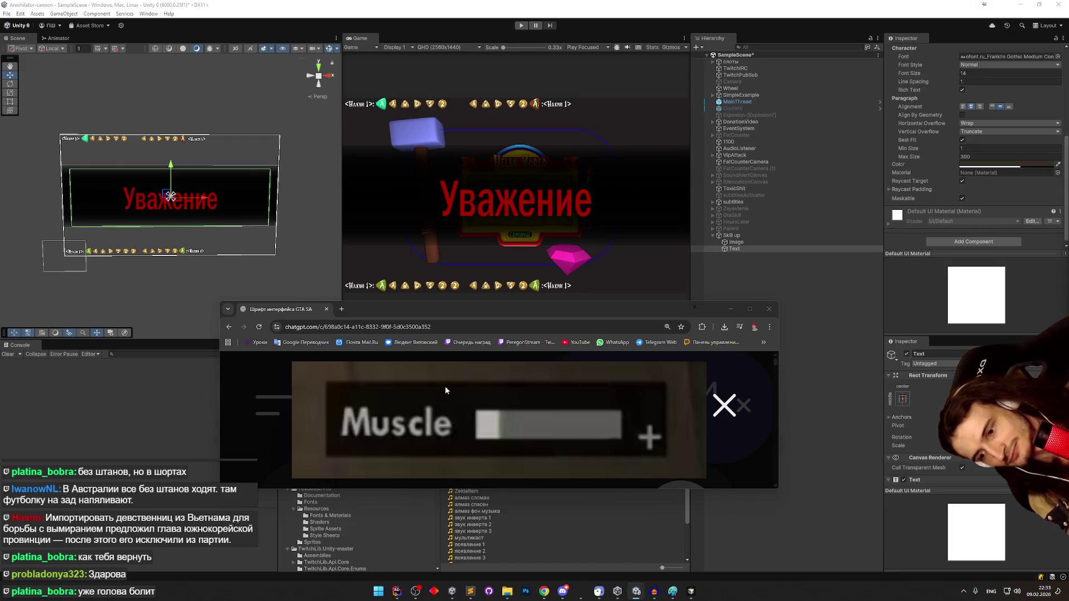
{"action": "left_click", "coordinate": [381, 435]}
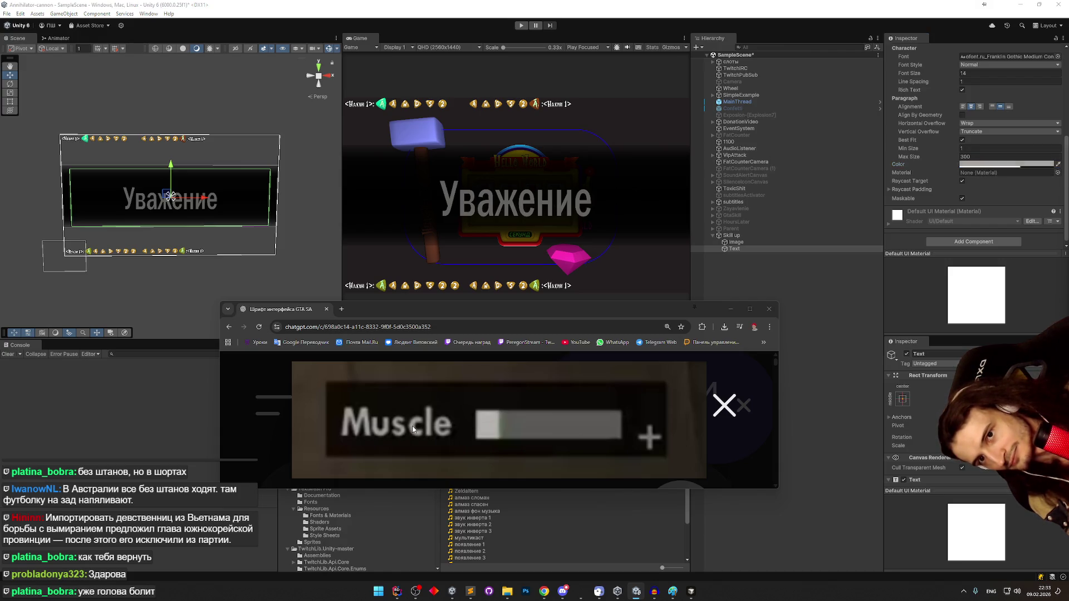
{"action": "left_click", "coordinate": [1010, 165]}
{"action": "left_click_drag", "start_coordinate": [999, 238], "coordinate": [994, 222]}
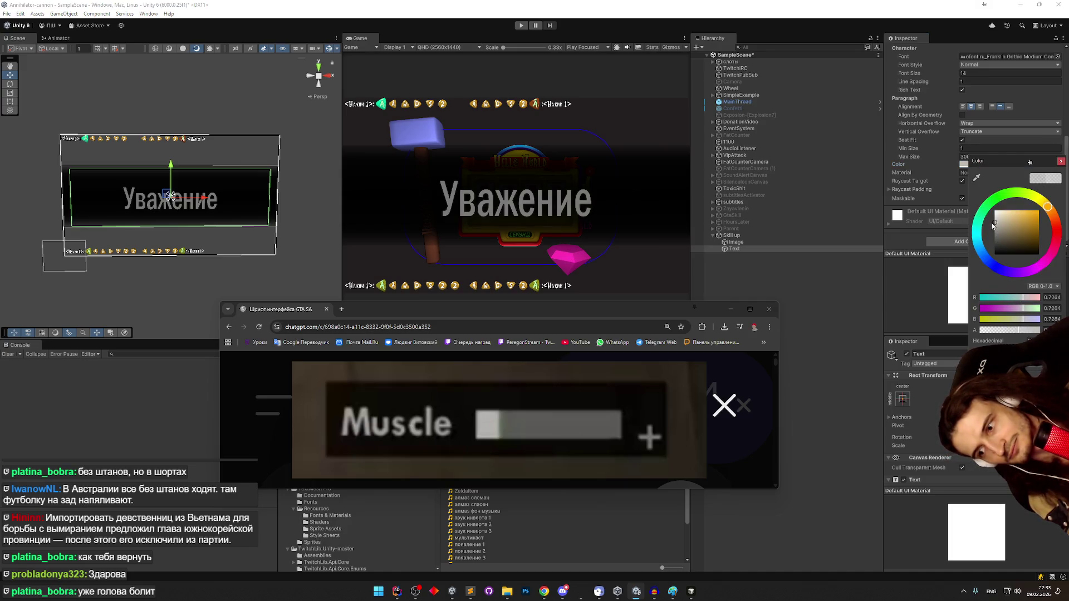
- Set the Skill up Image colour to pure black 000000
{"action": "left_click", "coordinate": [806, 241]}
{"action": "left_click", "coordinate": [1007, 126]}
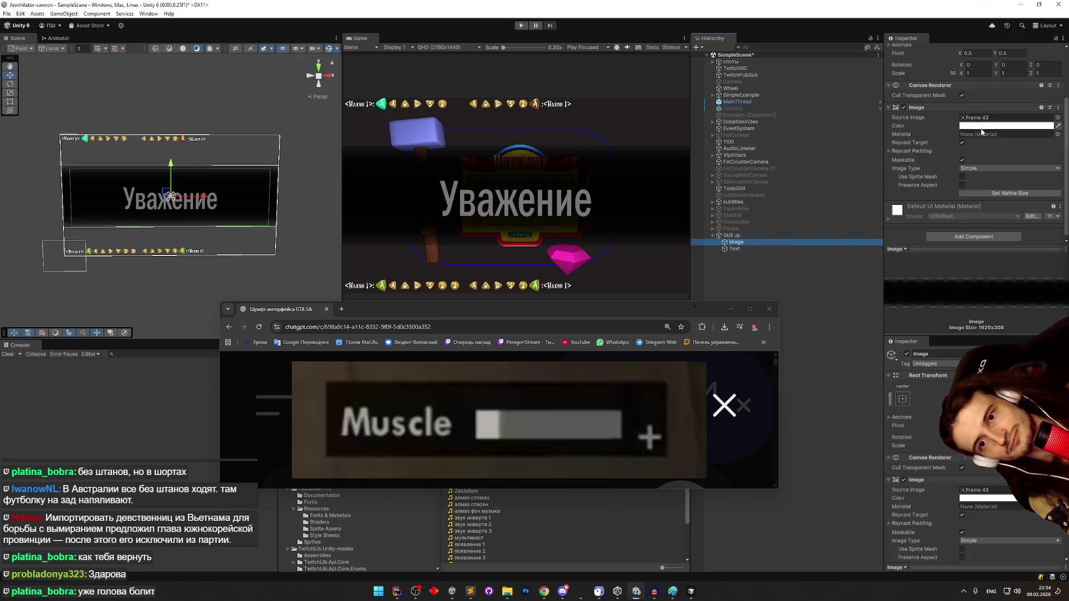
{"action": "left_click_drag", "start_coordinate": [999, 211], "coordinate": [942, 269]}
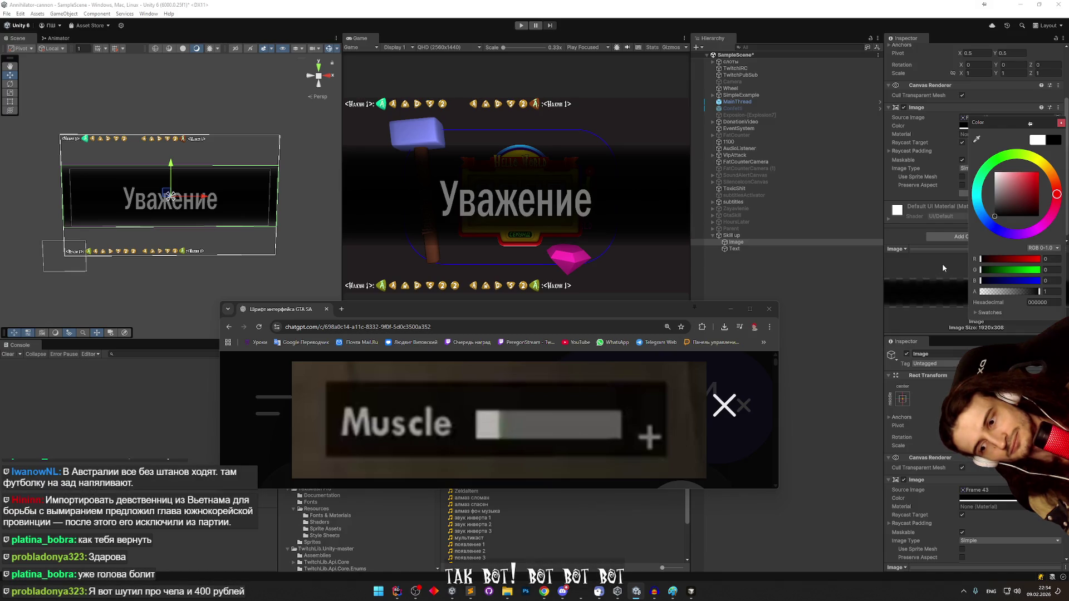
{"action": "left_click", "coordinate": [1061, 123]}
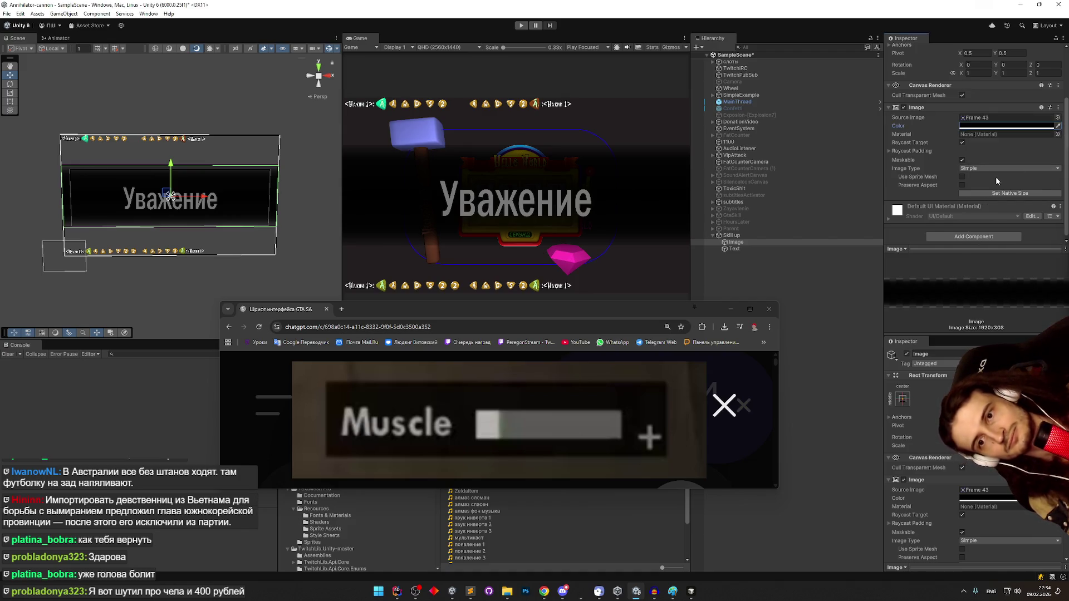
- Resize the background image with the Rect tool to 982 by 283
{"action": "key", "text": "t"}
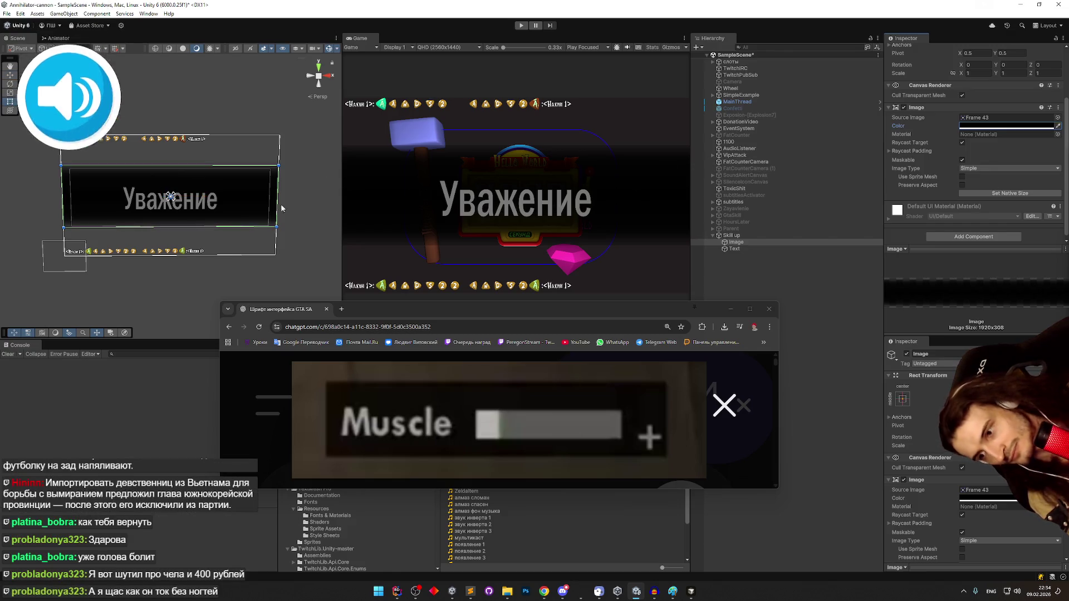
{"action": "scroll", "coordinate": [973, 176], "scroll_direction": "up", "scroll_amount": 1}
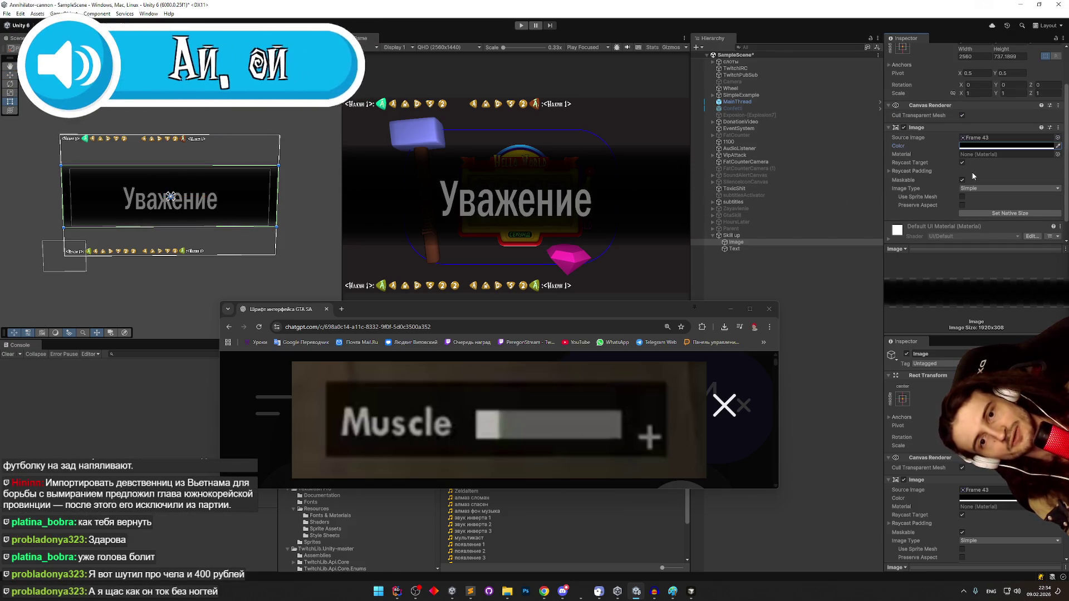
{"action": "scroll", "coordinate": [973, 177], "scroll_direction": "up", "scroll_amount": 2}
{"action": "scroll", "coordinate": [973, 177], "scroll_direction": "down", "scroll_amount": 2}
{"action": "scroll", "coordinate": [973, 176], "scroll_direction": "up", "scroll_amount": 2}
{"action": "scroll", "coordinate": [973, 176], "scroll_direction": "down", "scroll_amount": 1}
{"action": "left_click_drag", "start_coordinate": [275, 226], "coordinate": [139, 212]}
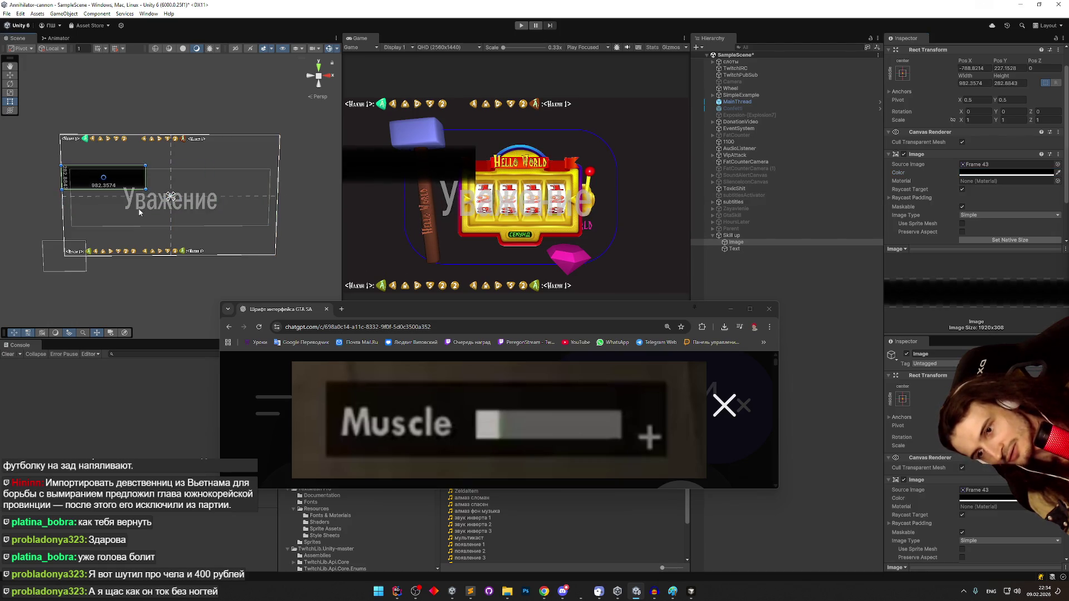
- Clear the Source Image and shrink the black panel to 591×169 near the top-left
{"action": "left_click", "coordinate": [975, 165]}
{"action": "key", "text": "Delete"}
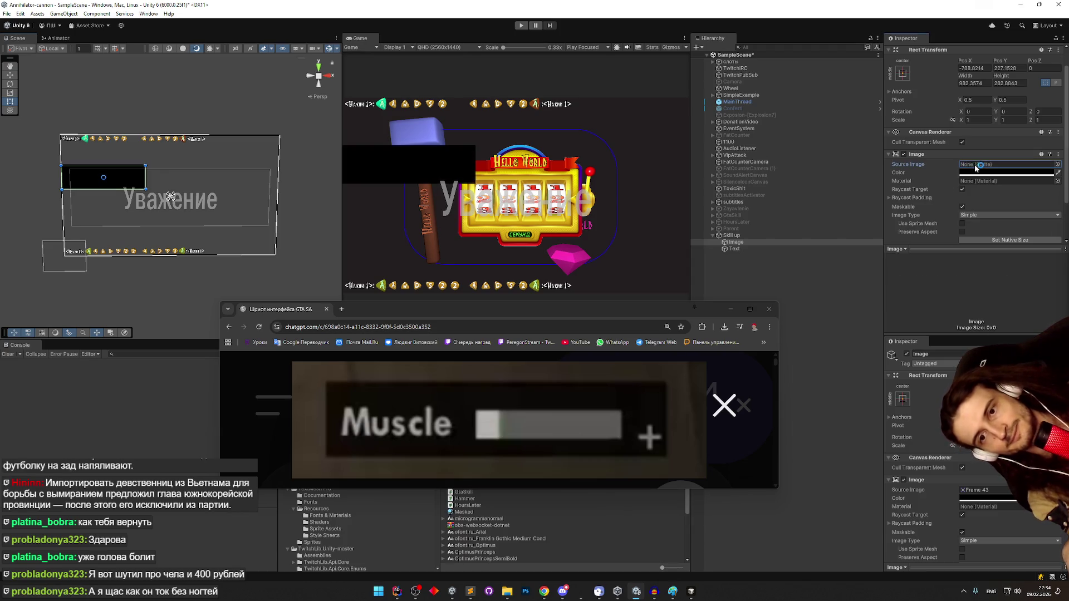
{"action": "mouse_move", "coordinate": [146, 190]}
{"action": "left_mouse_down"}
{"action": "mouse_move", "coordinate": [111, 182]}
{"action": "mouse_move", "coordinate": [112, 153]}
{"action": "left_mouse_up"}
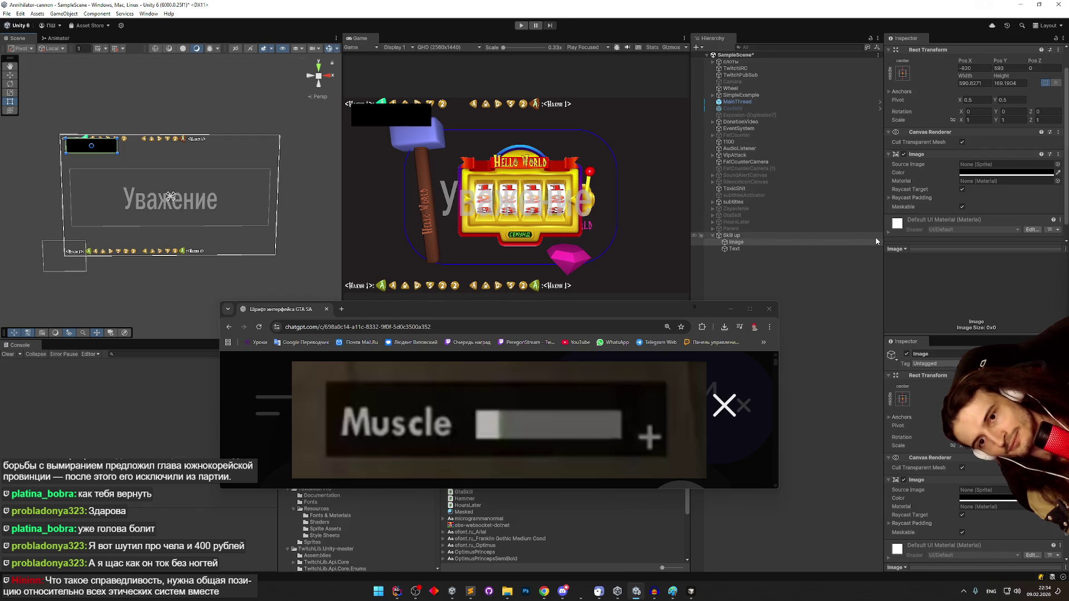
{"action": "mouse_move", "coordinate": [476, 586]}
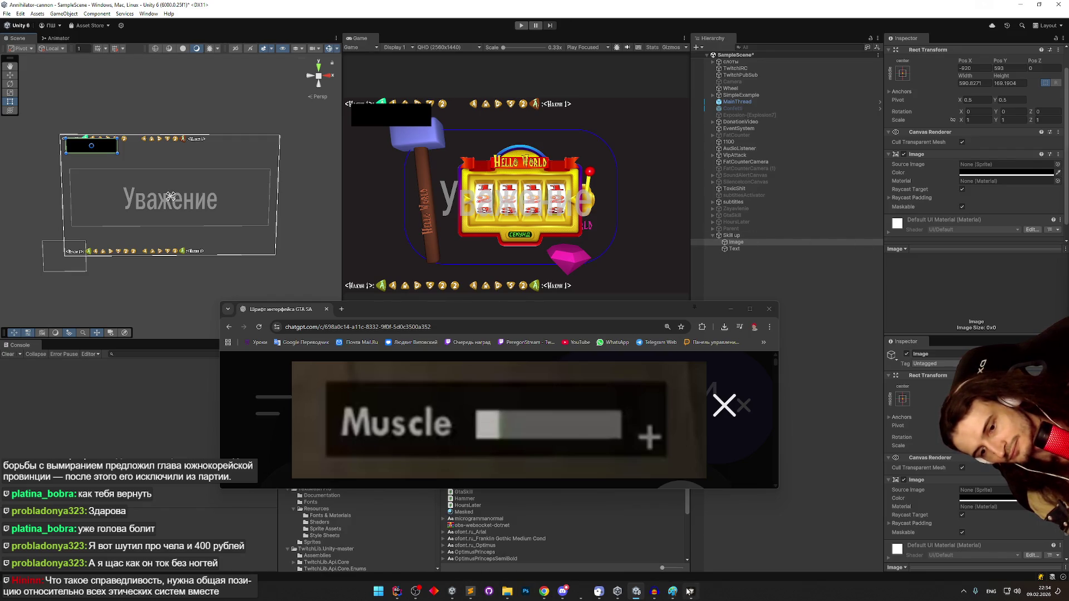
{"action": "left_click", "coordinate": [691, 591]}
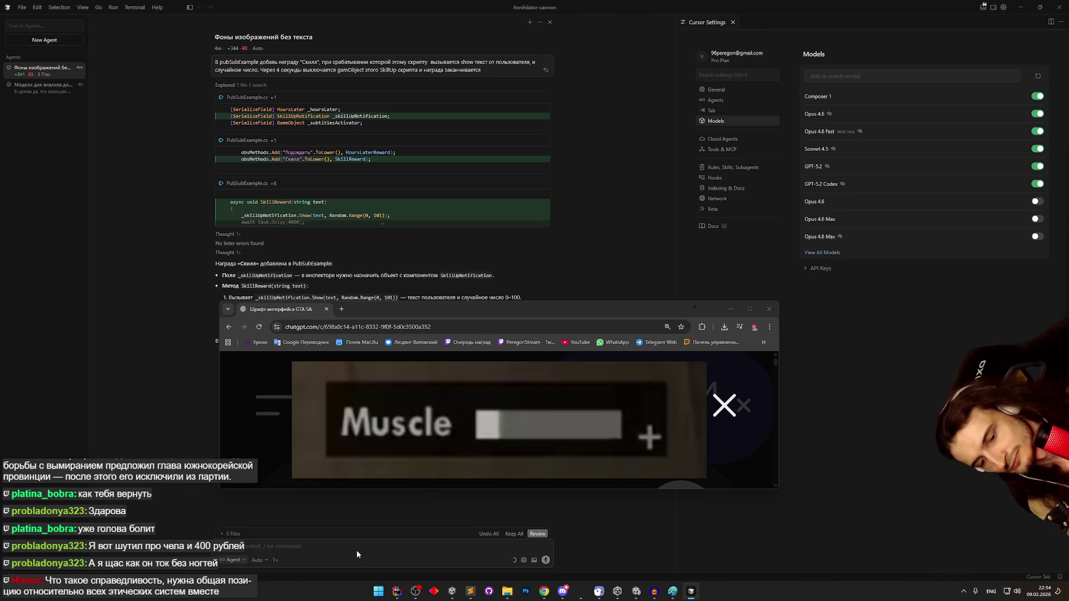
- Ask Cursor's agent for another SkillUp text field showing + or − by sign, then return to Unity
{"action": "key", "text": "alt+shift"}
{"action": "type", "text": "забо"}
{"action": "key", "text": "alt+shift"}
{"action": "type", "text": "el"}
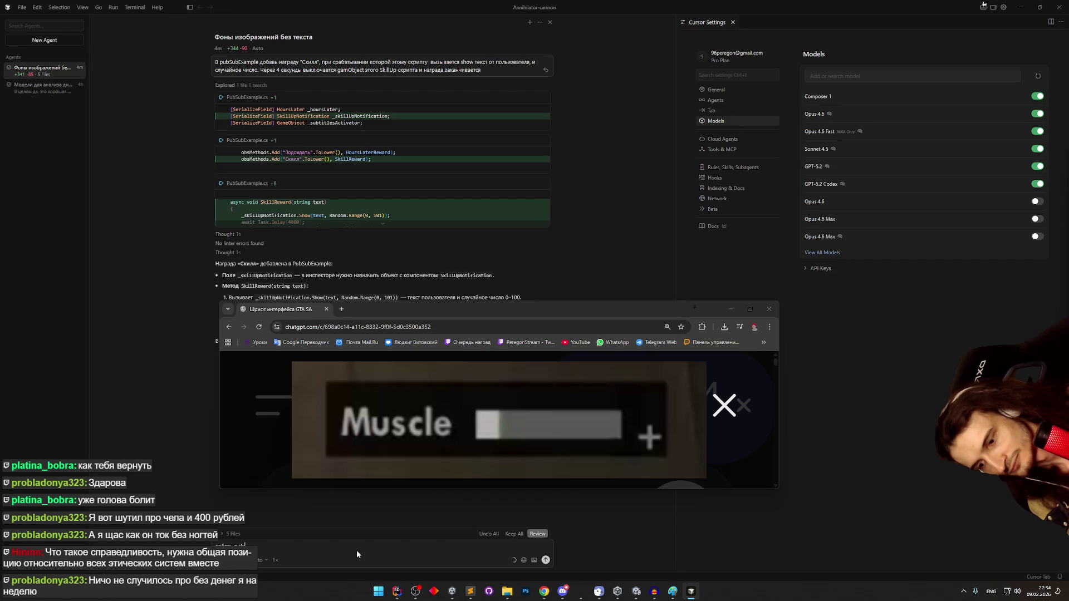
{"action": "key", "text": "alt+shift"}
{"action": "type", "text": "еще одно текстовое поле, если число"}
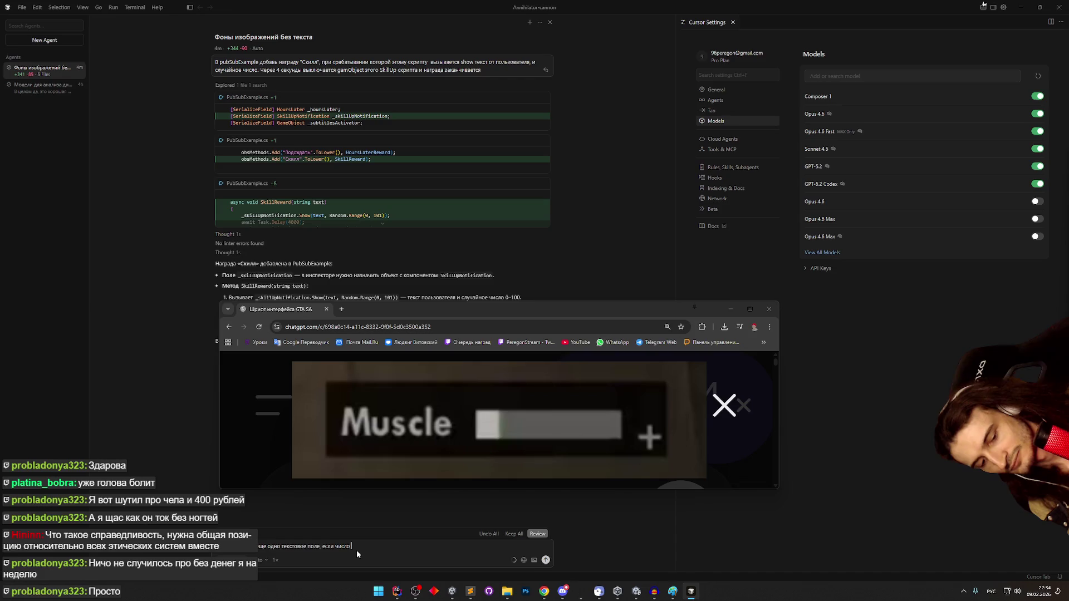
{"action": "type", "text": " положительное, пусть"}
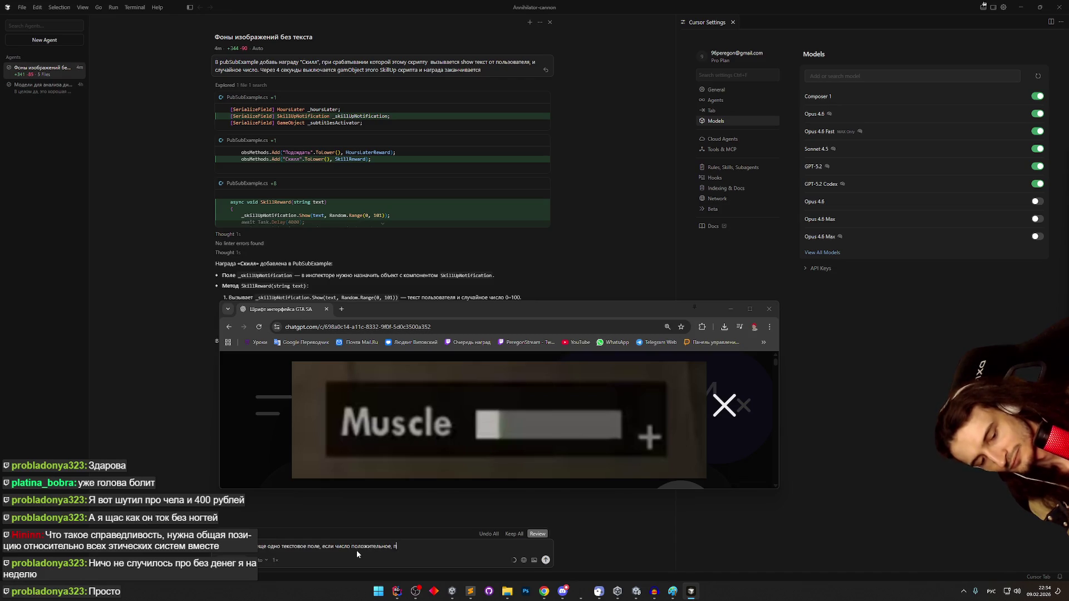
{"action": "type", "text": " став"}
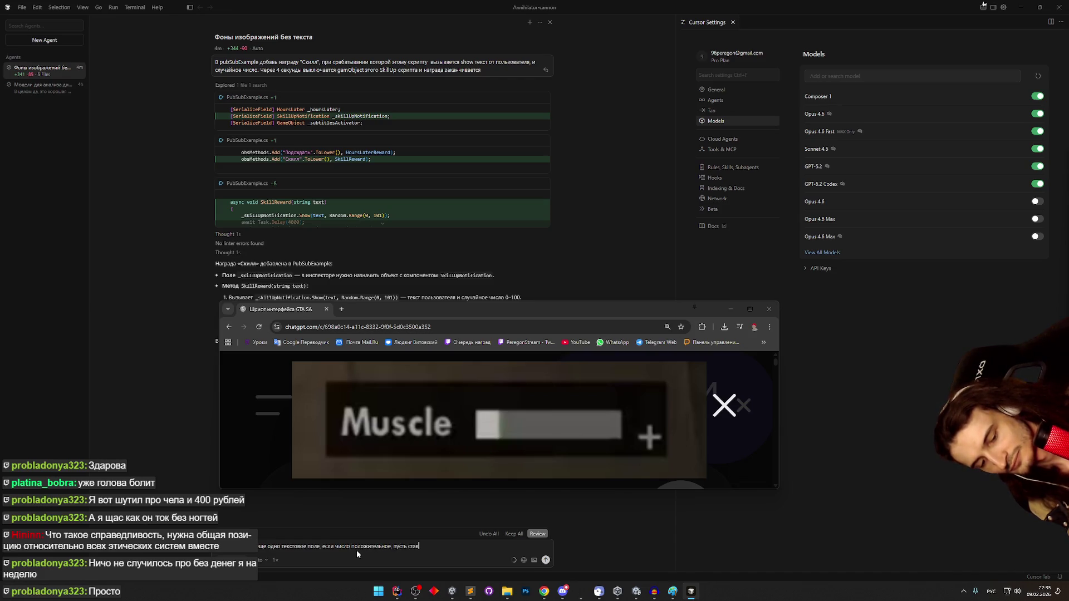
{"action": "type", "text": "ит там +"}
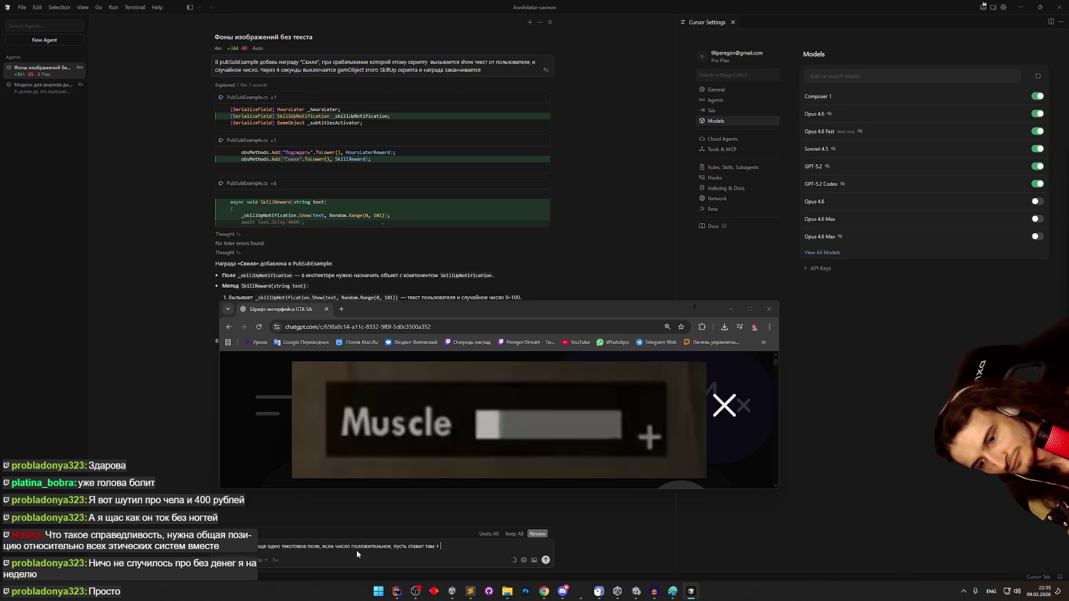
{"action": "type", "text": ", если отр"}
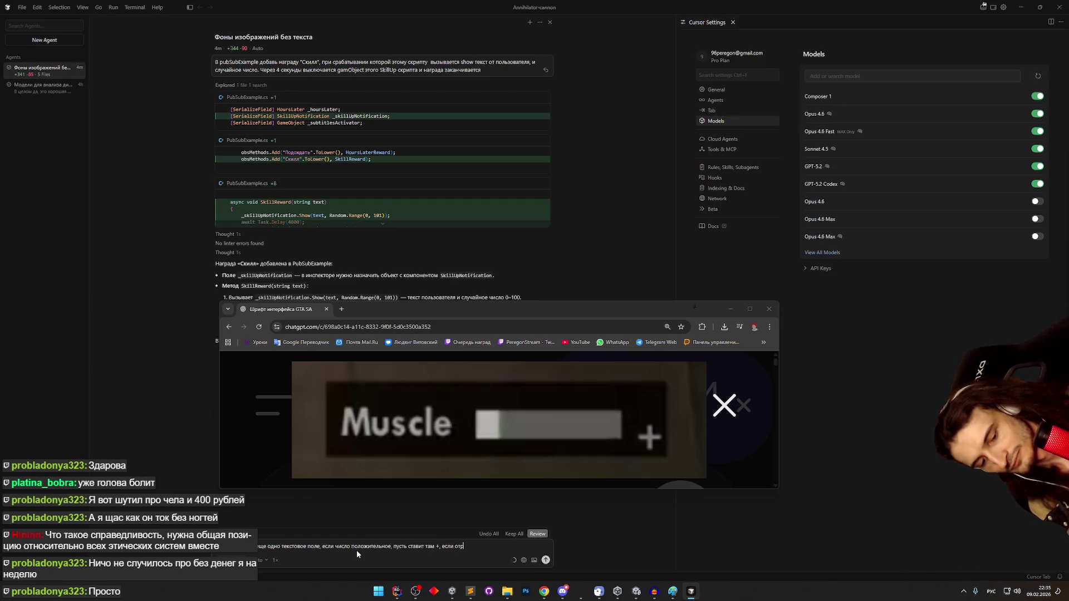
{"action": "type", "text": "ицательное, то "}
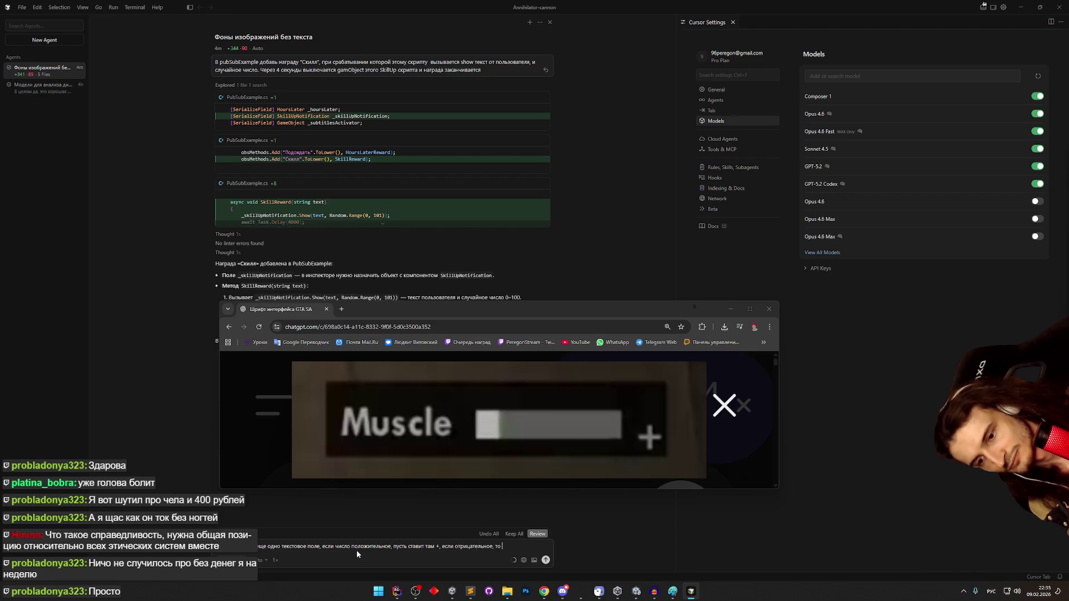
{"action": "type", "text": "-"}
{"action": "key", "text": "Return"}
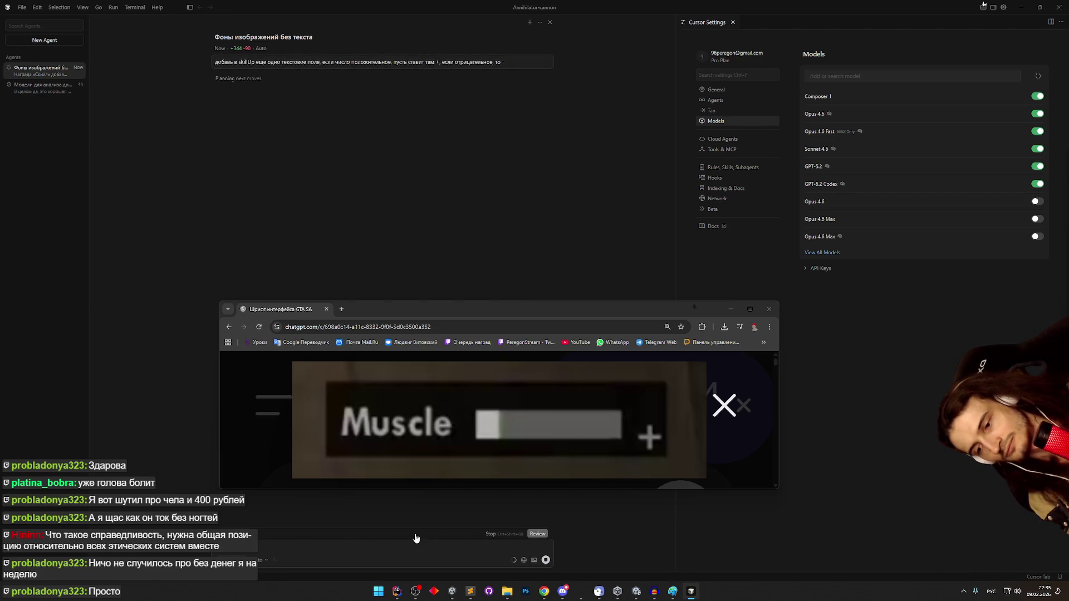
{"action": "left_click", "coordinate": [735, 306]}
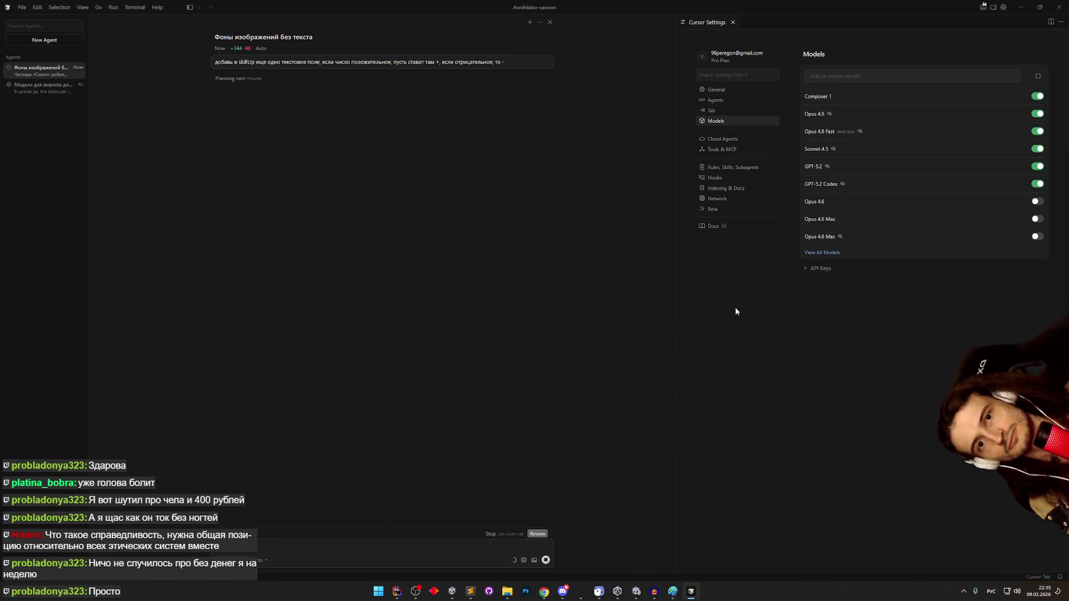
{"action": "left_click", "coordinate": [1020, 8]}
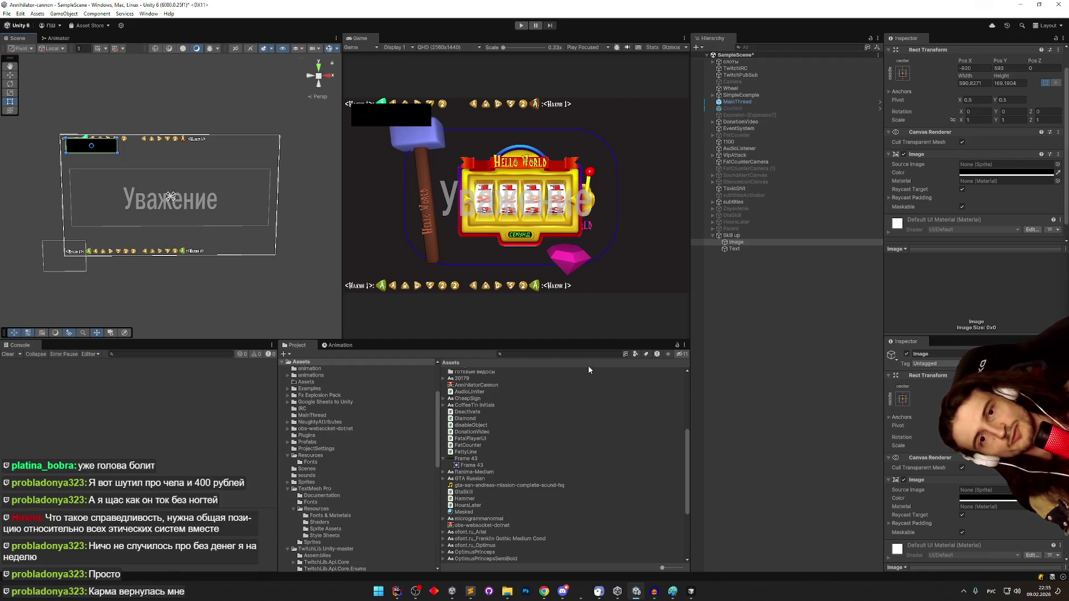
- Glance at the code editor, then select the Image object under Skill up
{"action": "mouse_move", "coordinate": [670, 589]}
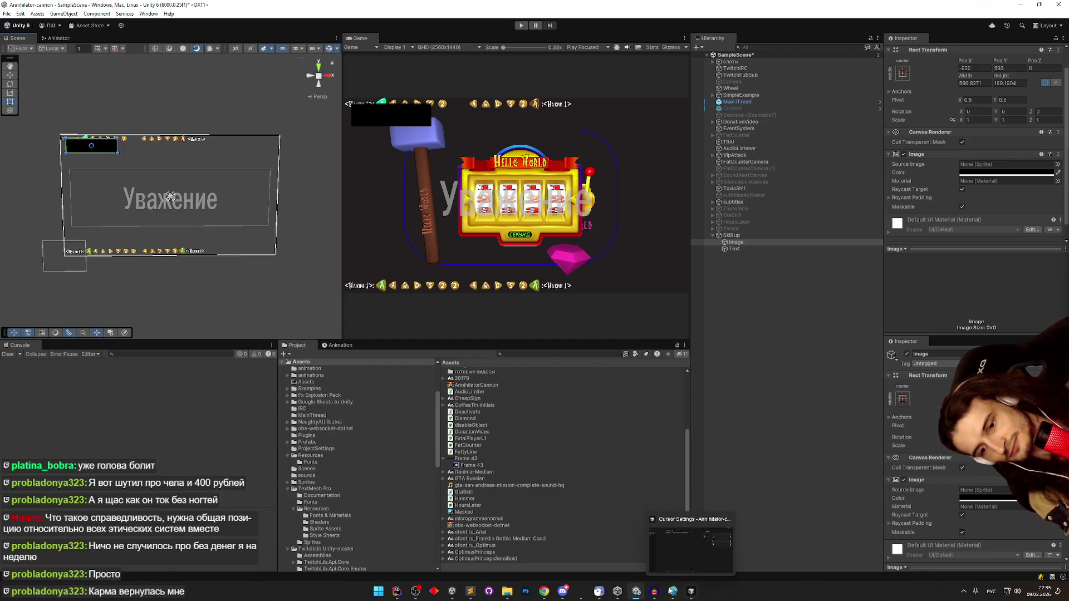
{"action": "left_click", "coordinate": [637, 593]}
{"action": "left_click", "coordinate": [637, 593]}
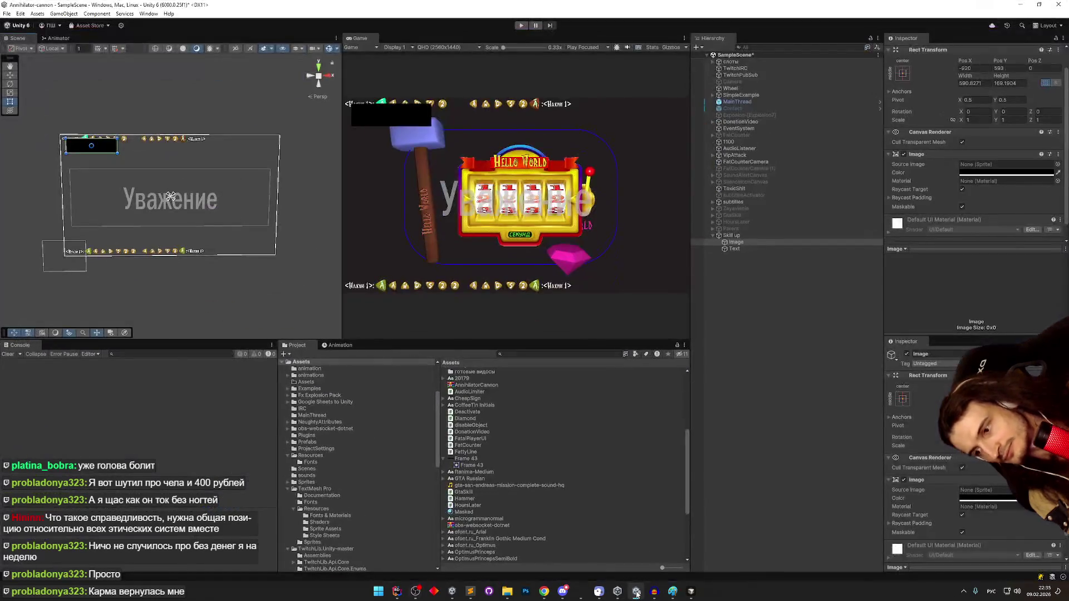
{"action": "left_click", "coordinate": [404, 593]}
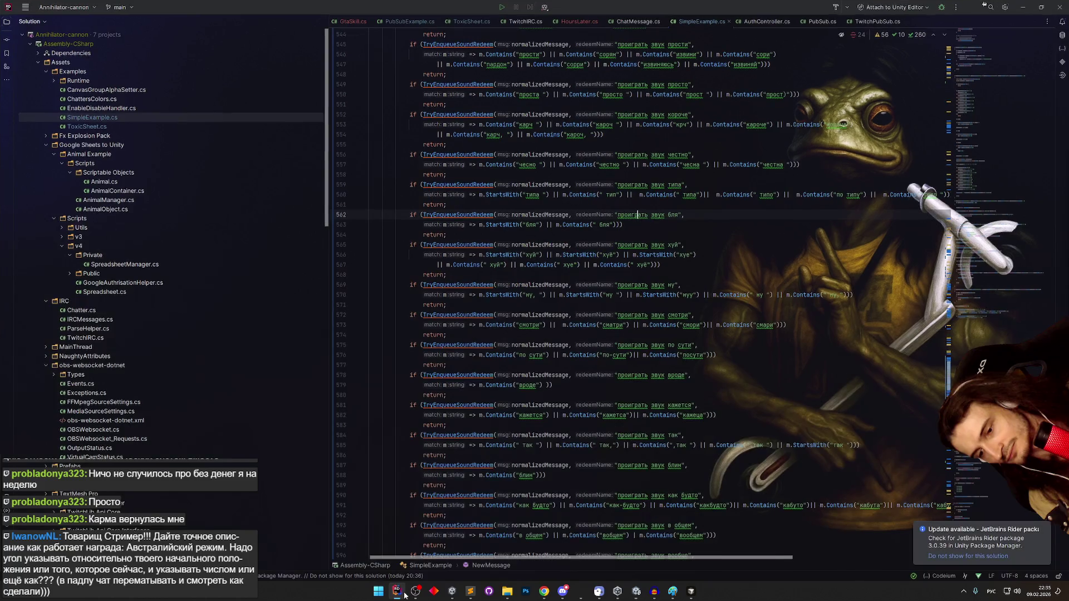
{"action": "left_click", "coordinate": [405, 594]}
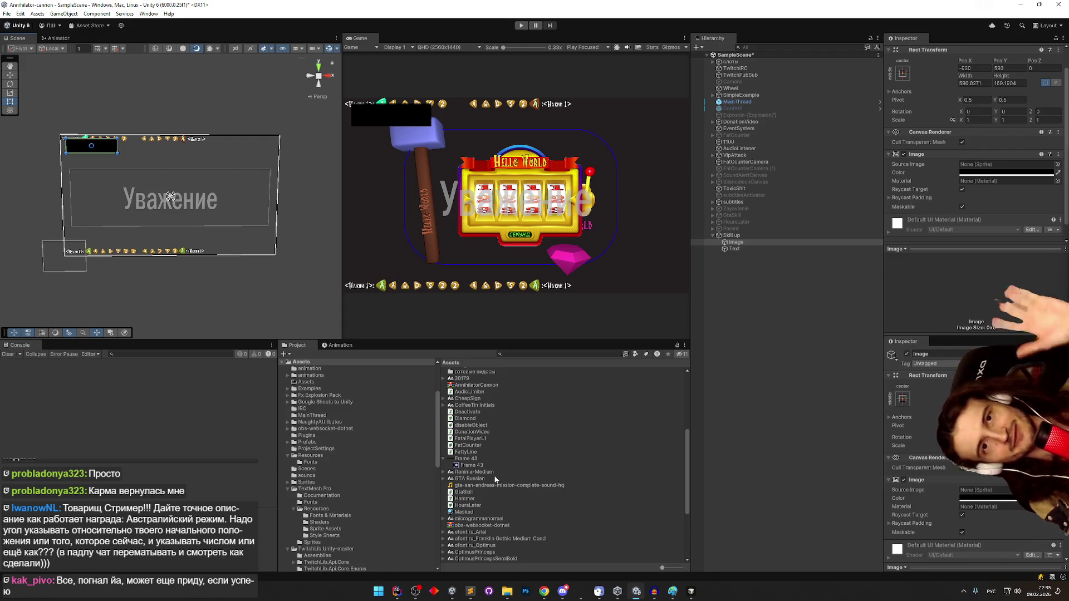
{"action": "left_click", "coordinate": [804, 242]}
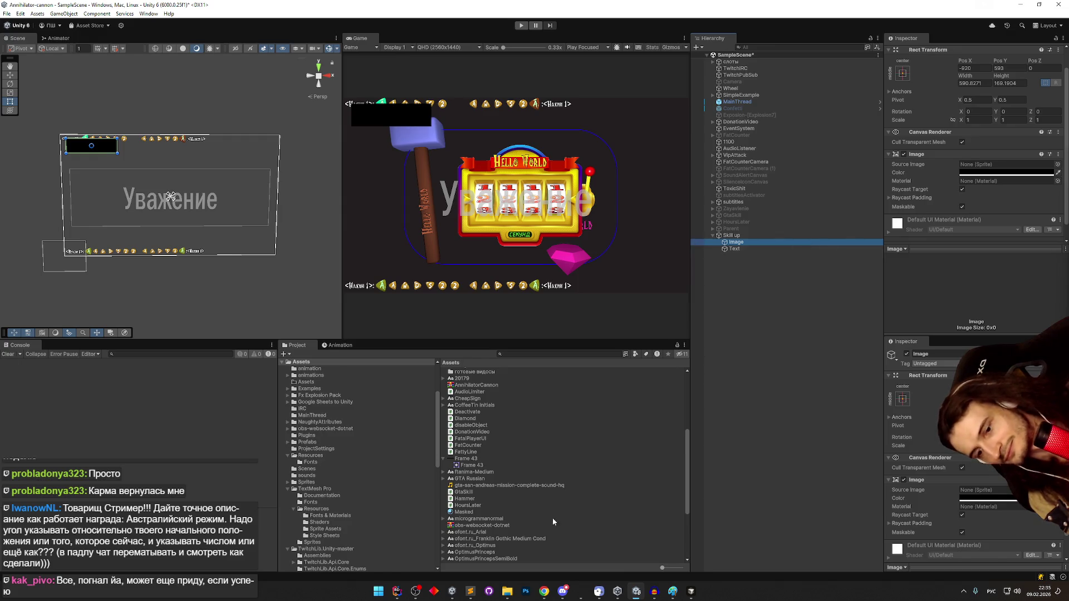
- Raise the 'Шрифт интерфейса GTA SA' Muscle reference image over Unity
{"action": "left_click", "coordinate": [677, 582]}
{"action": "left_click", "coordinate": [674, 589]}
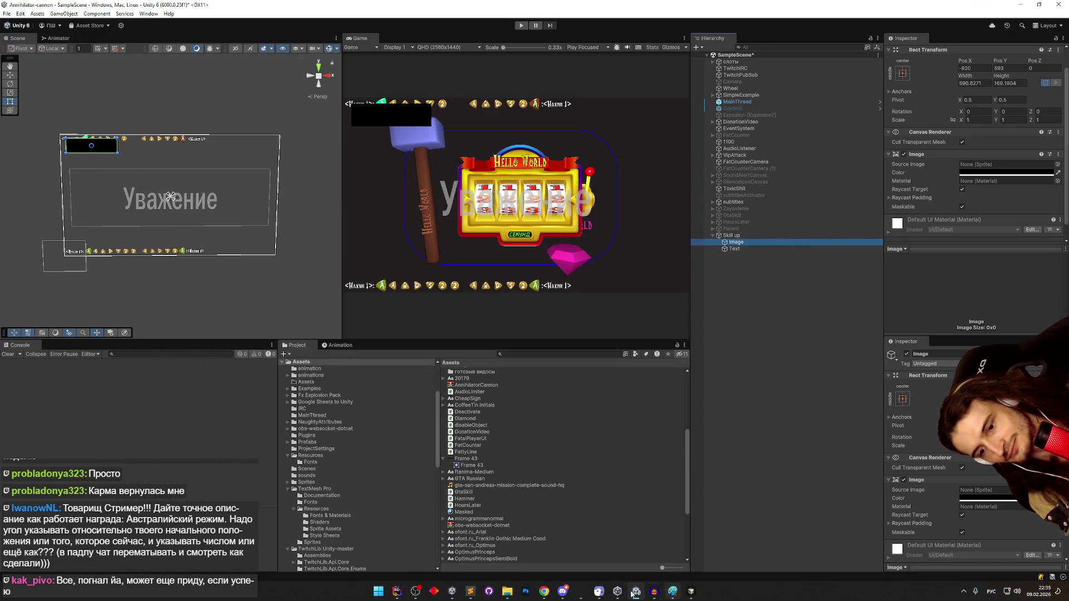
{"action": "mouse_move", "coordinate": [544, 594]}
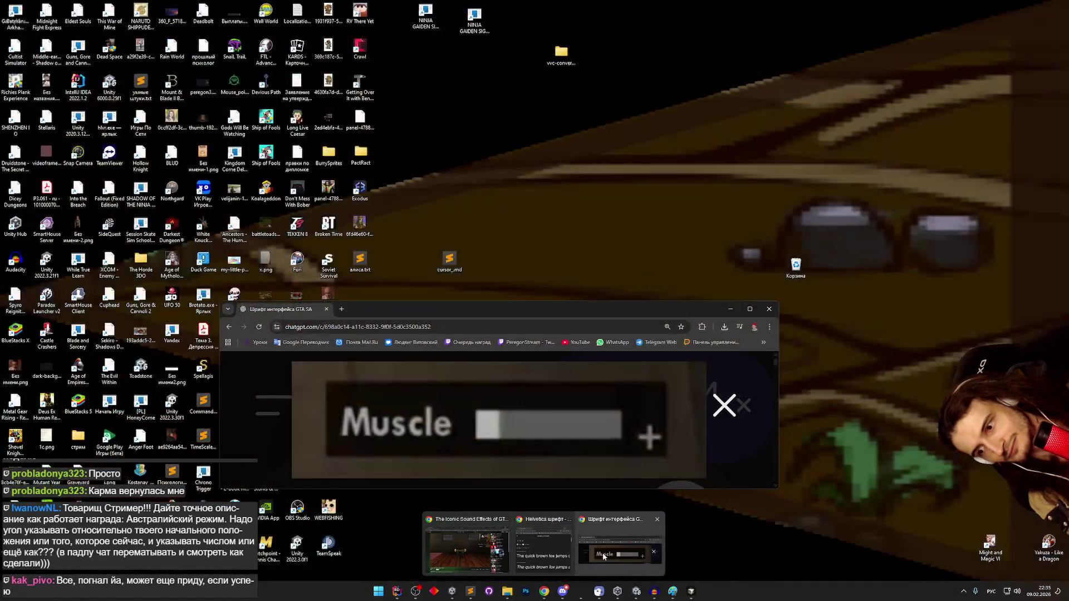
{"action": "left_click", "coordinate": [602, 554]}
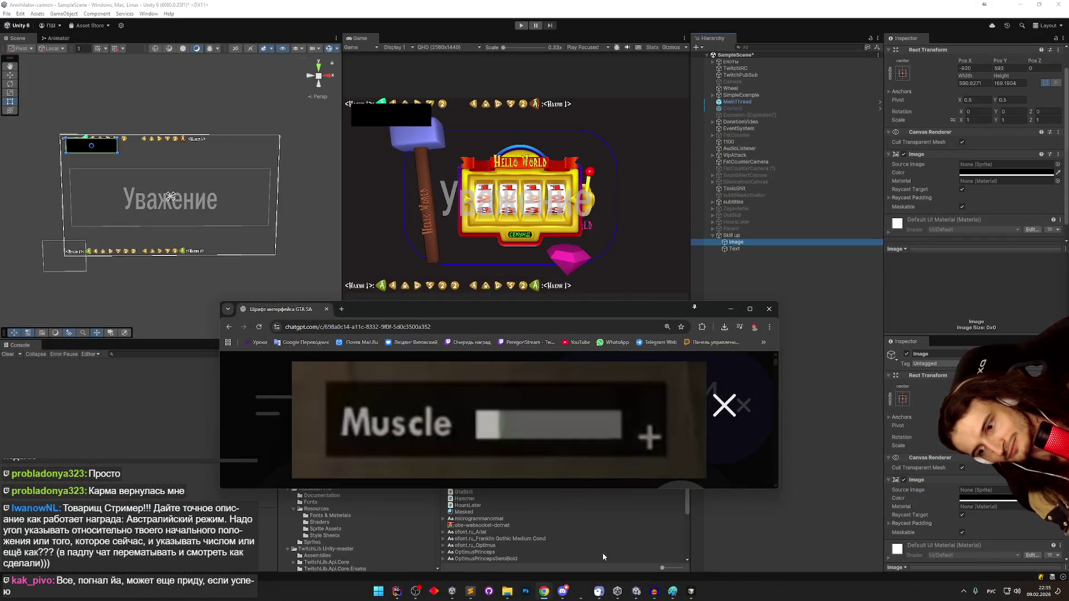
- Lower the Skill up panel colour's alpha to make it semi-transparent black
{"action": "left_click", "coordinate": [751, 272]}
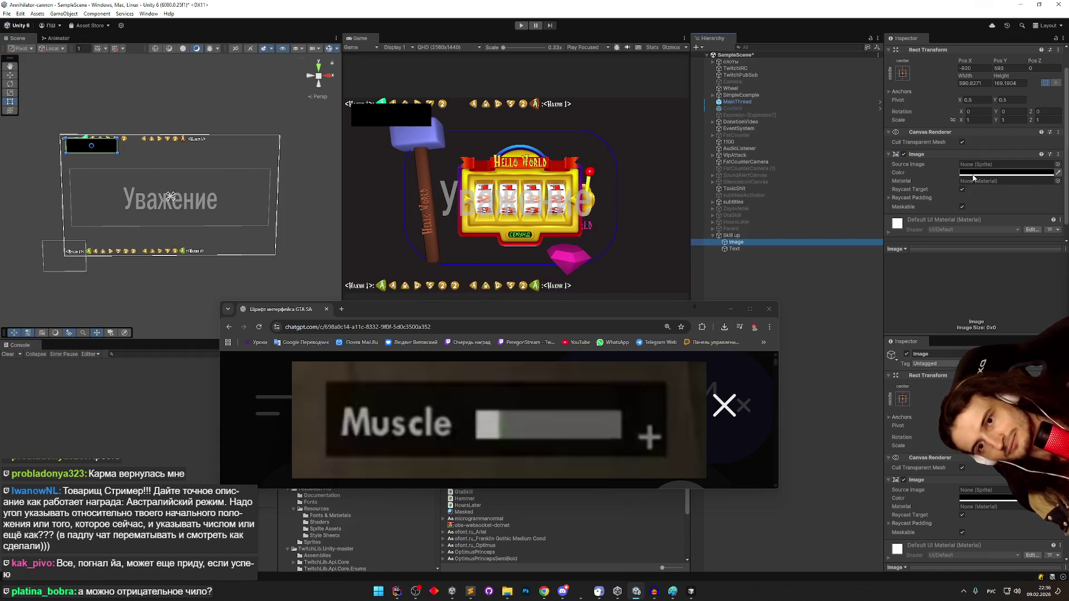
{"action": "left_click", "coordinate": [1002, 195]}
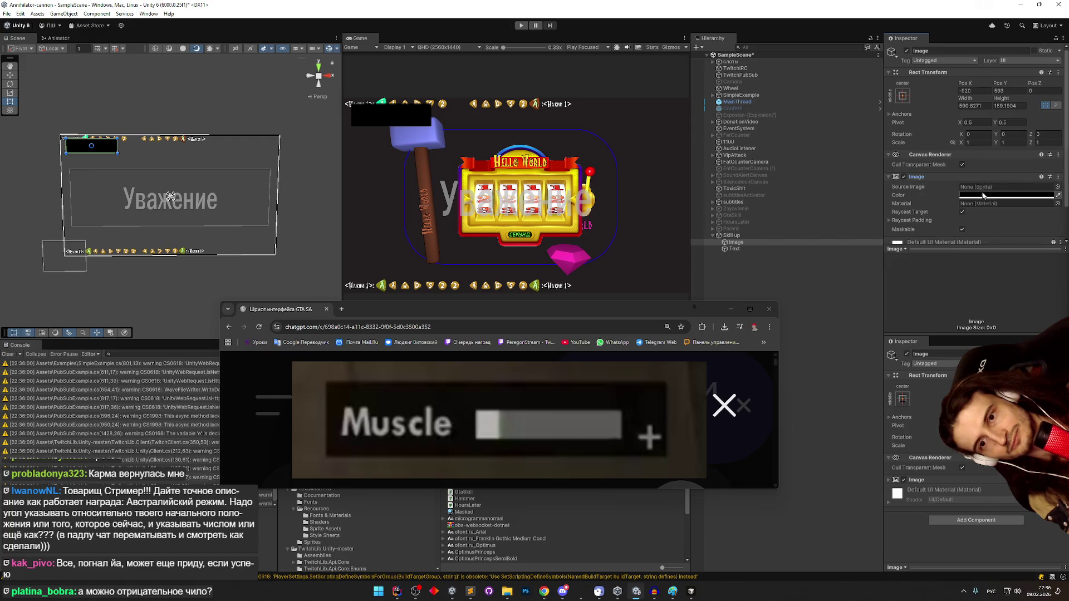
{"action": "left_click_drag", "start_coordinate": [1039, 354], "coordinate": [983, 354]}
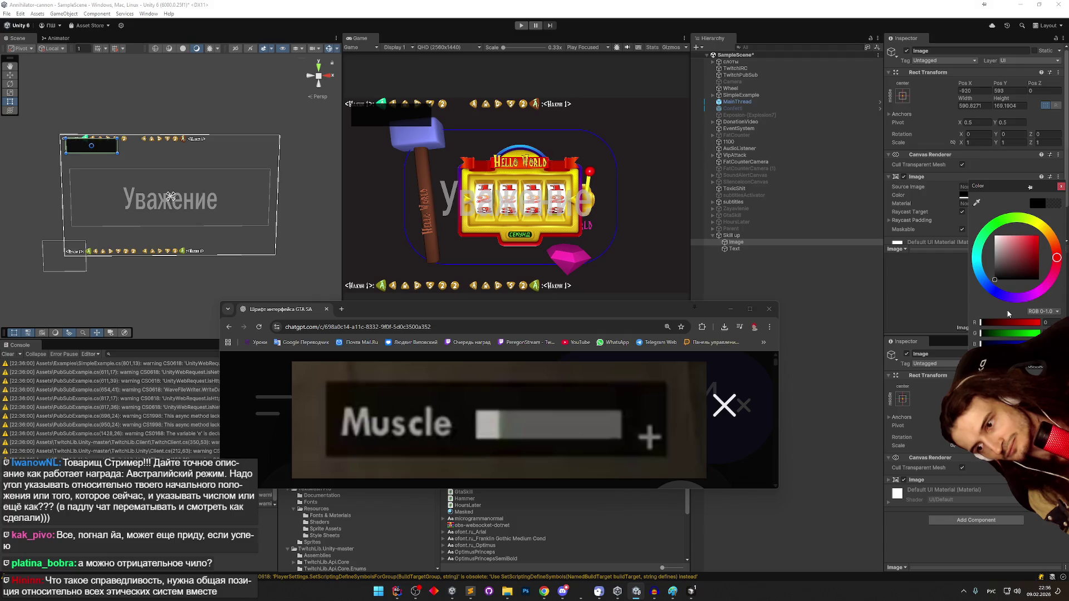
{"action": "left_click", "coordinate": [1061, 187]}
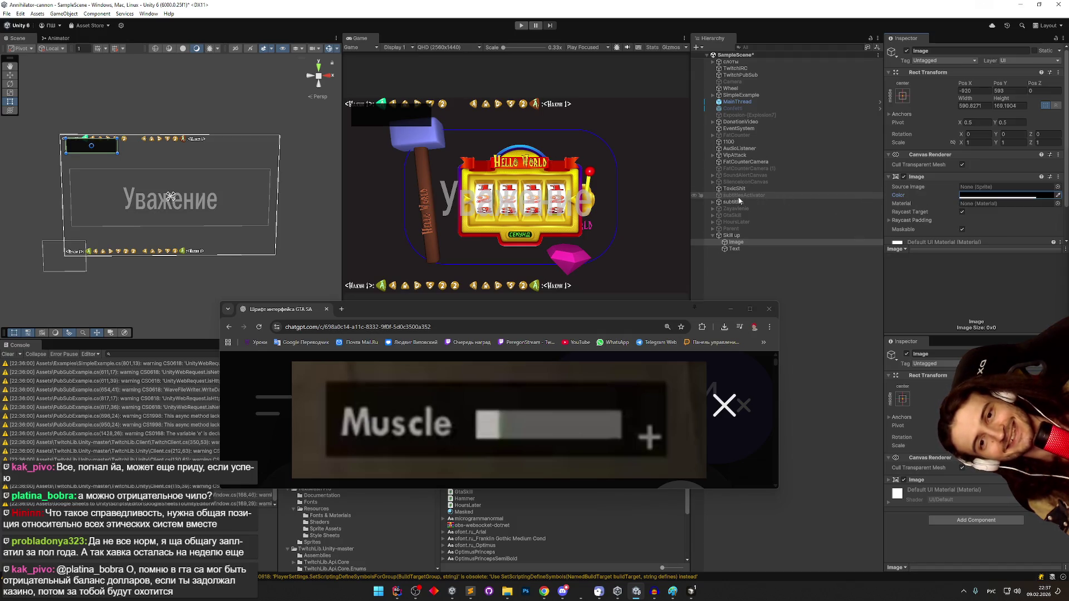
- Shorten the panel from the bottom to about 591×150 at Y 602
{"action": "left_click_drag", "start_coordinate": [110, 153], "coordinate": [110, 153]}
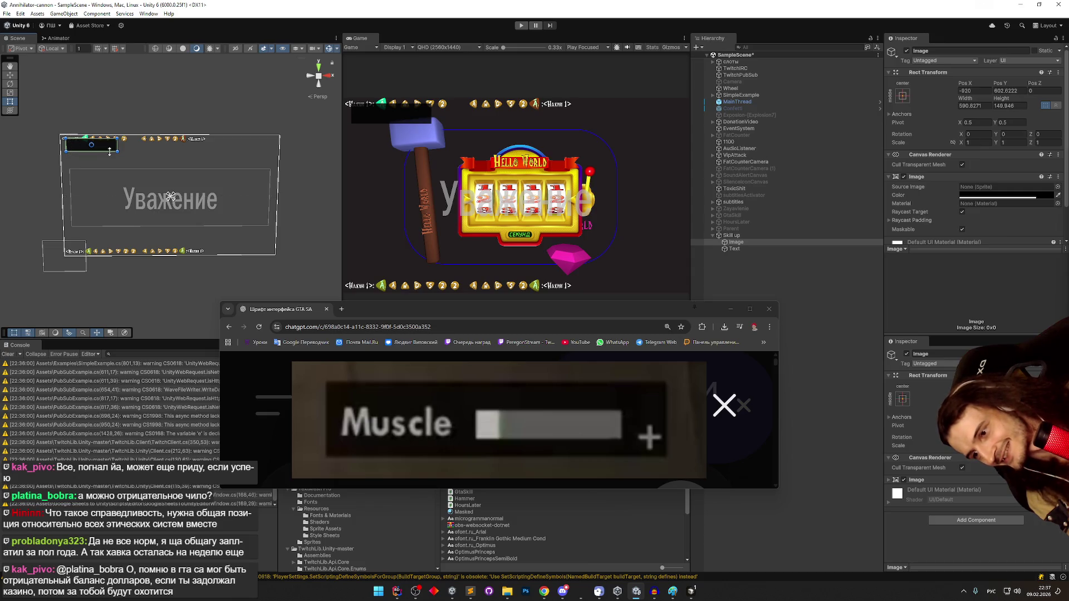
{"action": "scroll", "coordinate": [975, 139], "scroll_direction": "down", "scroll_amount": 3}
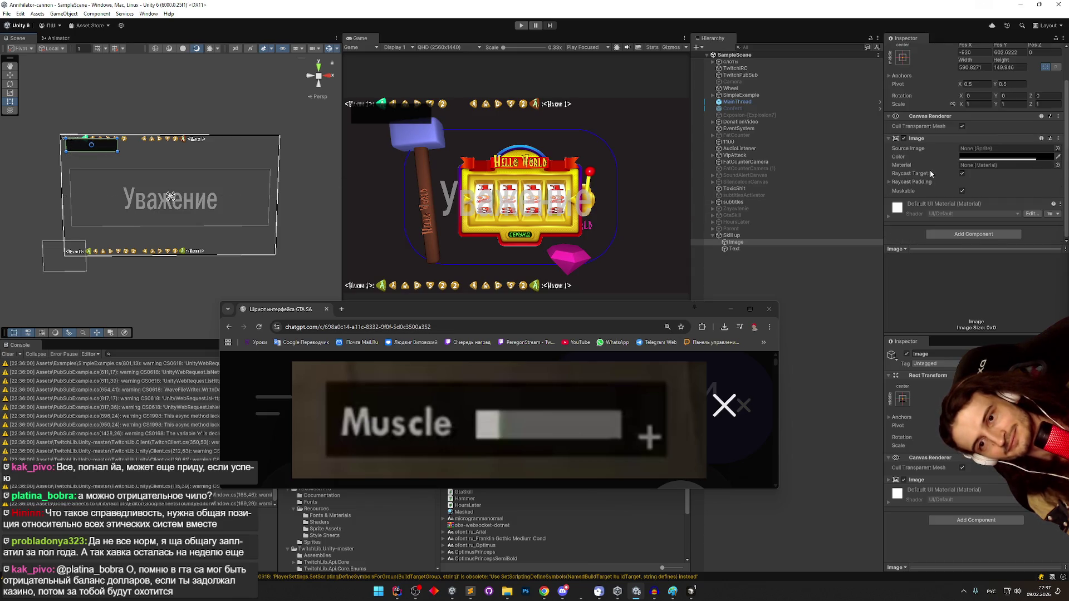
{"action": "left_click", "coordinate": [735, 249]}
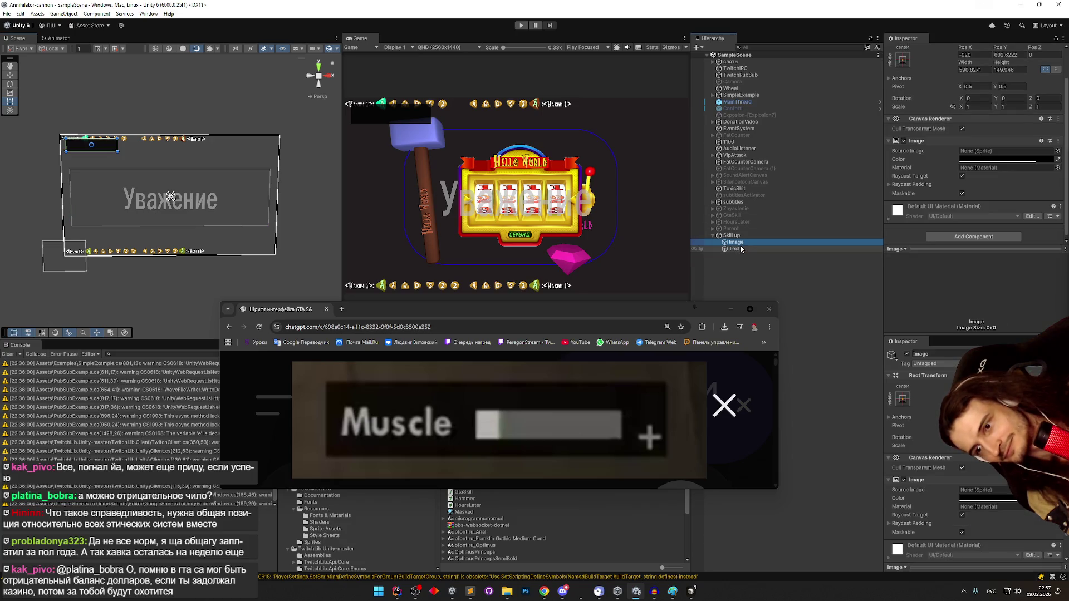
{"action": "left_click", "coordinate": [741, 243]}
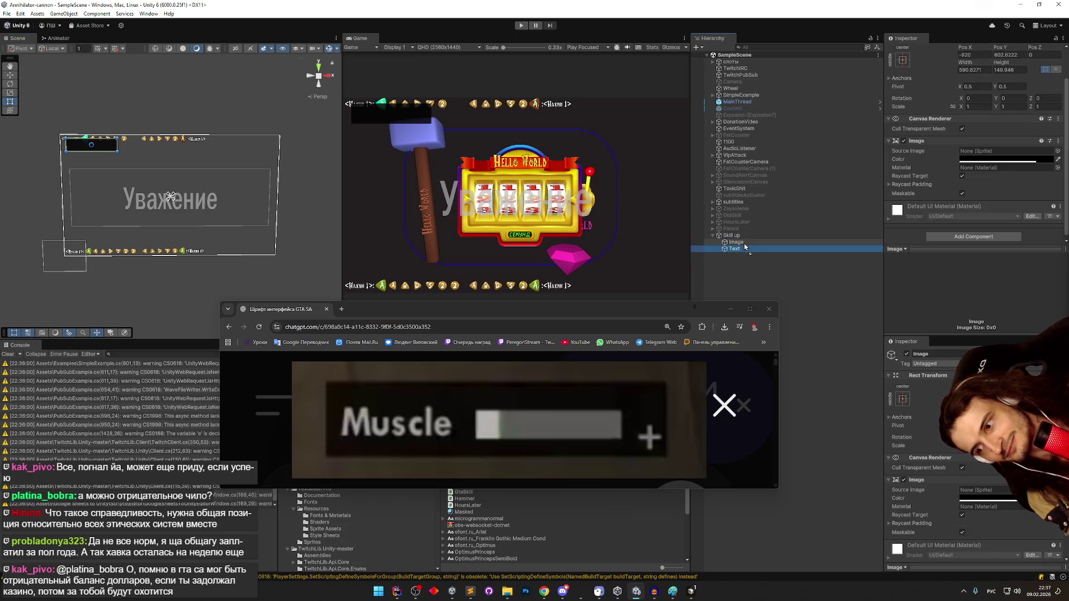
{"action": "left_click", "coordinate": [959, 236]}
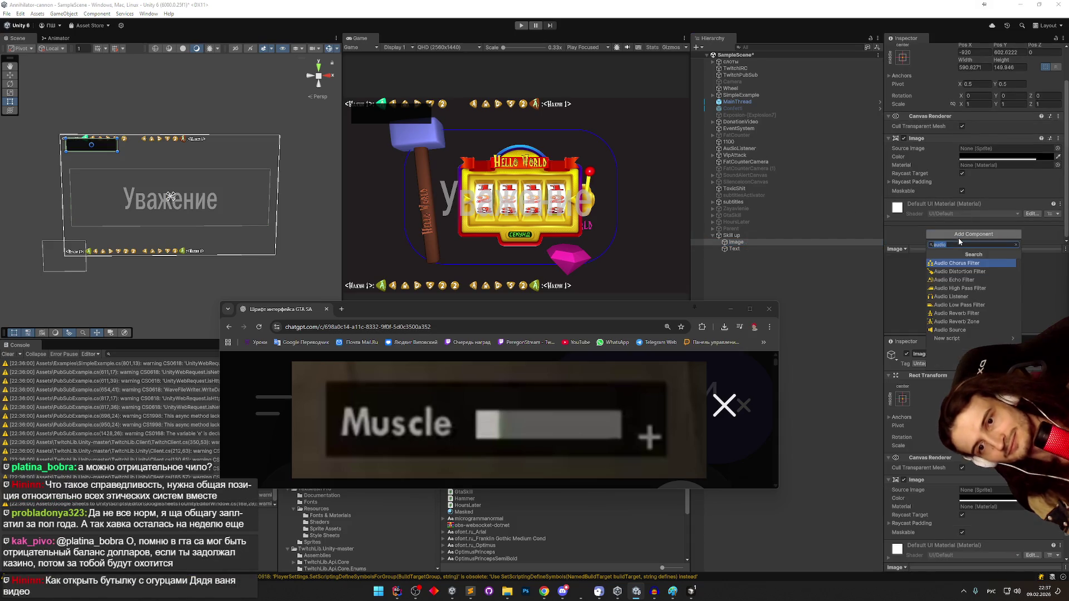
- Add a Content Size Fitter to the Image and make the Text its child
{"action": "key", "text": "alt+shift"}
{"action": "type", "text": "co"}
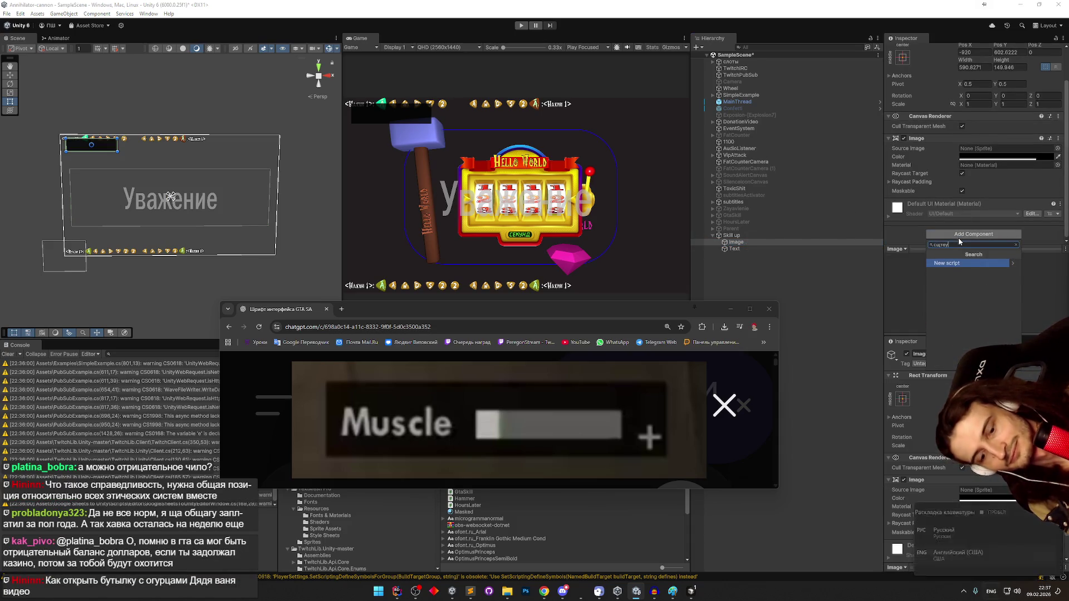
{"action": "type", "text": "nte"}
{"action": "key", "text": "Return"}
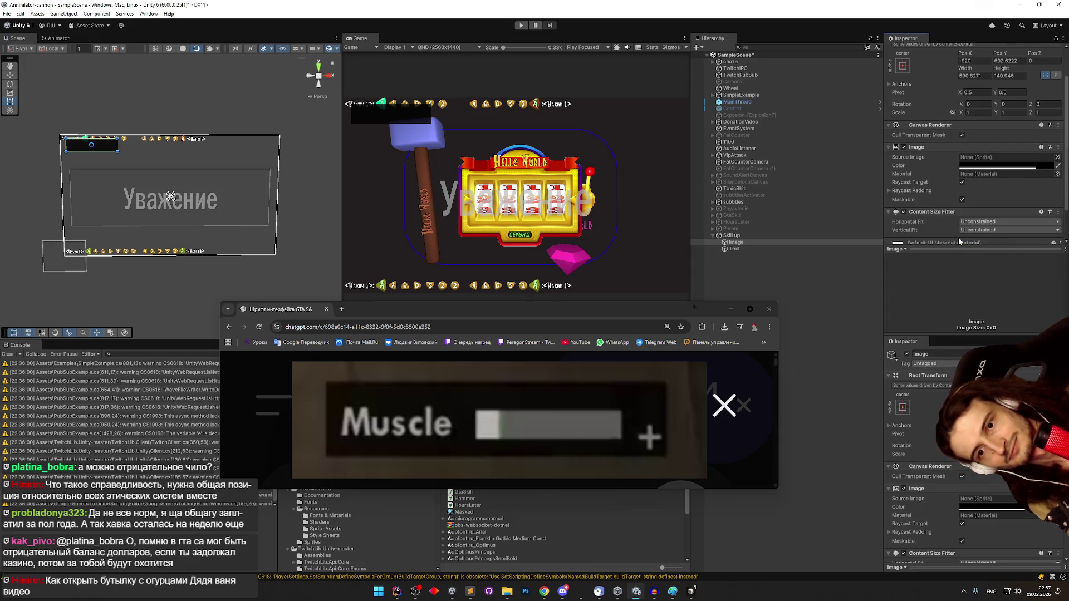
{"action": "left_click", "coordinate": [745, 248]}
{"action": "left_click_drag", "start_coordinate": [747, 242], "coordinate": [747, 242]}
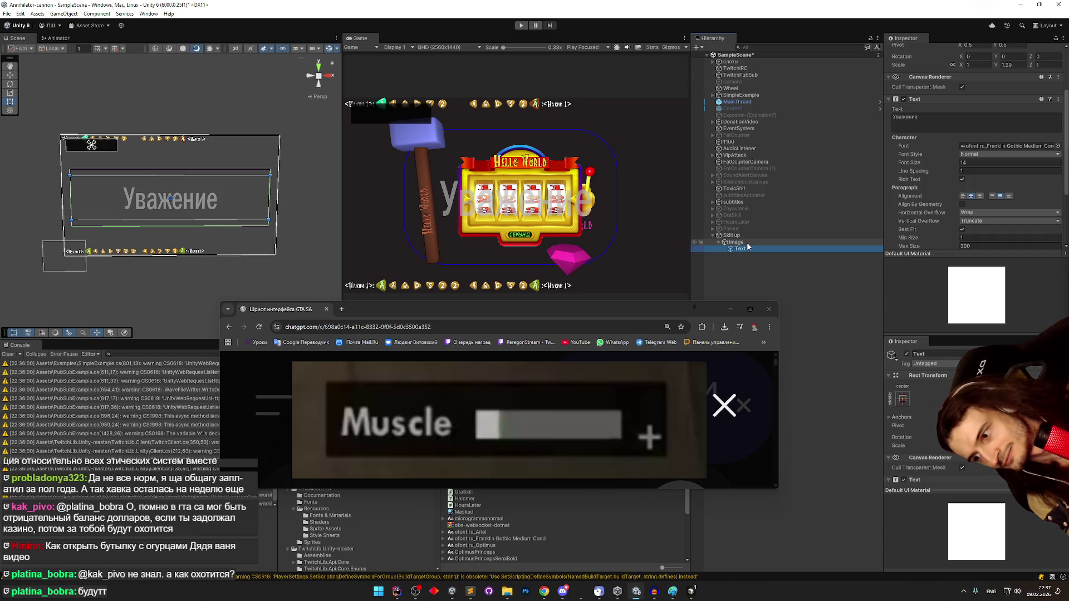
- Change the label text to 'Muscle'
{"action": "left_click", "coordinate": [932, 121]}
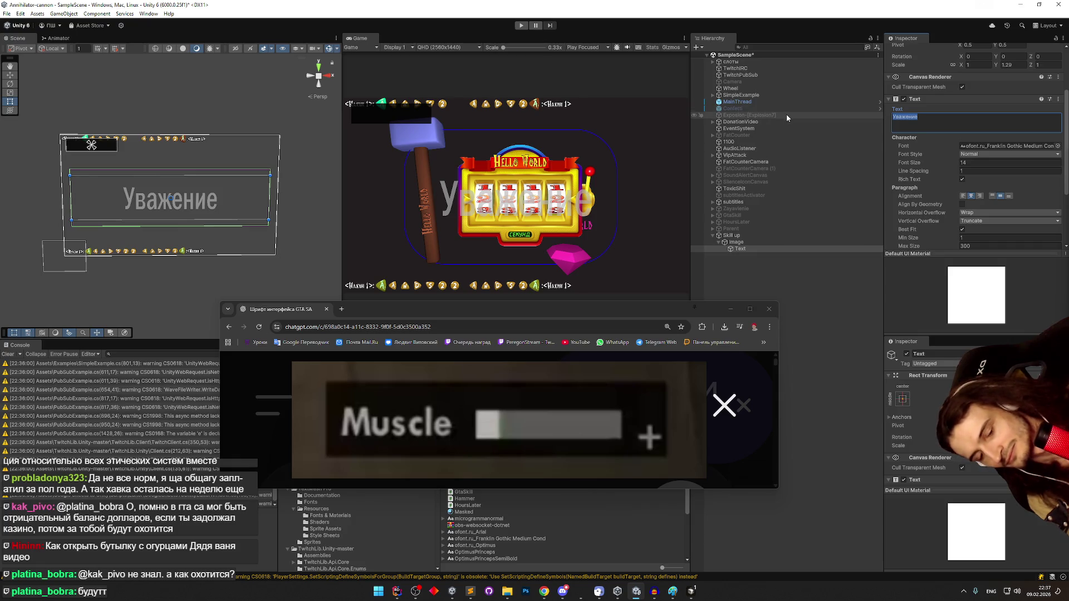
{"action": "type", "text": "ьгысду"}
{"action": "key", "text": "super+space"}
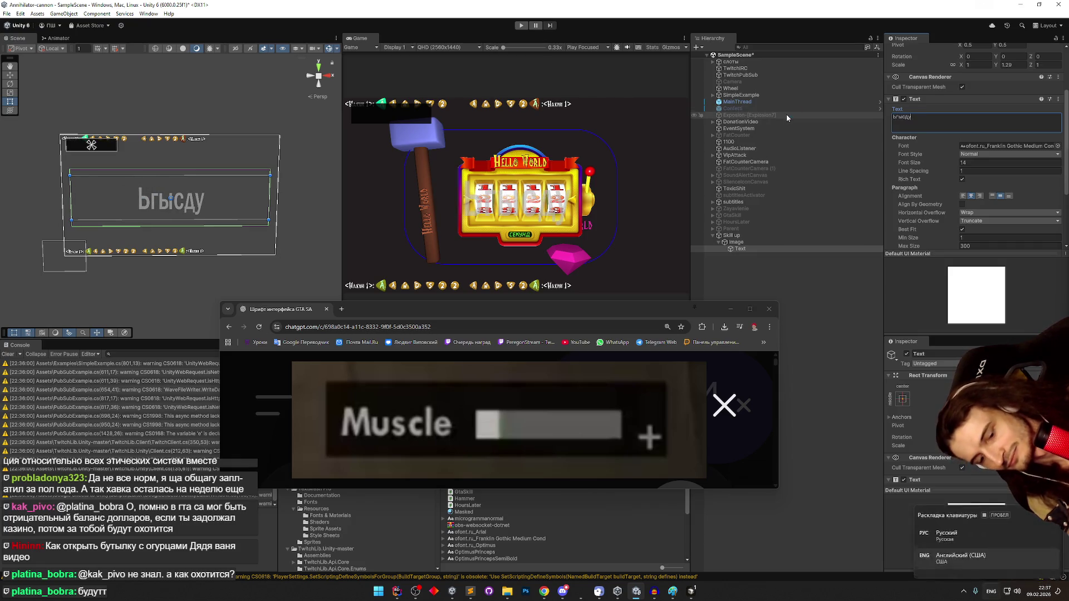
{"action": "key", "text": "BackSpace"}
{"action": "key", "text": "BackSpace"}
{"action": "key", "text": "BackSpace"}
{"action": "type", "text": "Muscle"}
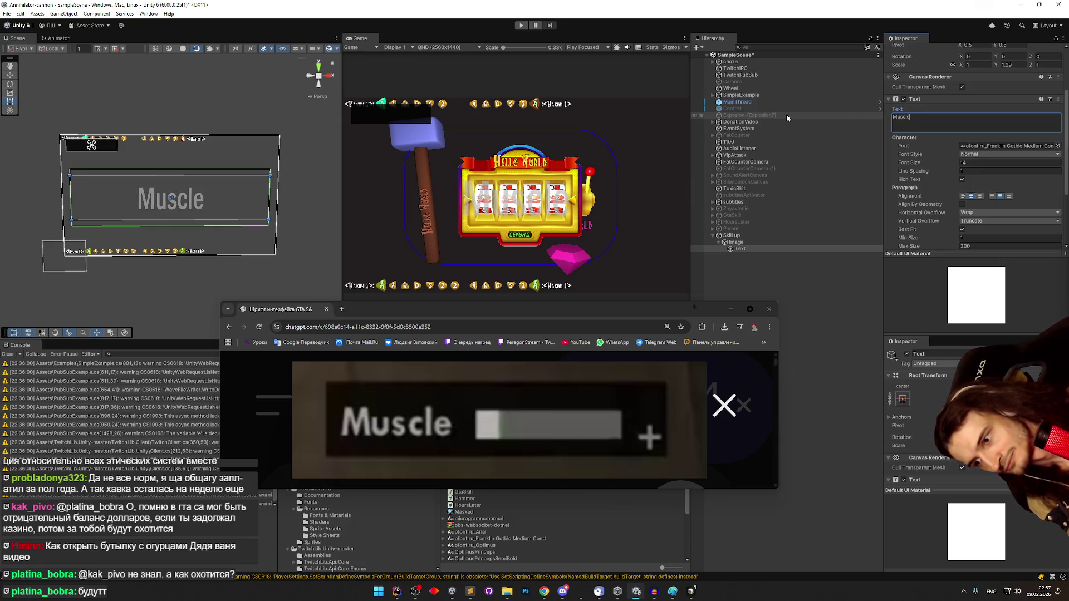
- Move and shrink the Muscle label box toward the panel's top-left
{"action": "scroll", "coordinate": [924, 156], "scroll_direction": "down", "scroll_amount": 1}
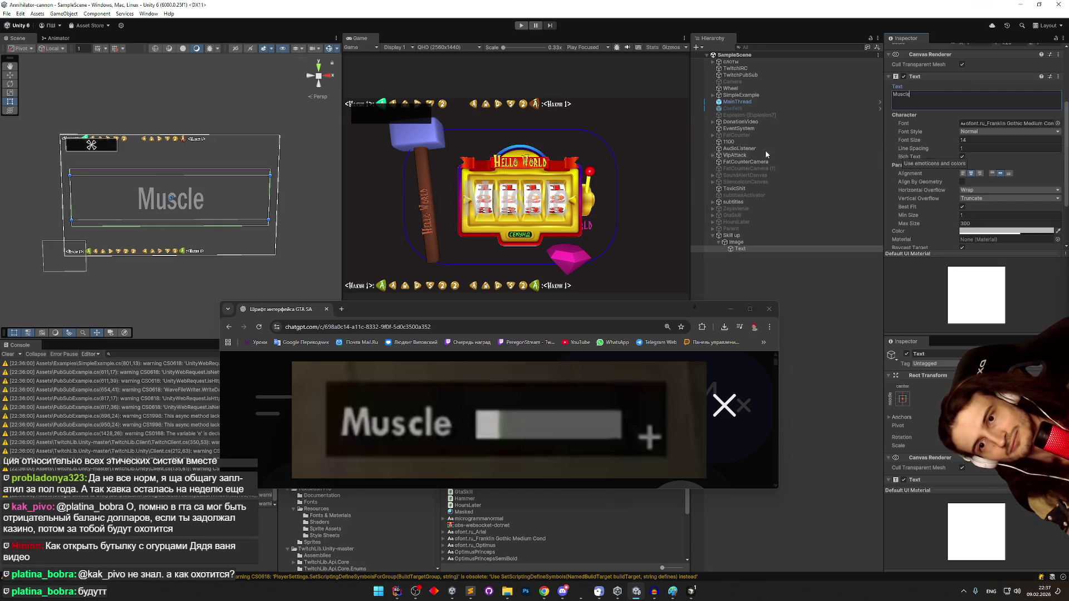
{"action": "left_click_drag", "start_coordinate": [113, 191], "coordinate": [107, 151]}
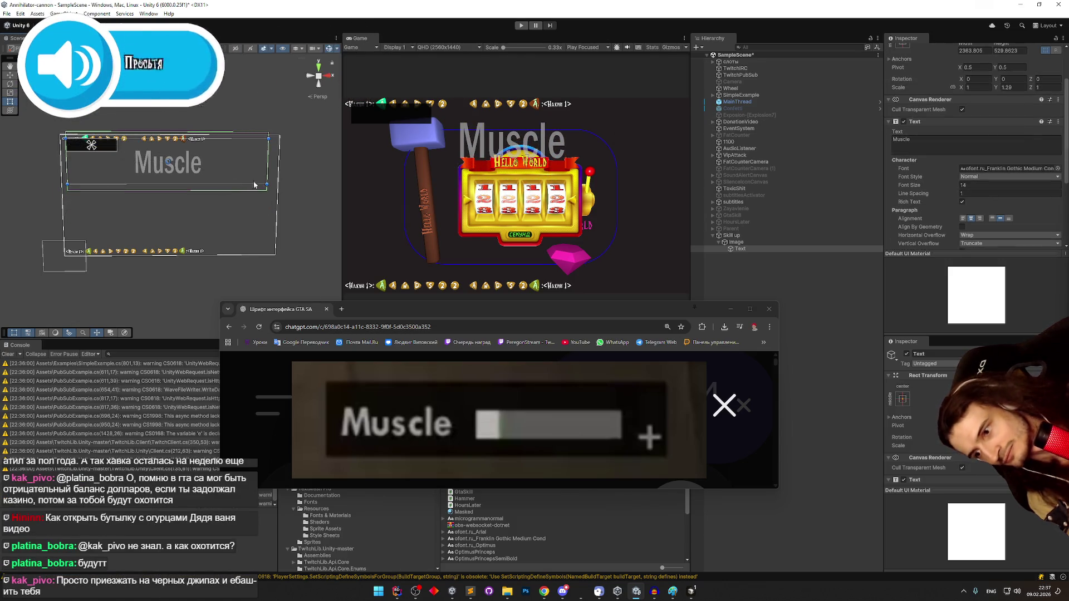
{"action": "left_click_drag", "start_coordinate": [254, 185], "coordinate": [102, 149]}
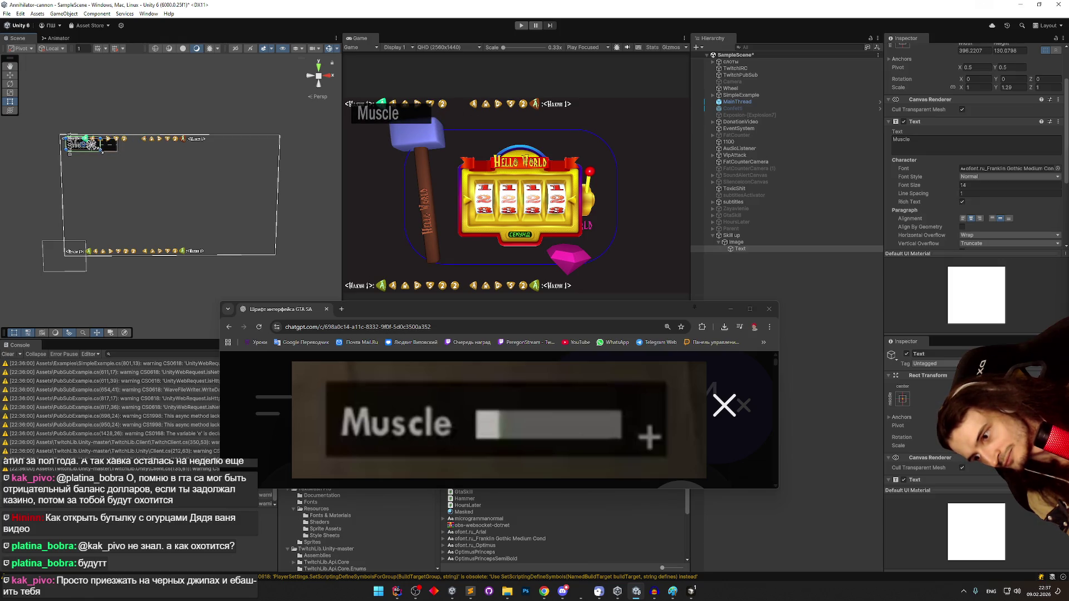
{"action": "scroll", "coordinate": [68, 130], "scroll_direction": "up", "scroll_amount": 3}
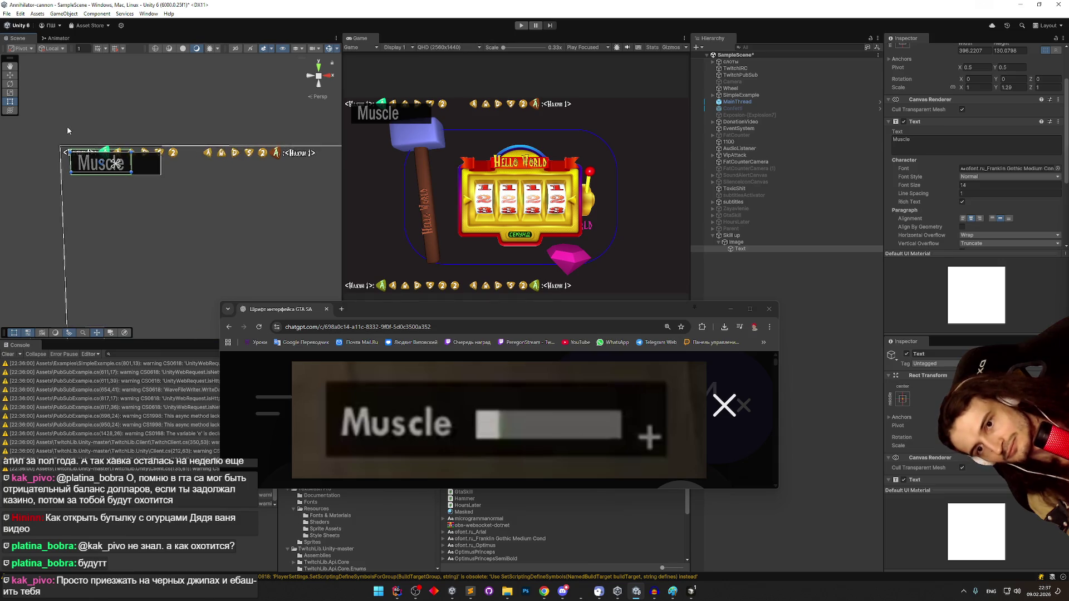
{"action": "scroll", "coordinate": [68, 130], "scroll_direction": "up", "scroll_amount": 4}
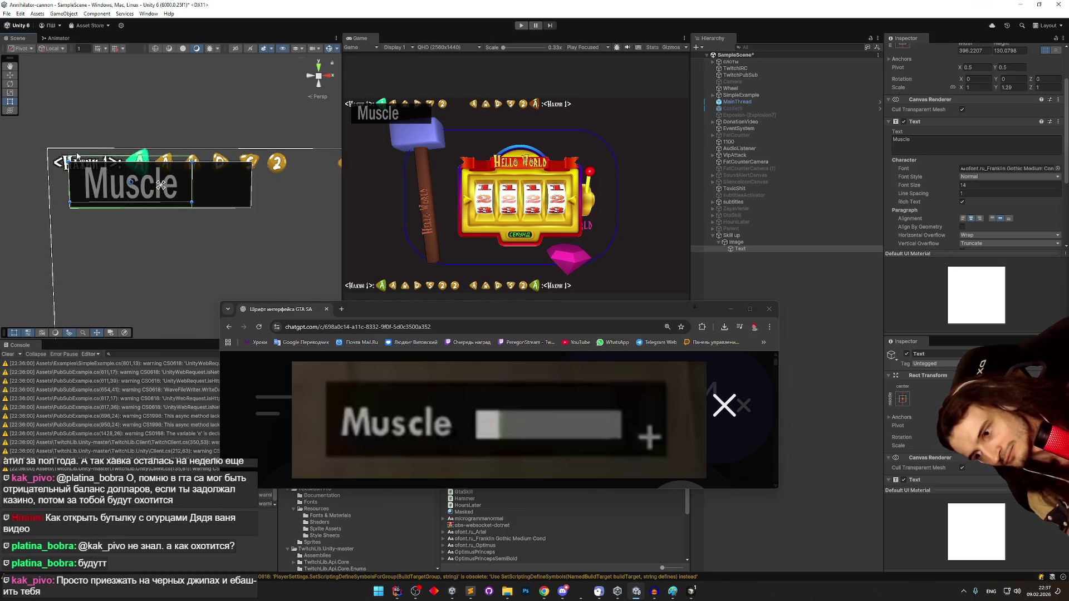
{"action": "scroll", "coordinate": [974, 167], "scroll_direction": "up", "scroll_amount": 3}
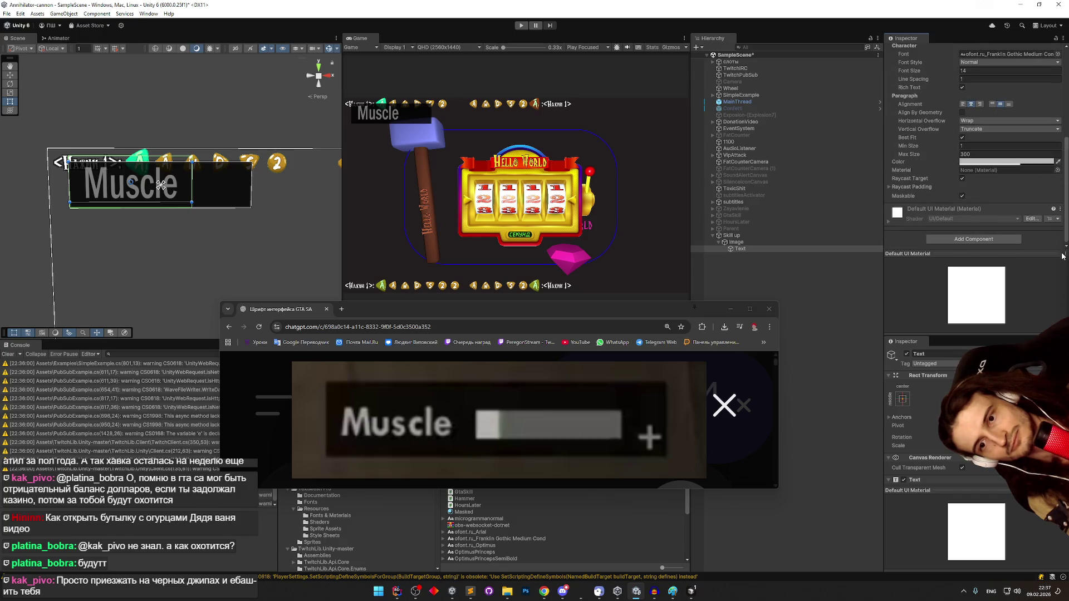
{"action": "left_click", "coordinate": [760, 243]}
{"action": "left_click", "coordinate": [759, 249]}
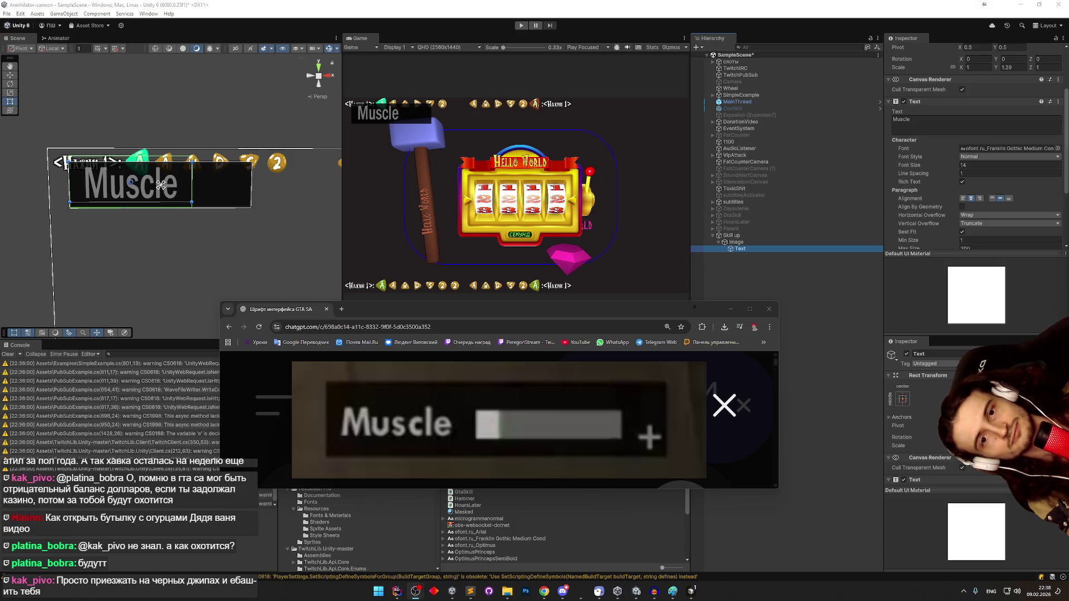
{"action": "key", "text": "alt+shift"}
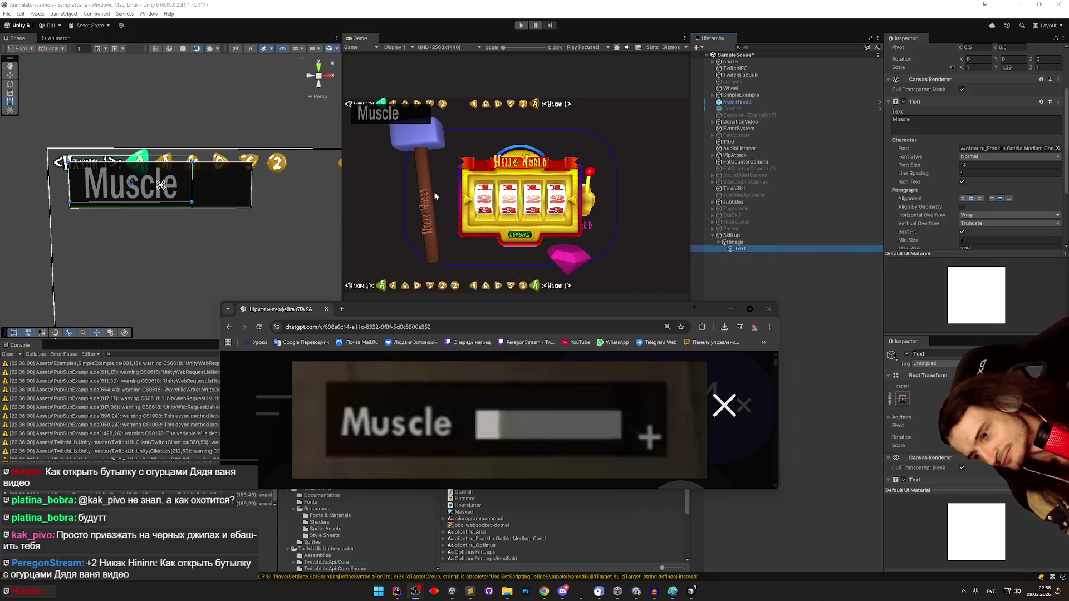
{"action": "left_click_drag", "start_coordinate": [175, 164], "coordinate": [175, 173]}
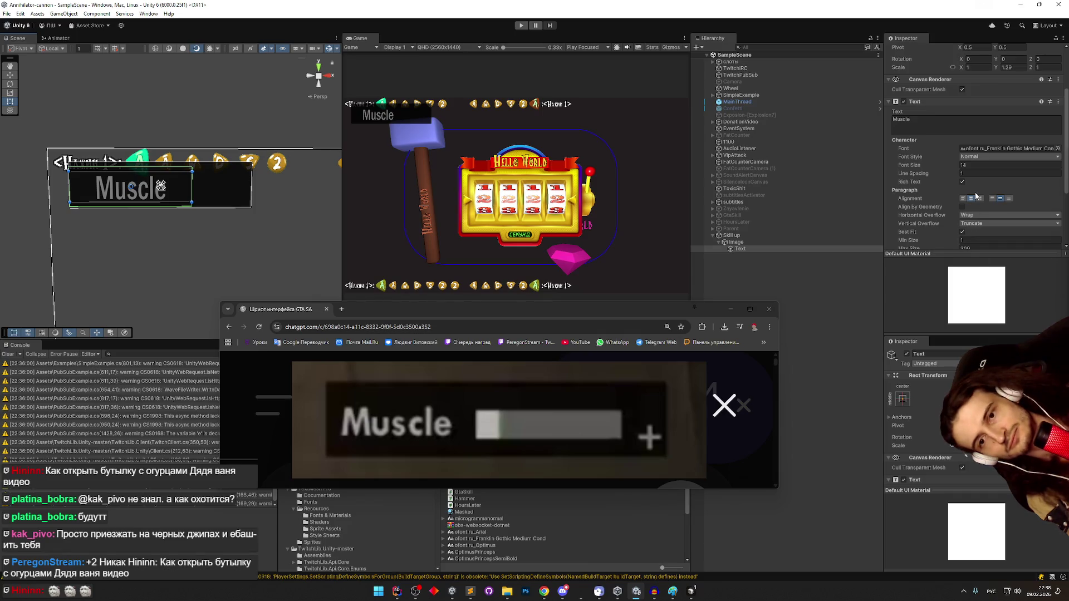
- Set the Muscle text to Horizontal Overflow, left-aligned, and nudge it slightly right
{"action": "left_click", "coordinate": [981, 216]}
{"action": "left_click", "coordinate": [975, 233]}
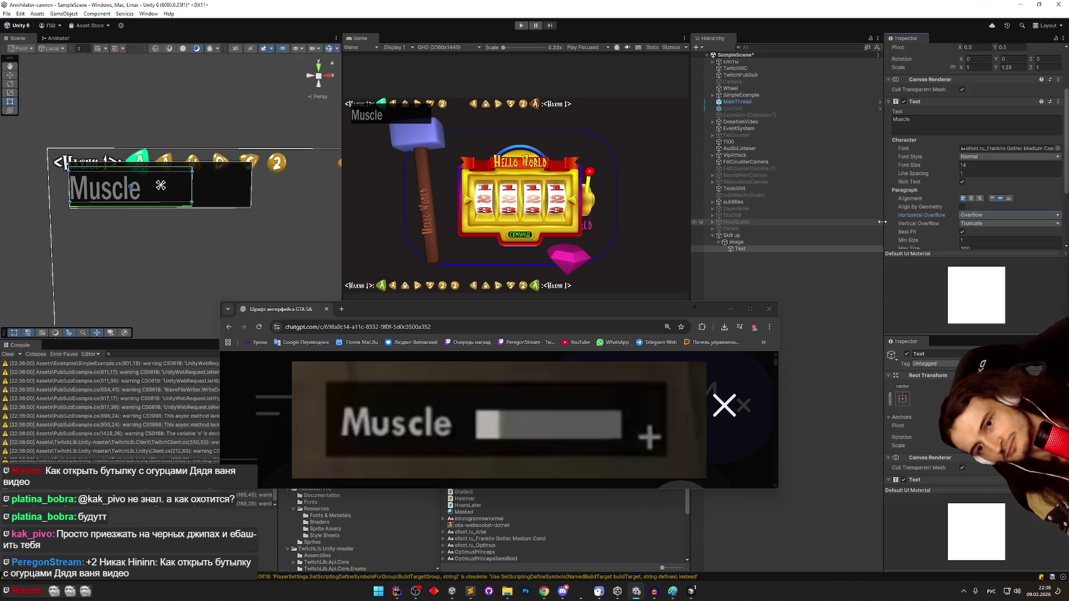
{"action": "left_click", "coordinate": [970, 199]}
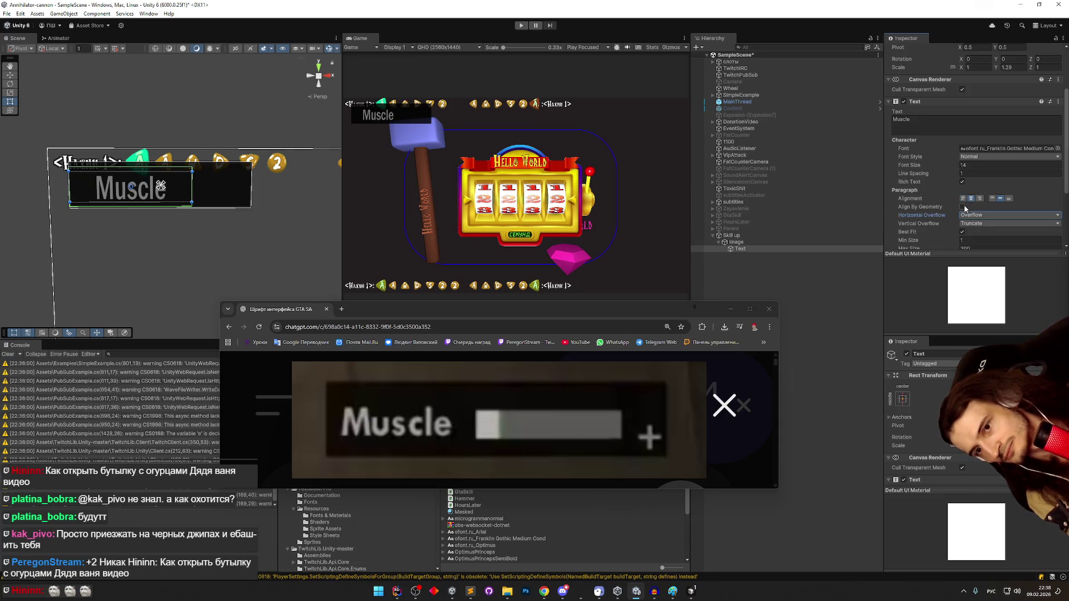
{"action": "left_click", "coordinate": [963, 199]}
{"action": "left_click_drag", "start_coordinate": [187, 191], "coordinate": [193, 184]}
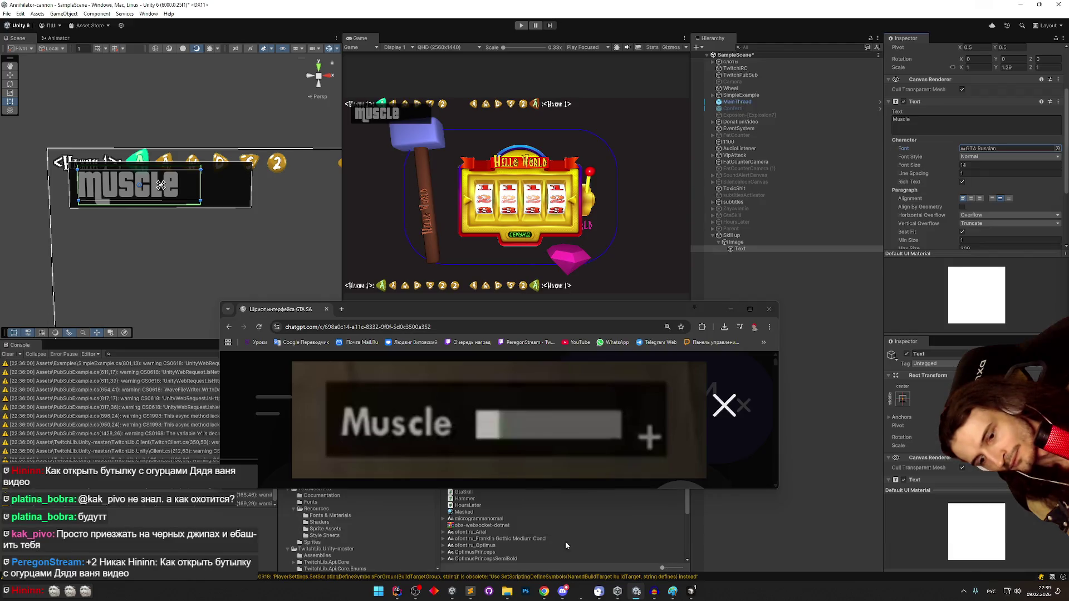
{"action": "key", "text": "alt+Tab"}
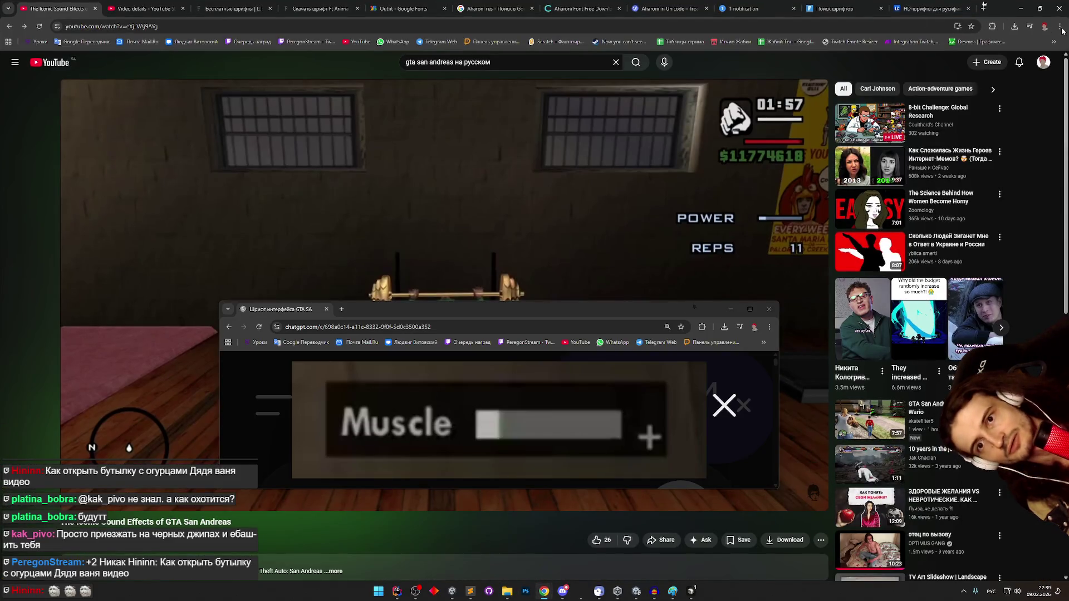
- Check the Downloads page and download the Aharoni font from CoFonts
{"action": "left_click", "coordinate": [1059, 27]}
{"action": "left_click", "coordinate": [911, 149]}
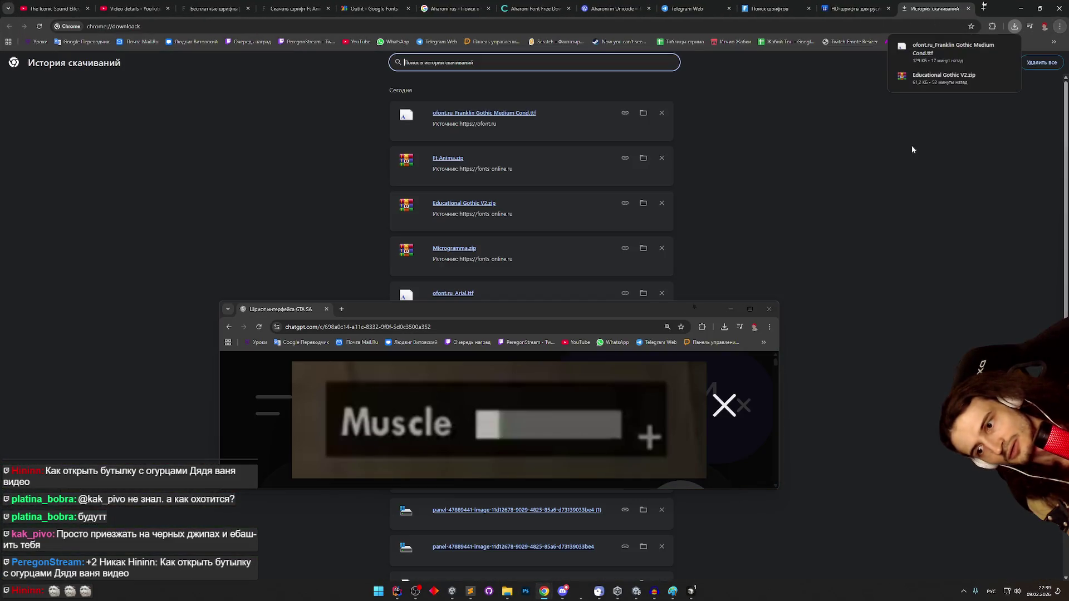
{"action": "middle_click", "coordinate": [701, 159]}
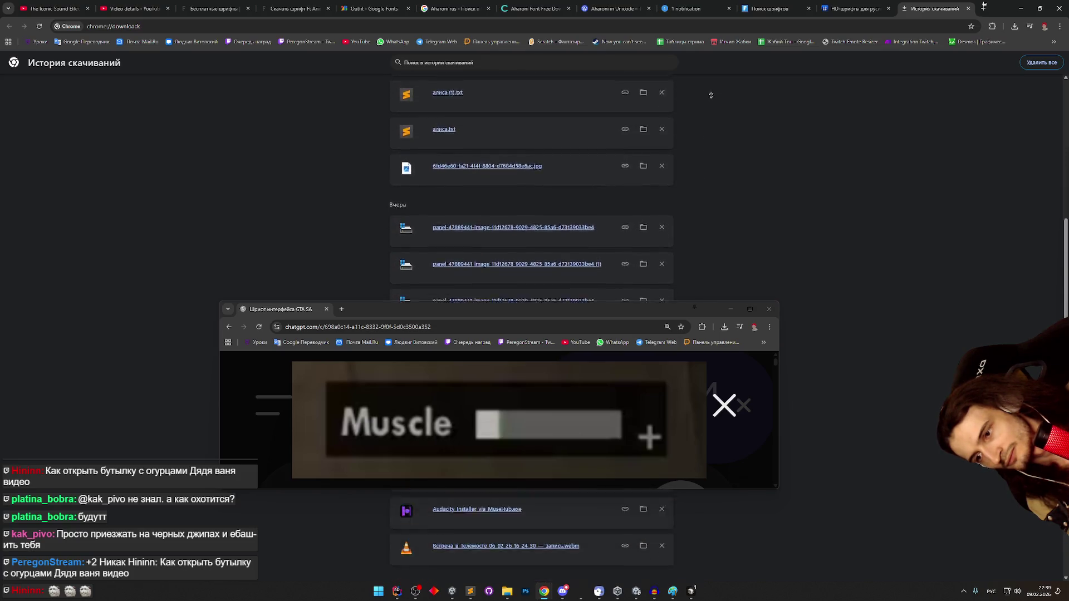
{"action": "left_click", "coordinate": [714, 125]}
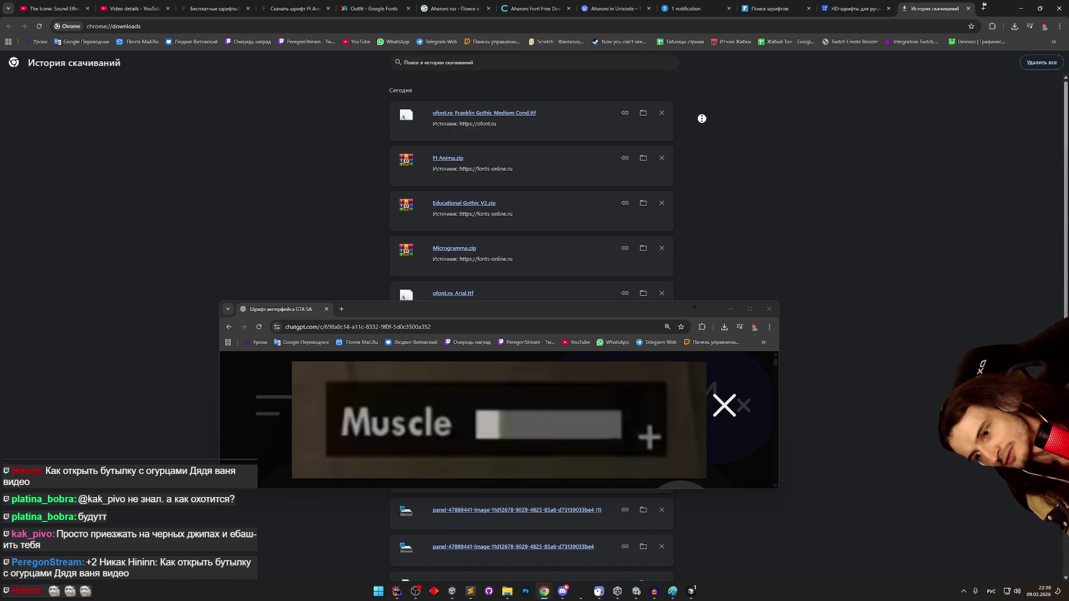
{"action": "middle_click", "coordinate": [699, 117]}
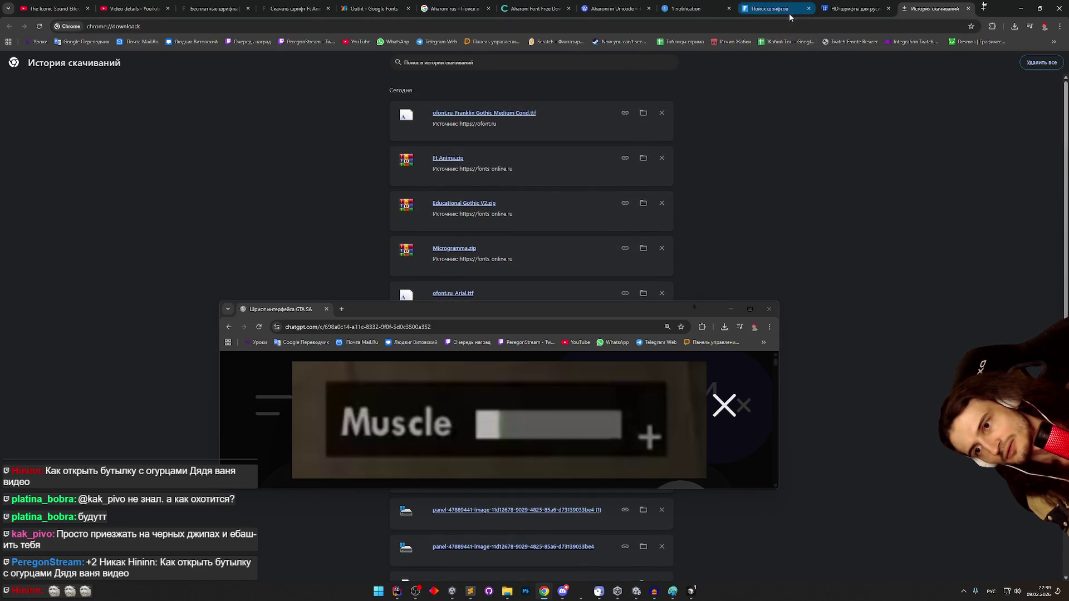
{"action": "left_click", "coordinate": [613, 8]}
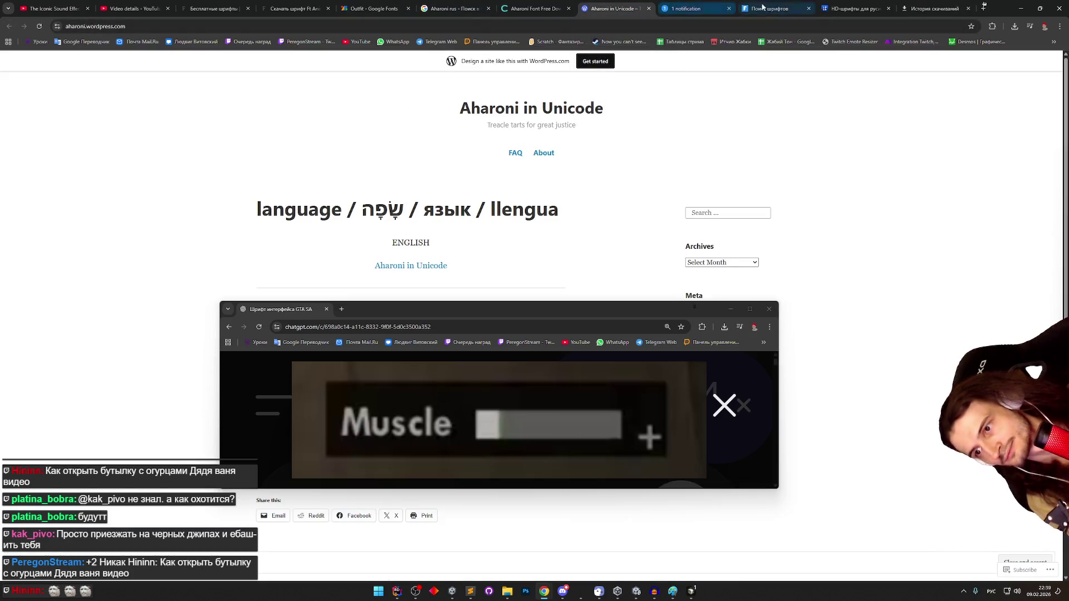
{"action": "left_click", "coordinate": [538, 14]}
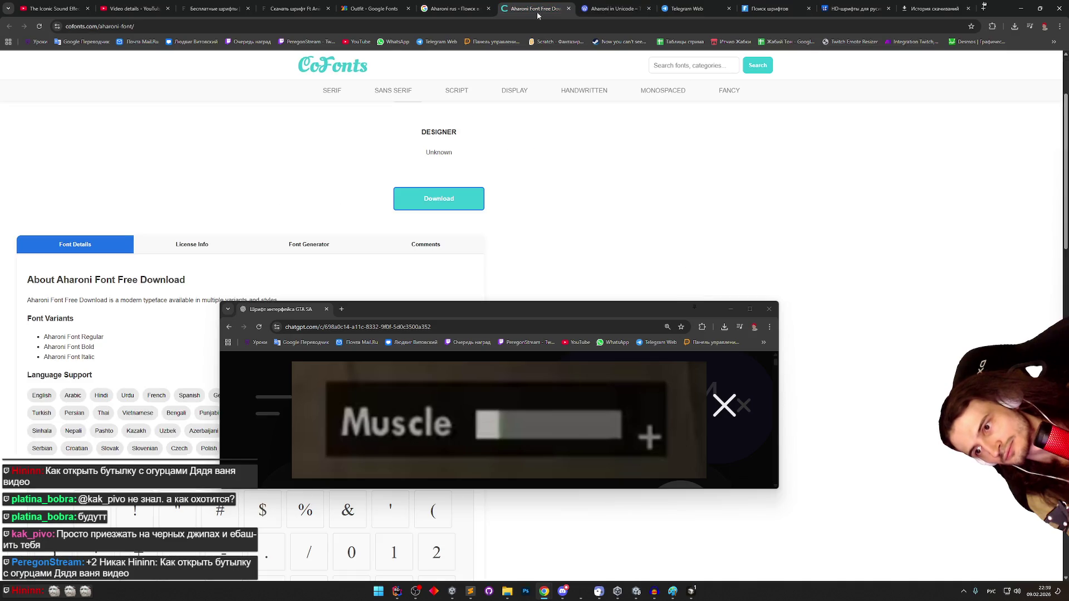
{"action": "left_click", "coordinate": [460, 198]}
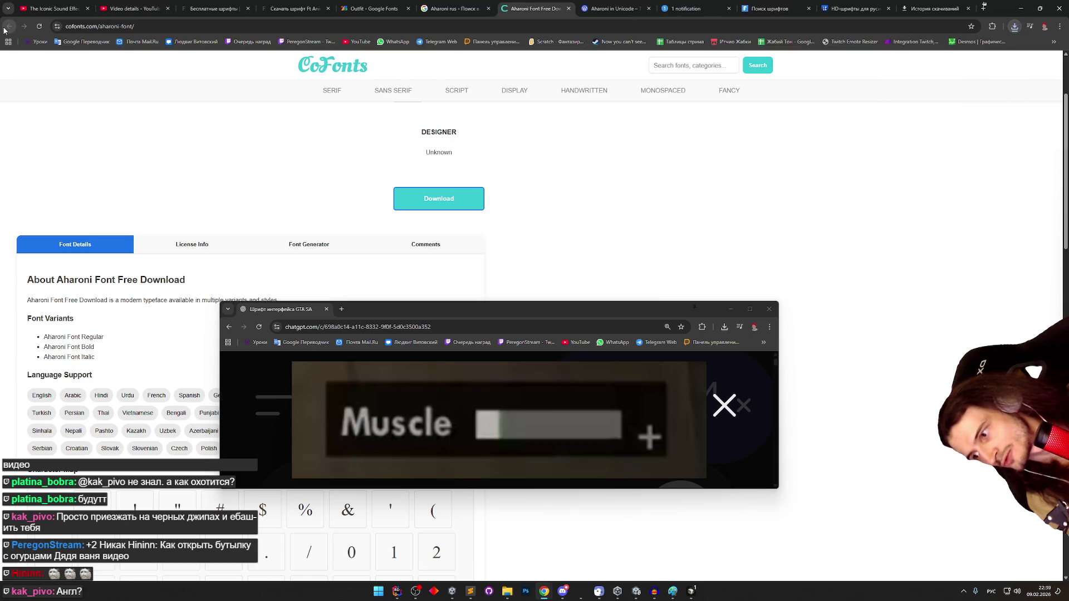
- Search 'aharoni bold', download it from fonts2u and open aharoni.zip's Aharoni folder
{"action": "key", "text": "ctrl+shift+Tab"}
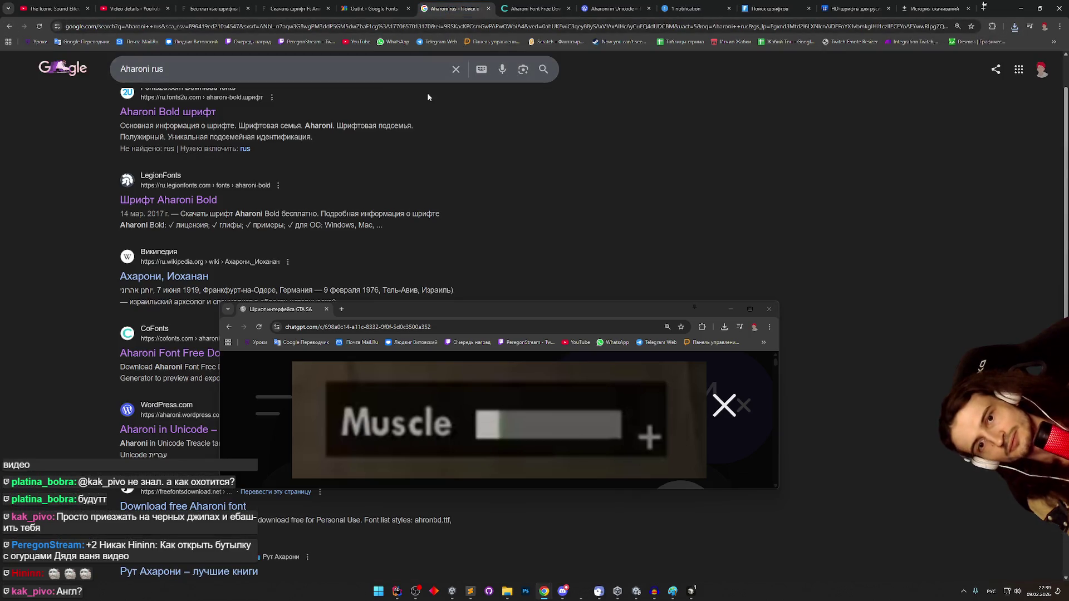
{"action": "left_click", "coordinate": [345, 69]}
{"action": "key", "text": "ctrl+a"}
{"action": "type", "text": "ah"}
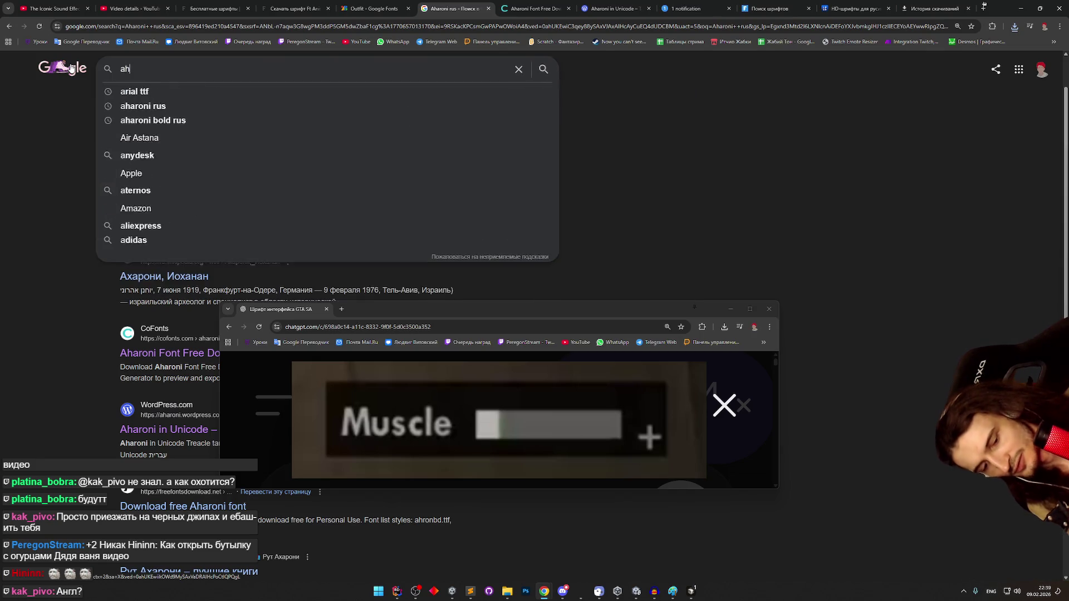
{"action": "type", "text": "aroni bold"}
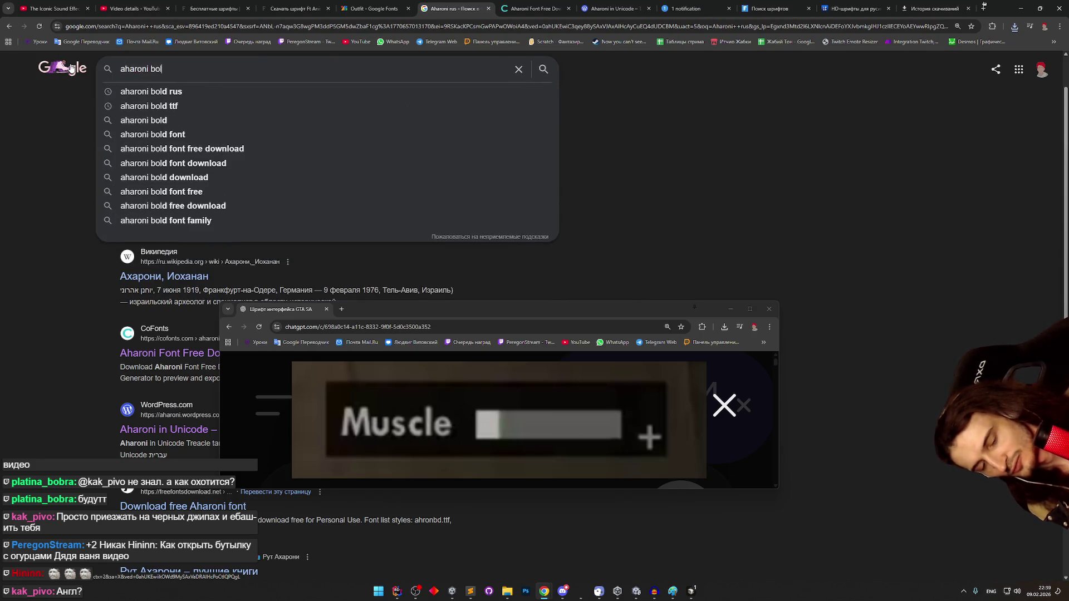
{"action": "key", "text": "Return"}
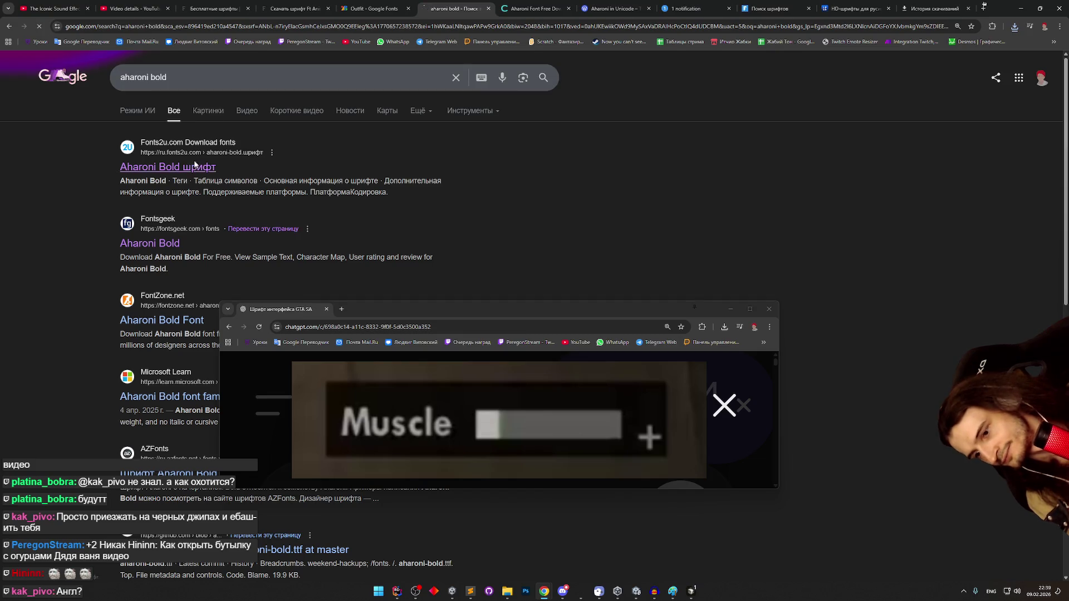
{"action": "left_click", "coordinate": [190, 167]}
{"action": "scroll", "coordinate": [512, 229], "scroll_direction": "down", "scroll_amount": 1}
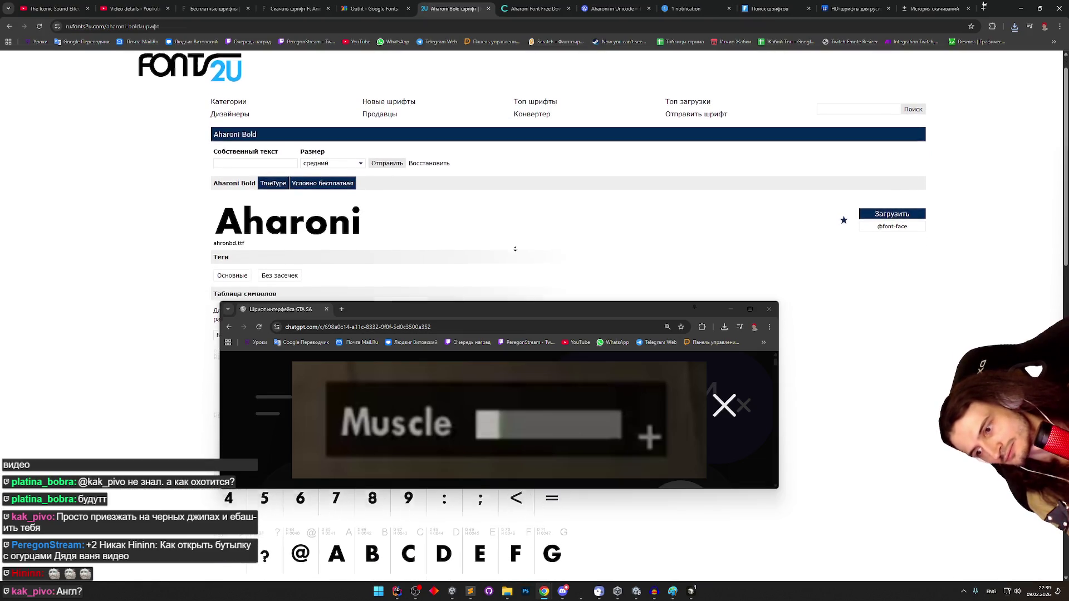
{"action": "left_click", "coordinate": [890, 198]}
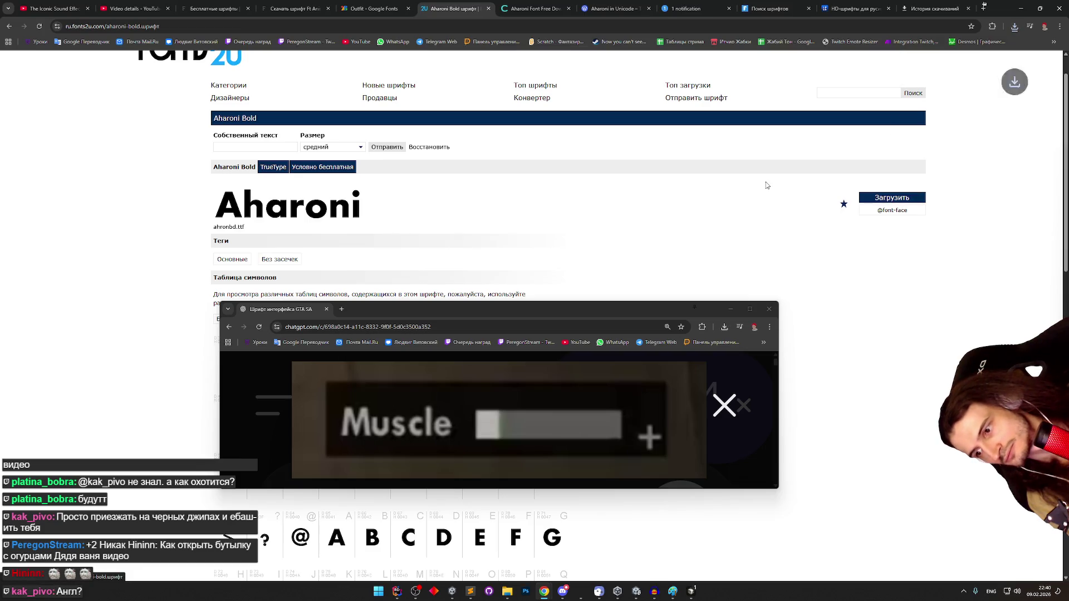
{"action": "left_click", "coordinate": [933, 49]}
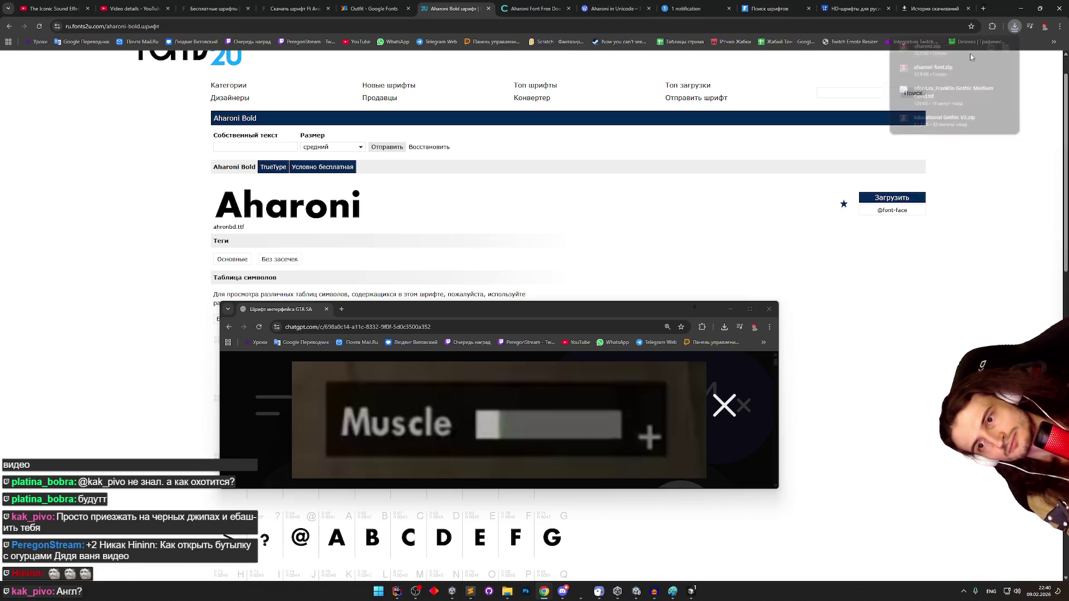
{"action": "double_click", "coordinate": [689, 240]}
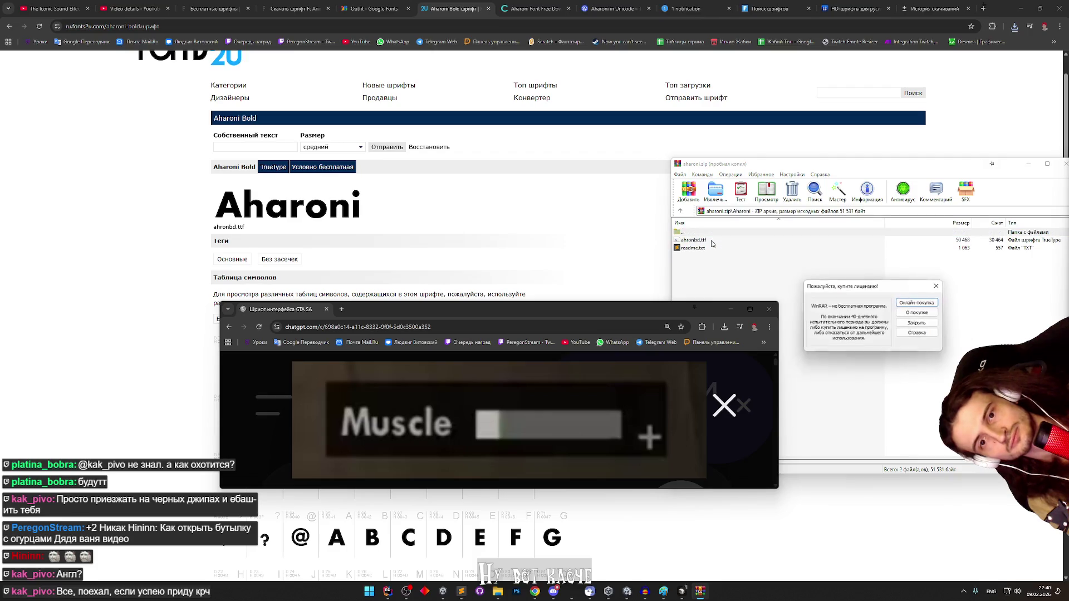
- Dismiss WinRAR's licence reminder and return to the Unity editor
{"action": "left_click", "coordinate": [937, 285]}
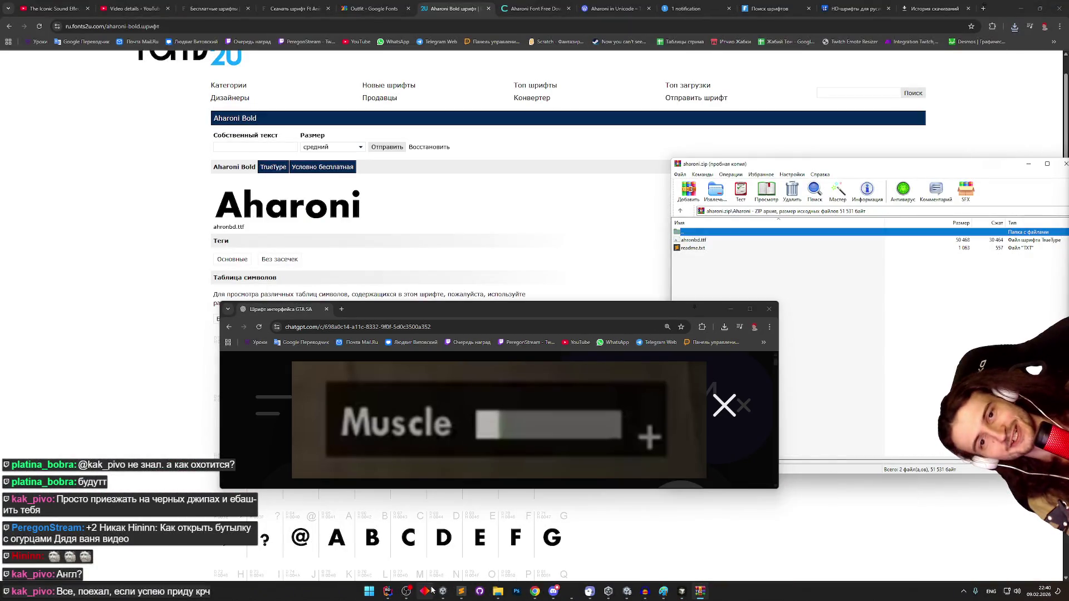
{"action": "left_click", "coordinate": [434, 590]}
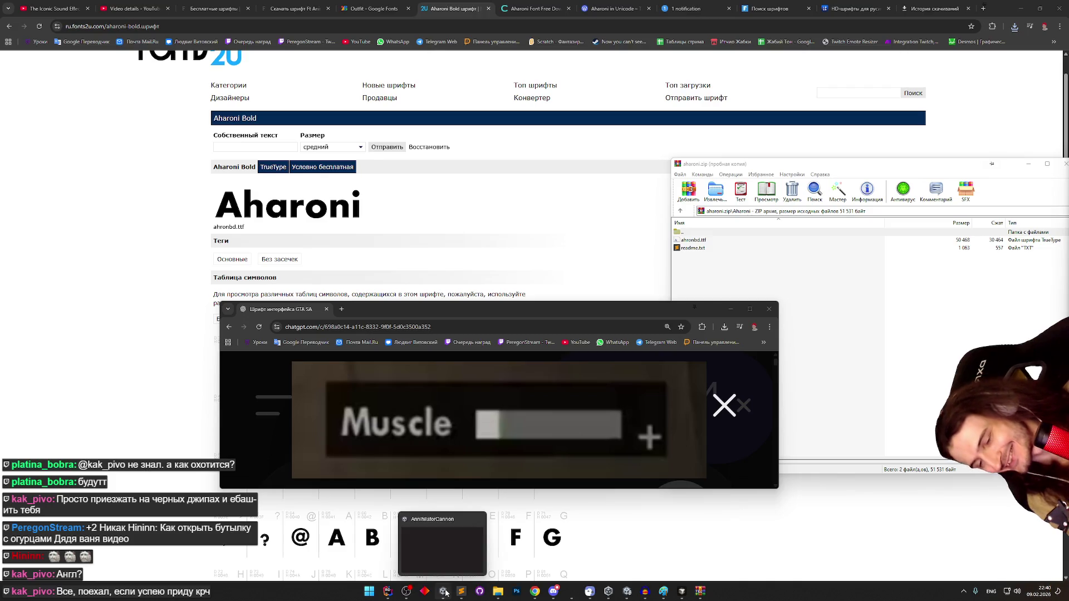
{"action": "left_click", "coordinate": [626, 593]}
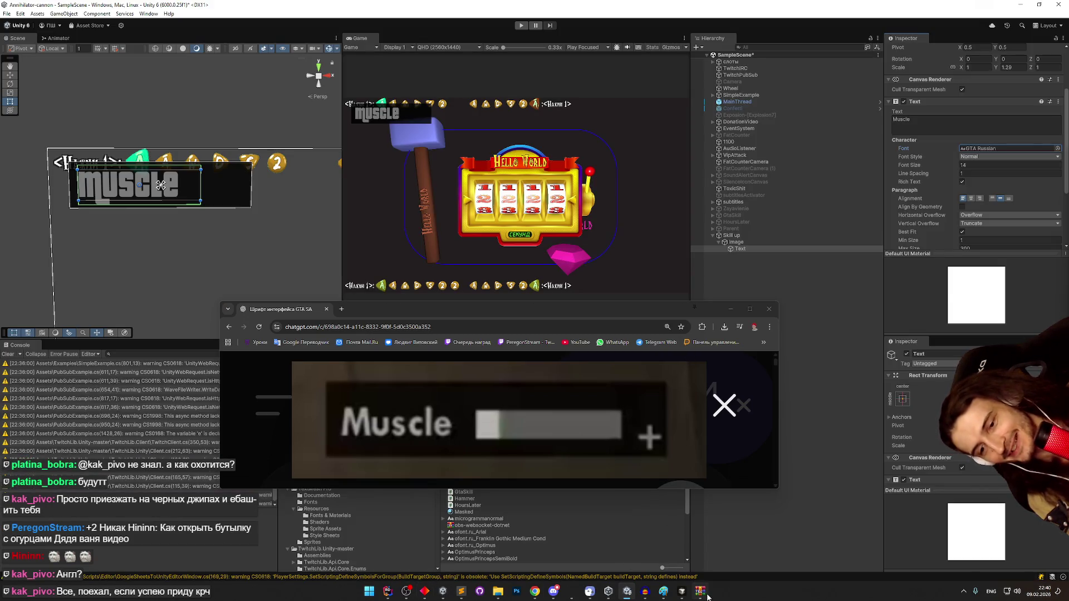
- Import ahronbd.ttf from the archive into the Unity project assets
{"action": "left_click", "coordinate": [701, 591]}
{"action": "left_click", "coordinate": [693, 239]}
{"action": "left_click_drag", "start_coordinate": [697, 240], "coordinate": [689, 380]}
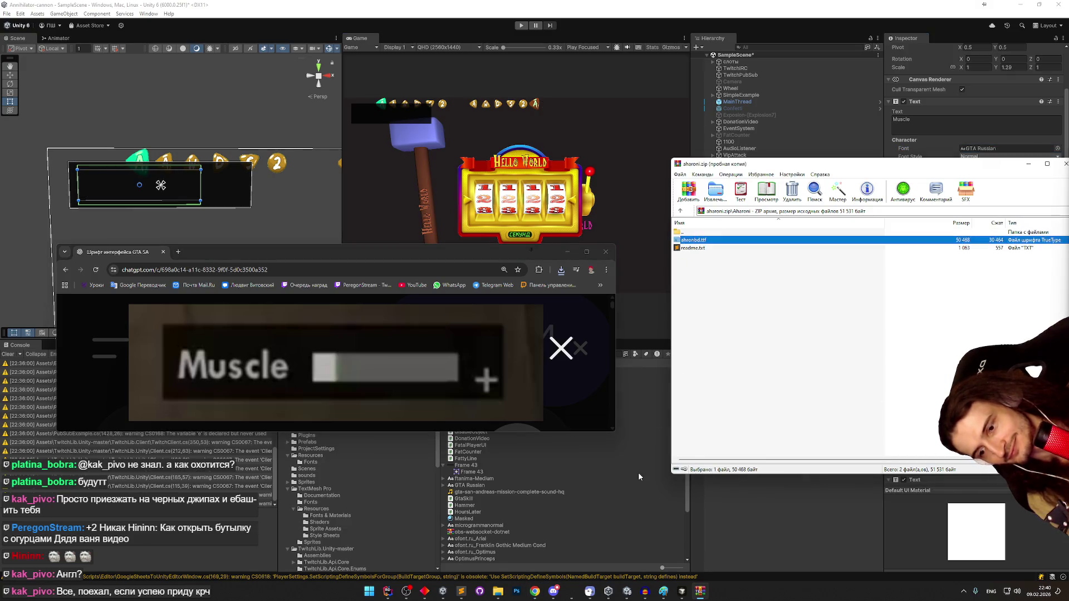
{"action": "left_click", "coordinate": [638, 472]}
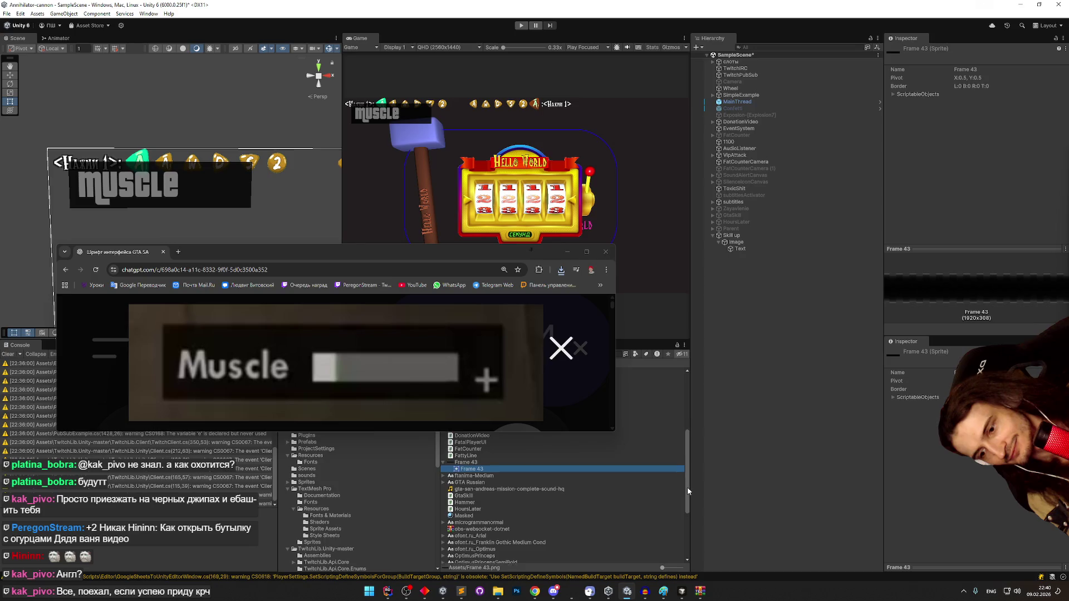
{"action": "left_click", "coordinate": [700, 591]}
{"action": "left_click_drag", "start_coordinate": [483, 478], "coordinate": [445, 512]}
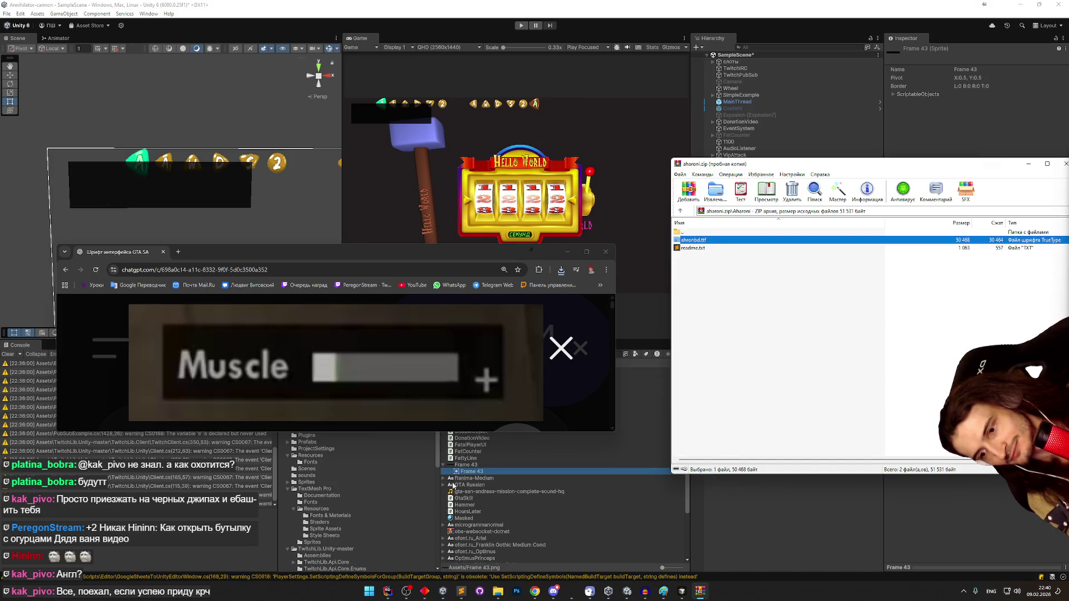
{"action": "left_click", "coordinate": [567, 252]}
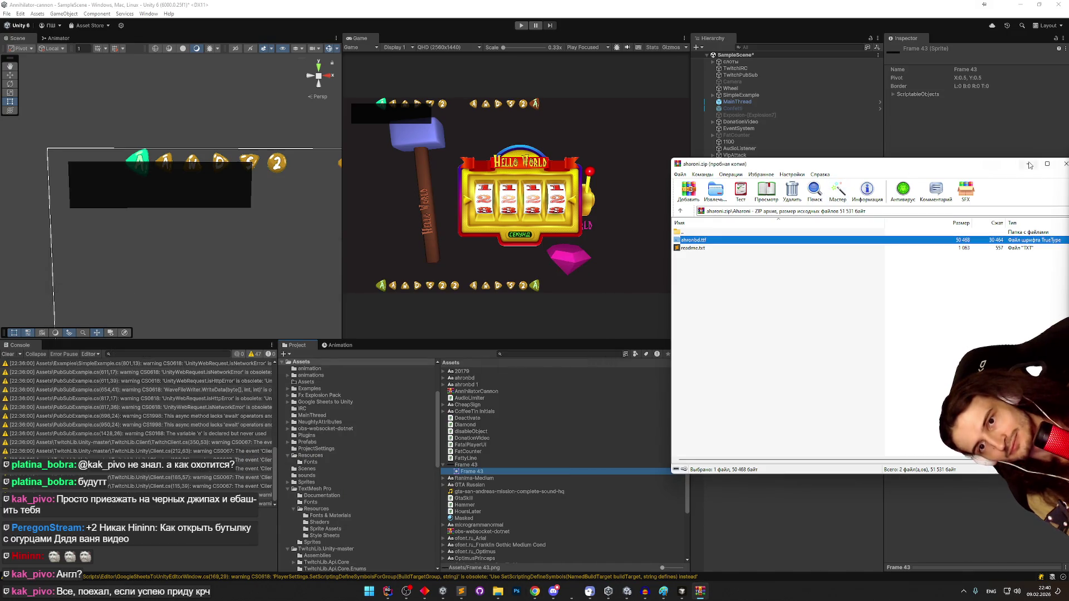
{"action": "left_click", "coordinate": [1028, 164]}
- Set the Muscle Text's font to ahronbd in the Font picker
{"action": "left_click", "coordinate": [765, 249]}
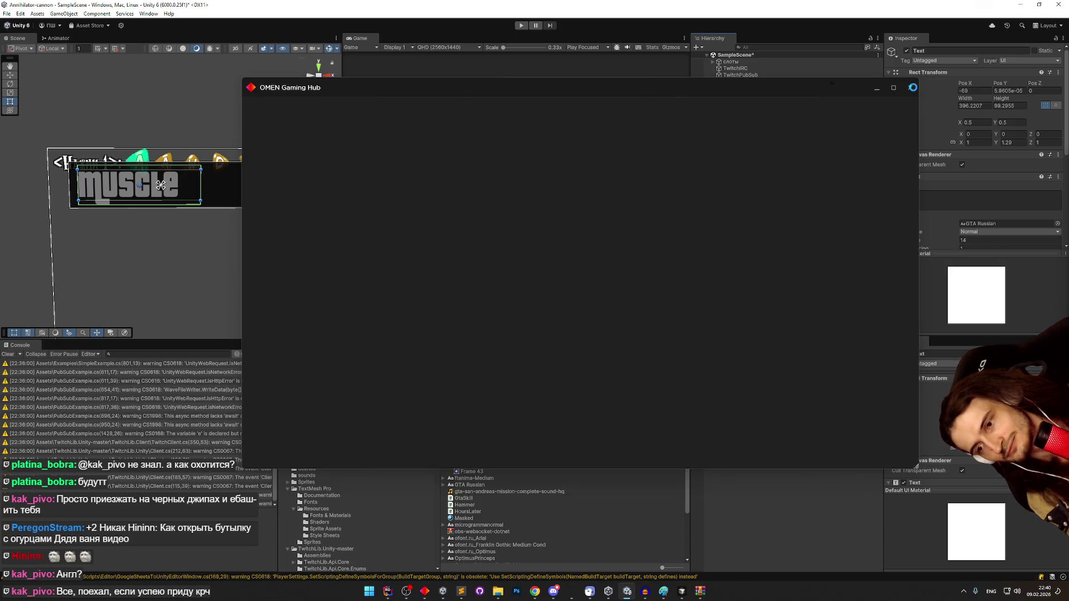
{"action": "left_click", "coordinate": [912, 87]}
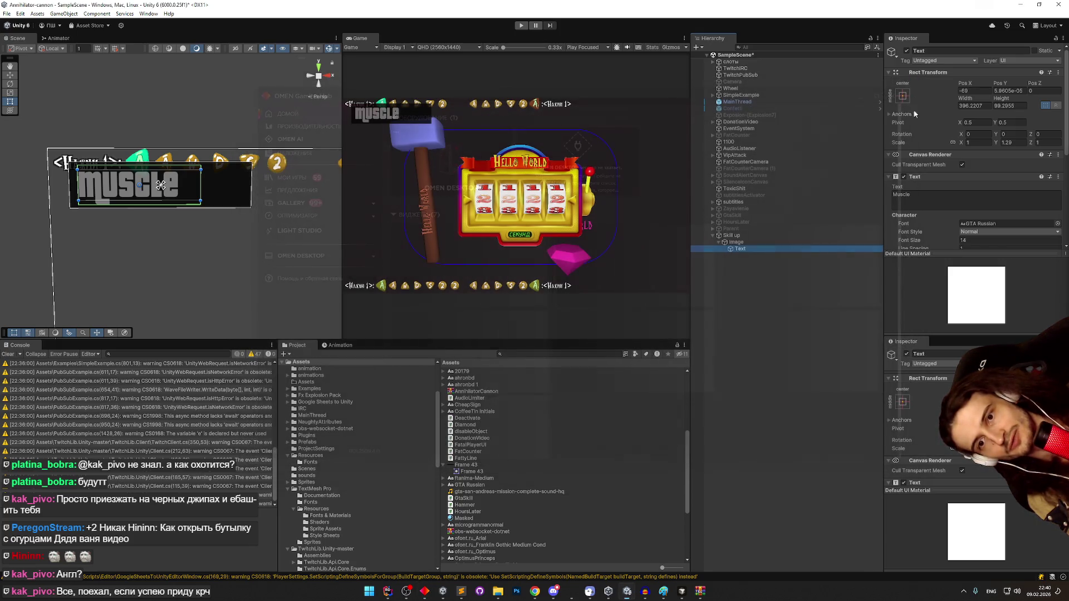
{"action": "left_click", "coordinate": [1057, 223]}
{"action": "type", "text": "aga"}
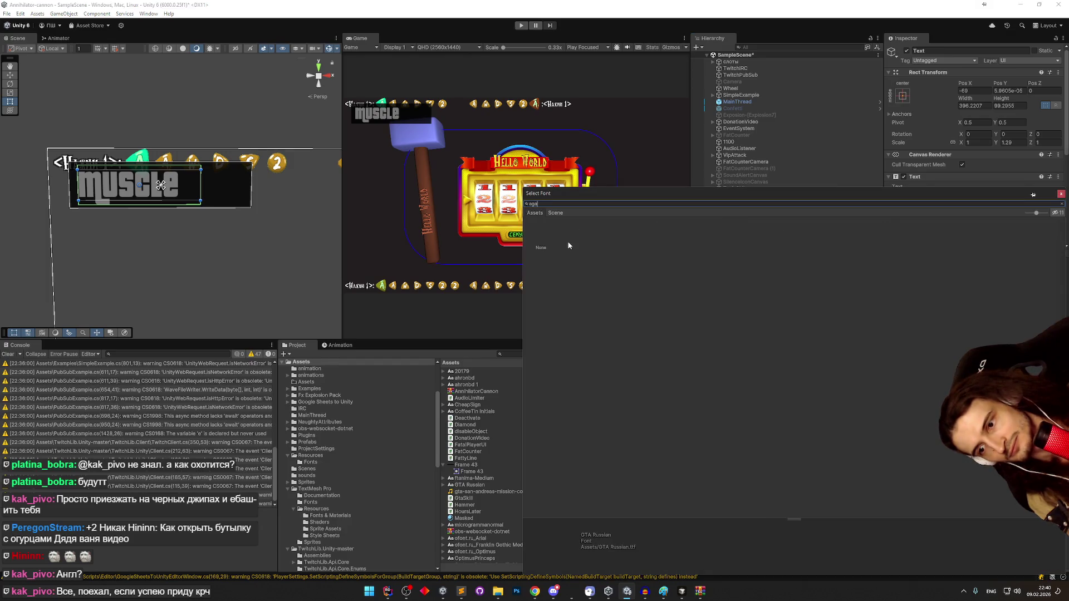
{"action": "key", "text": "BackSpace"}
{"action": "key", "text": "BackSpace"}
{"action": "key", "text": "BackSpace"}
{"action": "left_click", "coordinate": [664, 247]}
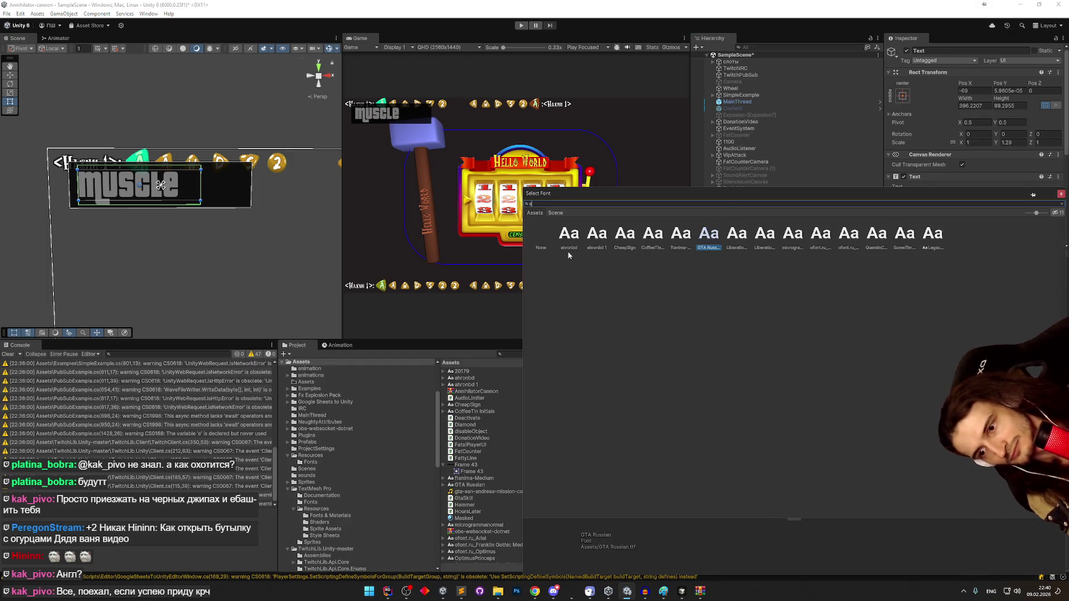
{"action": "left_click", "coordinate": [571, 235]}
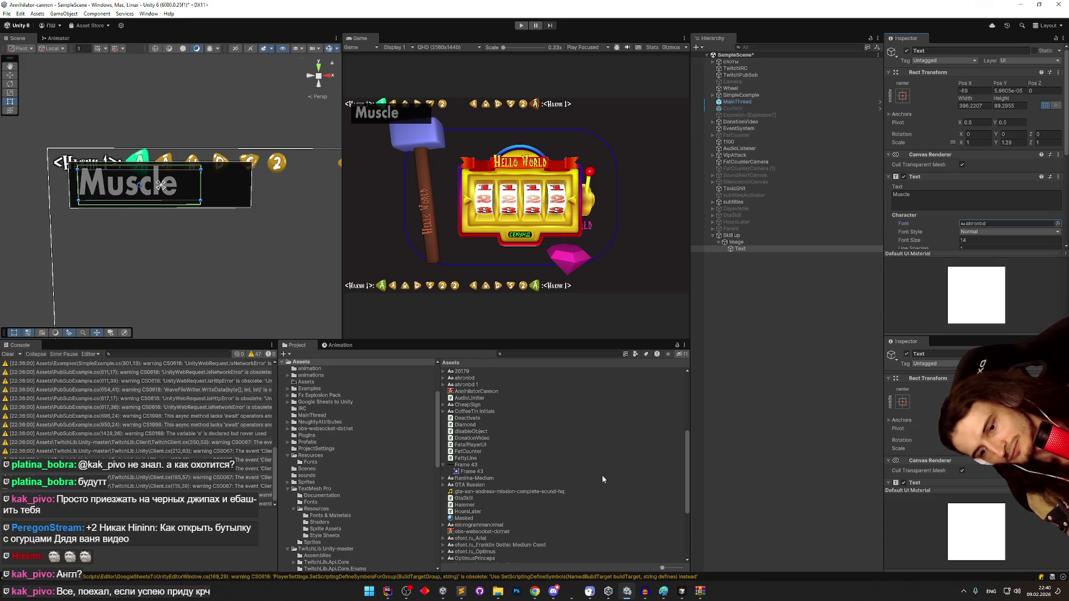
{"action": "left_click", "coordinate": [663, 591]}
{"action": "left_click", "coordinate": [627, 591]}
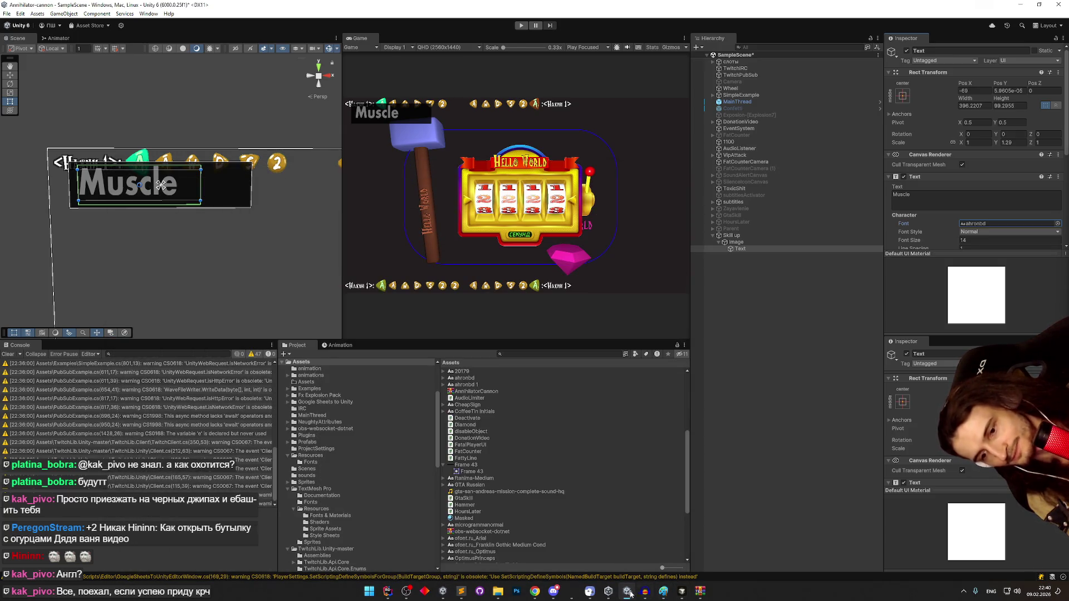
- Reshape the label box and change its text from Muscle to Интеллект
{"action": "left_click_drag", "start_coordinate": [172, 171], "coordinate": [172, 177]}
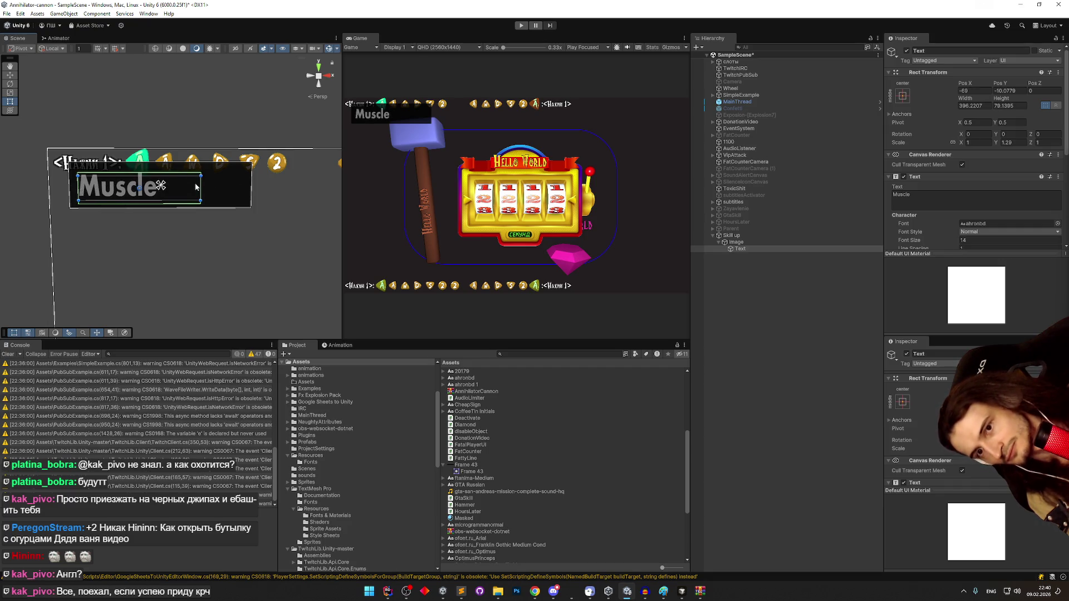
{"action": "mouse_move", "coordinate": [201, 184]}
{"action": "left_mouse_down"}
{"action": "mouse_move", "coordinate": [167, 184]}
{"action": "mouse_move", "coordinate": [204, 181]}
{"action": "left_mouse_up"}
{"action": "left_click", "coordinate": [912, 202]}
{"action": "key", "text": "alt+shift"}
{"action": "key", "text": "ctrl+a"}
{"action": "type", "text": "Интелле"}
{"action": "type", "text": "кс"}
{"action": "key", "text": "BackSpace"}
{"action": "type", "text": "туалы"}
{"action": "key", "text": "BackSpace"}
{"action": "key", "text": "BackSpace"}
{"action": "key", "text": "BackSpace"}
{"action": "type", "text": "и"}
{"action": "key", "text": "BackSpace"}
{"action": "type", "text": "т"}
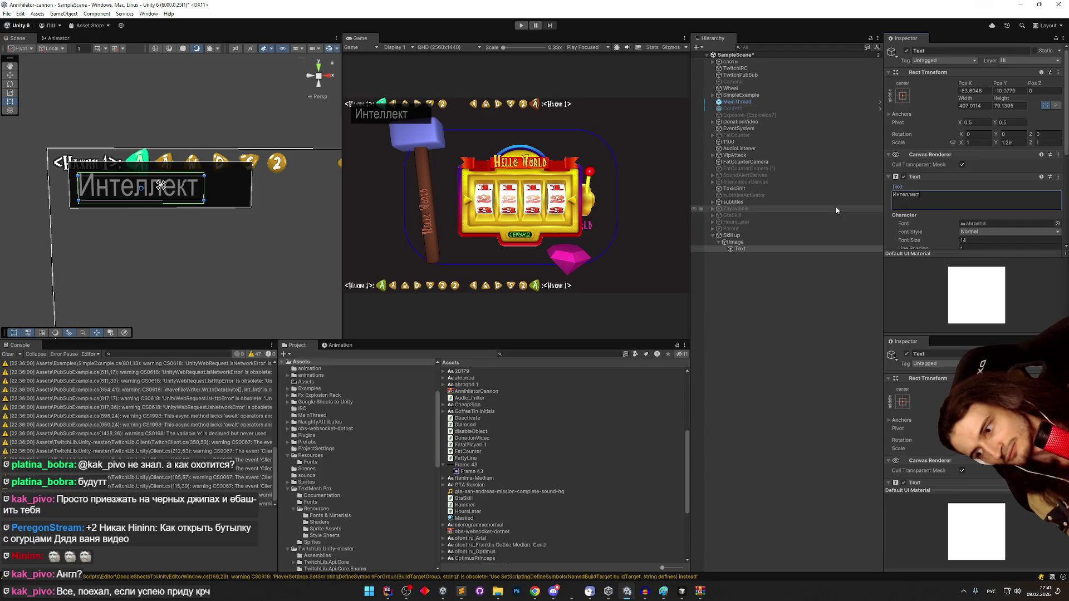
- Set the label's Horizontal Overflow to Wrap and Min Size to 0, with Best Fit enabled
{"action": "left_click_drag", "start_coordinate": [1064, 171], "coordinate": [1062, 221]}
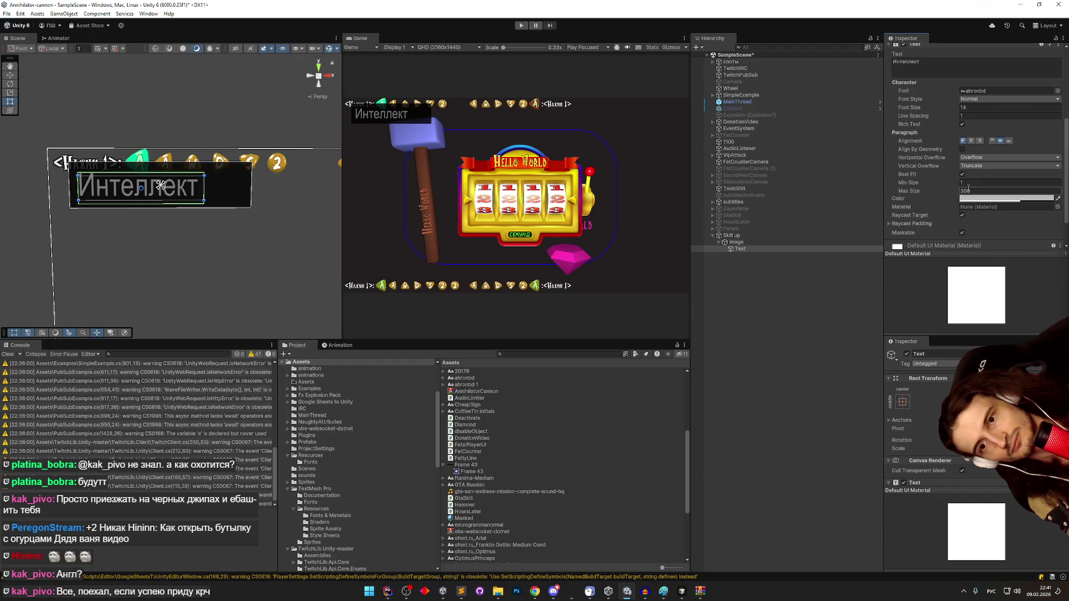
{"action": "left_click", "coordinate": [931, 193]}
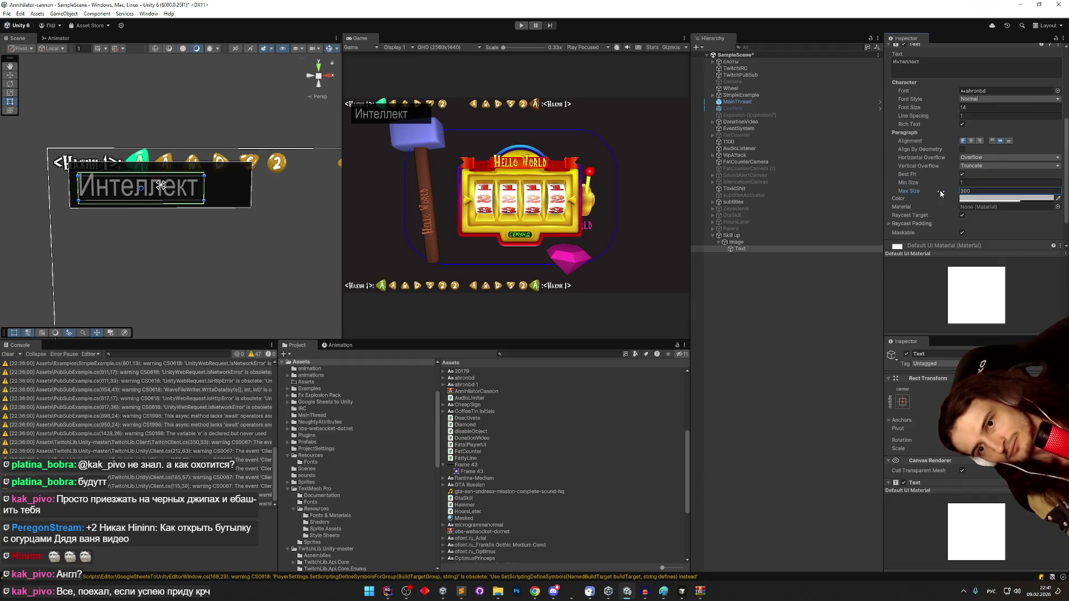
{"action": "left_click", "coordinate": [978, 160]}
{"action": "left_click", "coordinate": [979, 170]}
{"action": "left_click", "coordinate": [966, 182]}
{"action": "type", "text": "0"}
{"action": "left_click", "coordinate": [956, 192]}
{"action": "left_click", "coordinate": [955, 185]}
{"action": "left_click", "coordinate": [963, 175]}
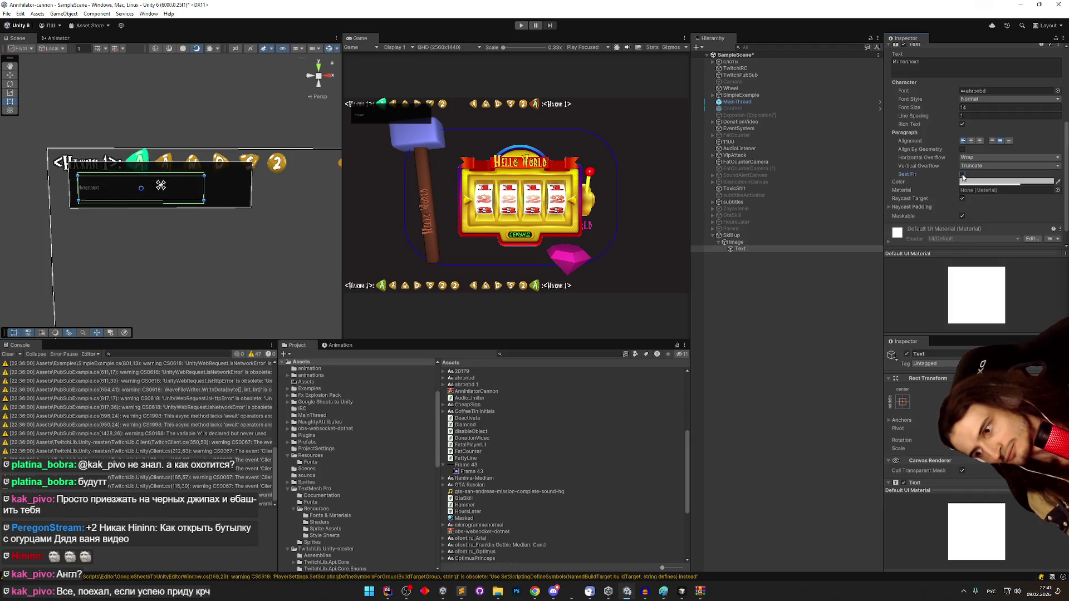
{"action": "left_click", "coordinate": [963, 175]}
- Reselect the Text label under Skill up and narrow its box from the right
{"action": "left_click", "coordinate": [205, 187]}
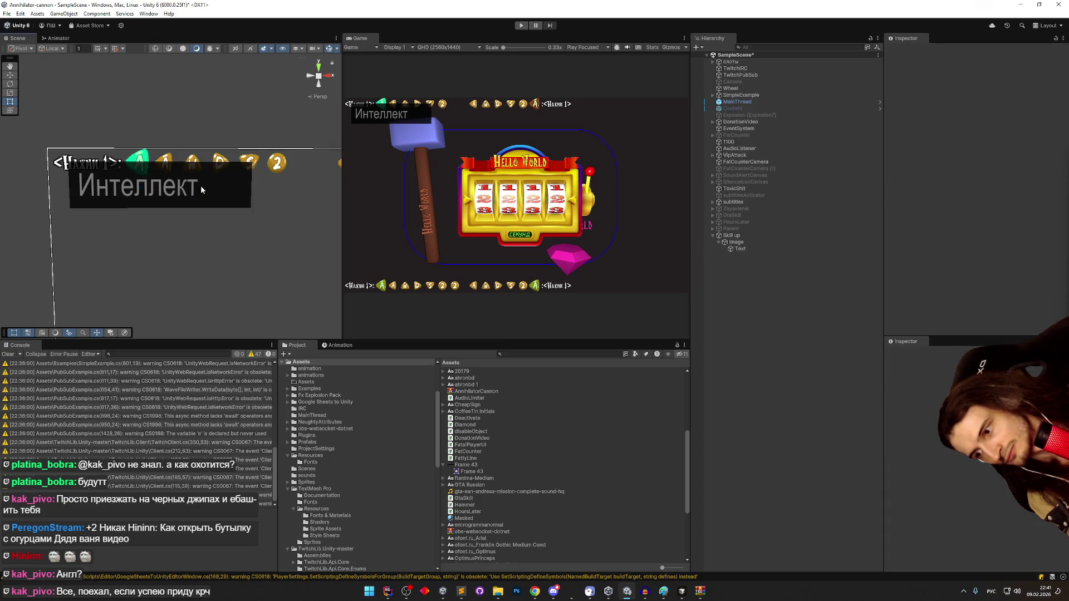
{"action": "left_click", "coordinate": [758, 162]}
{"action": "left_click", "coordinate": [740, 249]}
{"action": "mouse_move", "coordinate": [205, 182]}
{"action": "left_mouse_down"}
{"action": "mouse_move", "coordinate": [165, 187]}
{"action": "mouse_move", "coordinate": [190, 182]}
{"action": "left_mouse_up"}
- Extend the Интеллект label box's left edge so it is about 374 wide
{"action": "left_click_drag", "start_coordinate": [78, 178], "coordinate": [76, 182]}
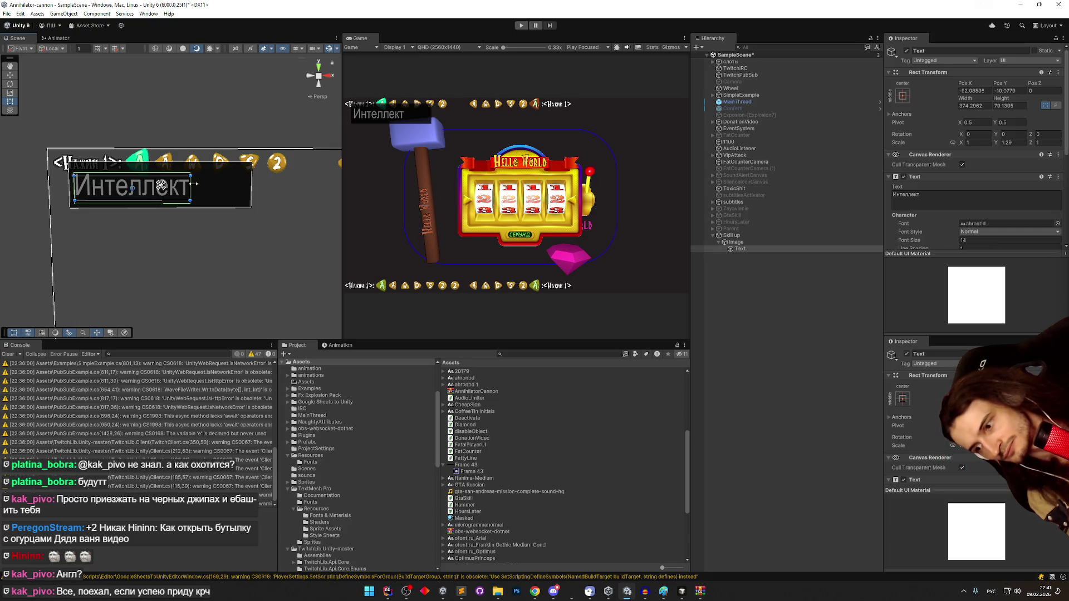
{"action": "scroll", "coordinate": [952, 202], "scroll_direction": "down", "scroll_amount": 5}
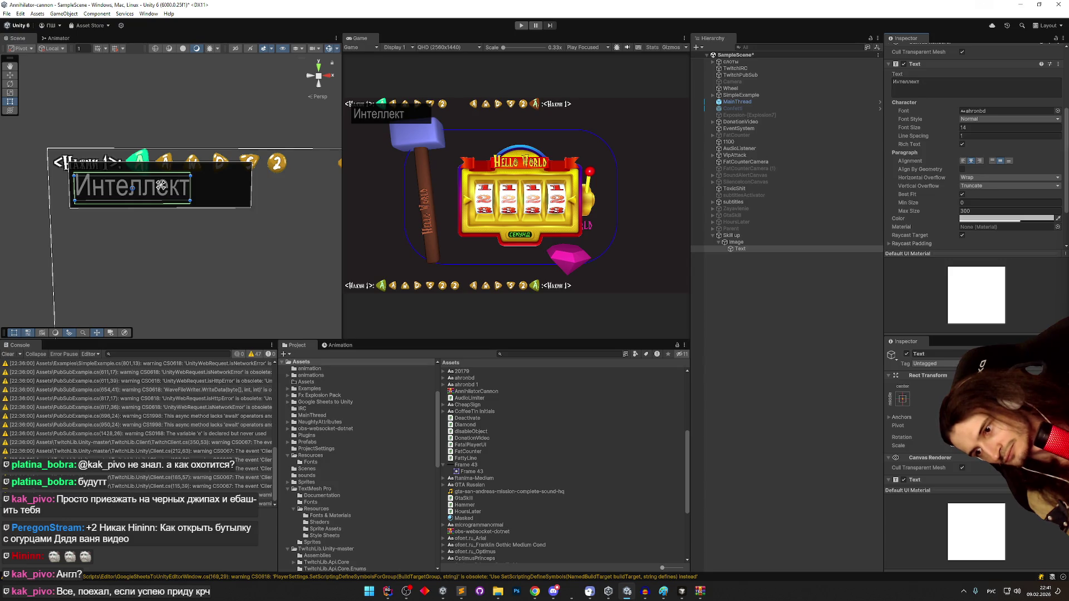
{"action": "left_click", "coordinate": [663, 591]}
{"action": "left_click", "coordinate": [627, 592]}
{"action": "mouse_move", "coordinate": [534, 592]}
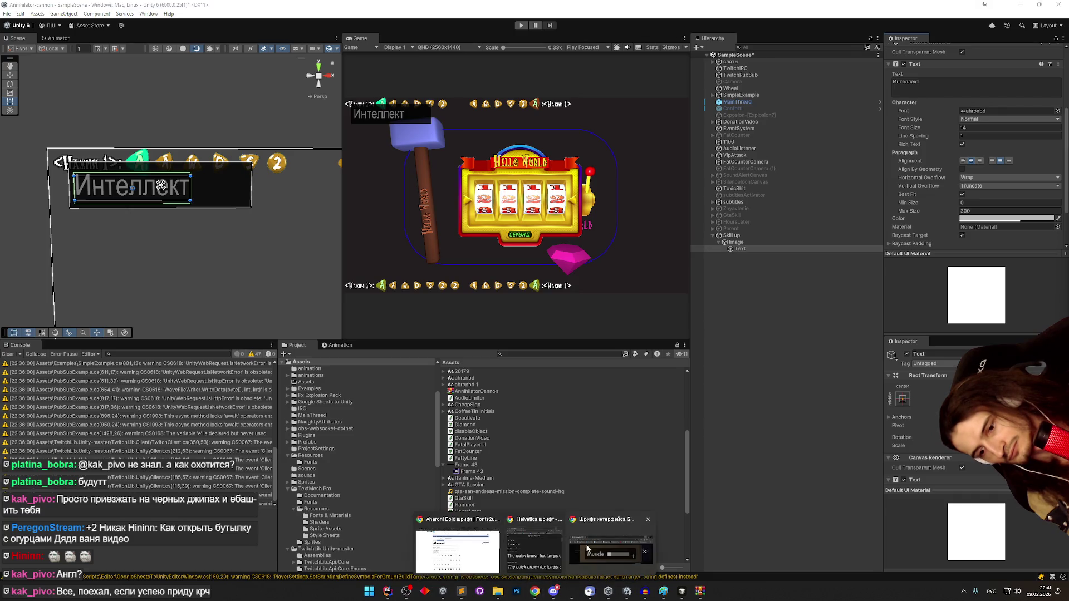
{"action": "left_click", "coordinate": [586, 542]}
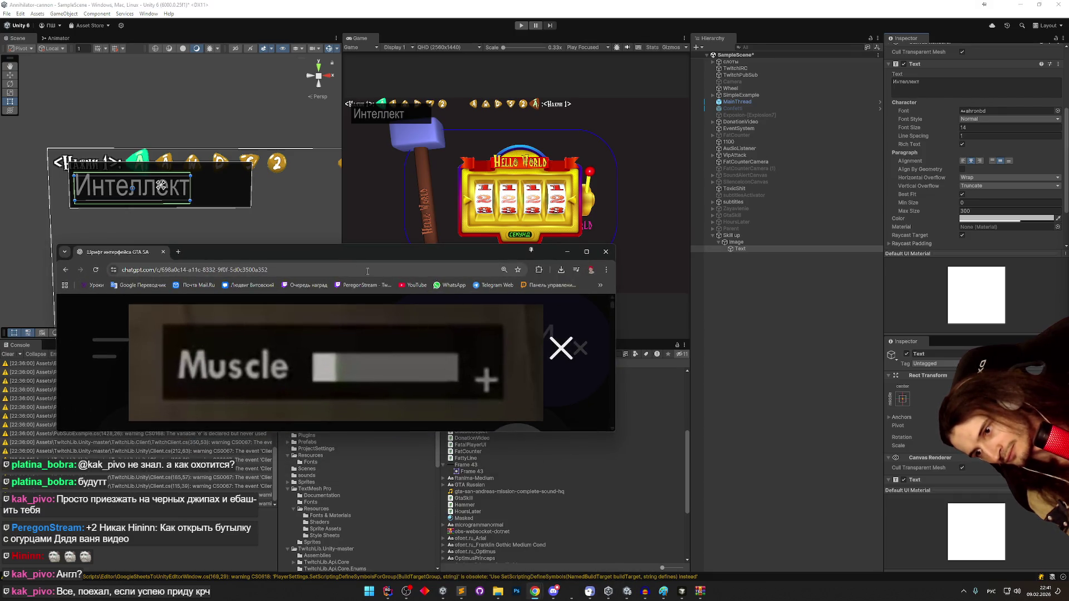
{"action": "left_click", "coordinate": [567, 251]}
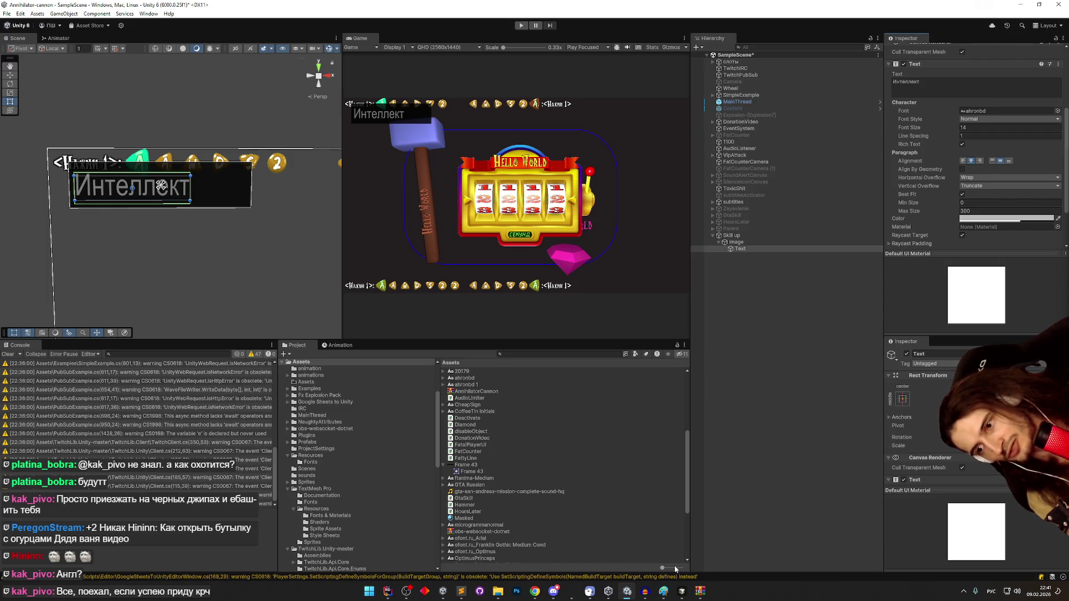
{"action": "left_click", "coordinate": [961, 194]}
- Set the label's fixed font size to 69
{"action": "left_click", "coordinate": [1027, 128]}
{"action": "type", "text": "125"}
{"action": "key", "text": "BackSpace"}
{"action": "key", "text": "BackSpace"}
{"action": "key", "text": "BackSpace"}
{"action": "type", "text": "71"}
{"action": "key", "text": "BackSpace"}
{"action": "key", "text": "BackSpace"}
{"action": "type", "text": "69"}
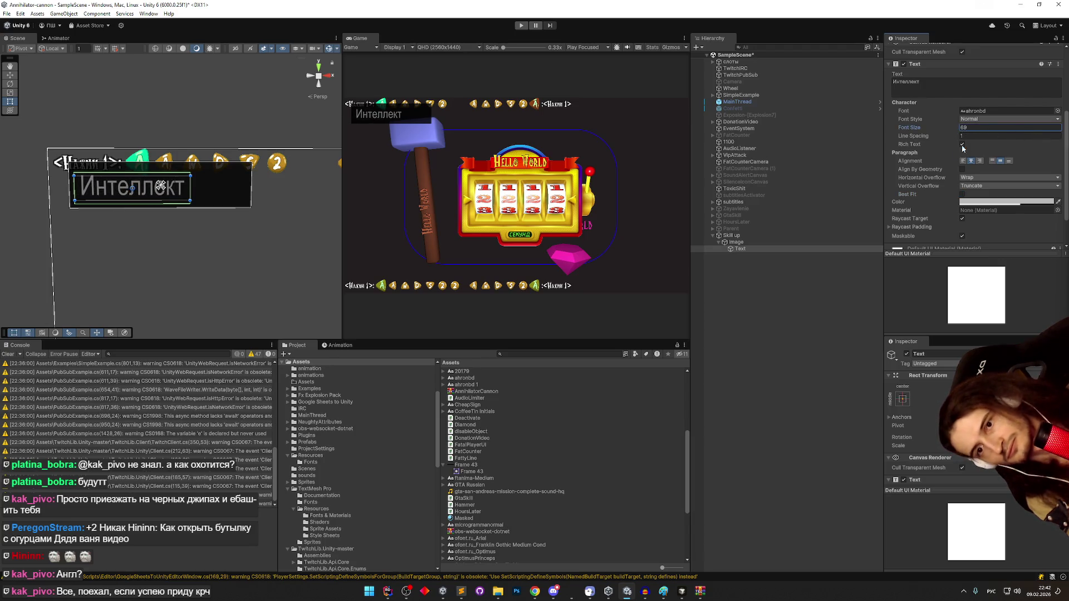
- Left-align the label, set Horizontal Overflow to Overflow, and narrow its box slightly
{"action": "left_click", "coordinate": [964, 161]}
{"action": "left_click", "coordinate": [981, 176]}
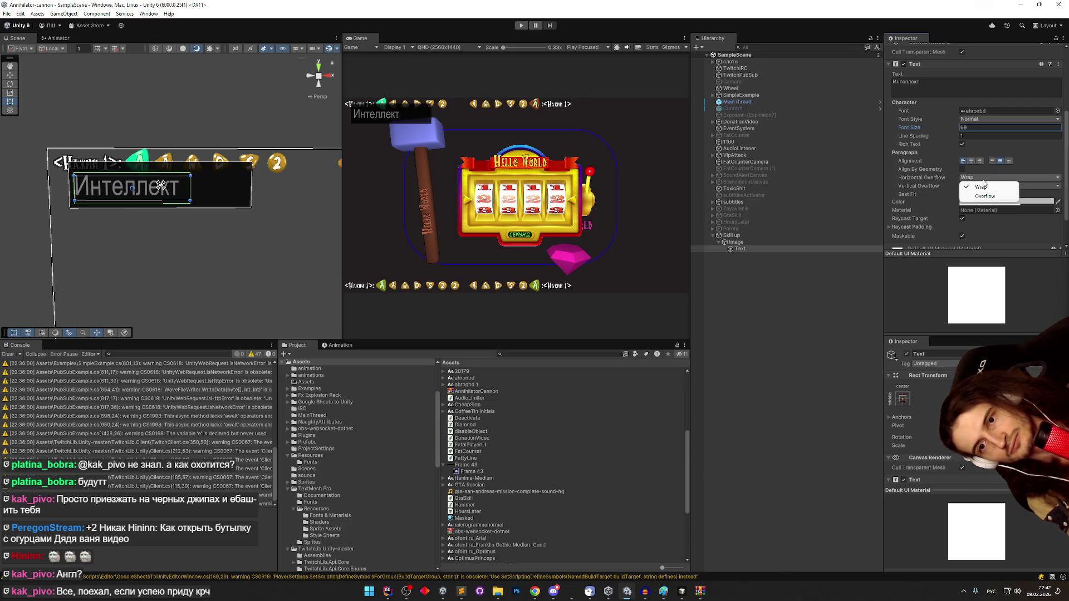
{"action": "left_click", "coordinate": [985, 196]}
{"action": "left_click", "coordinate": [963, 169]}
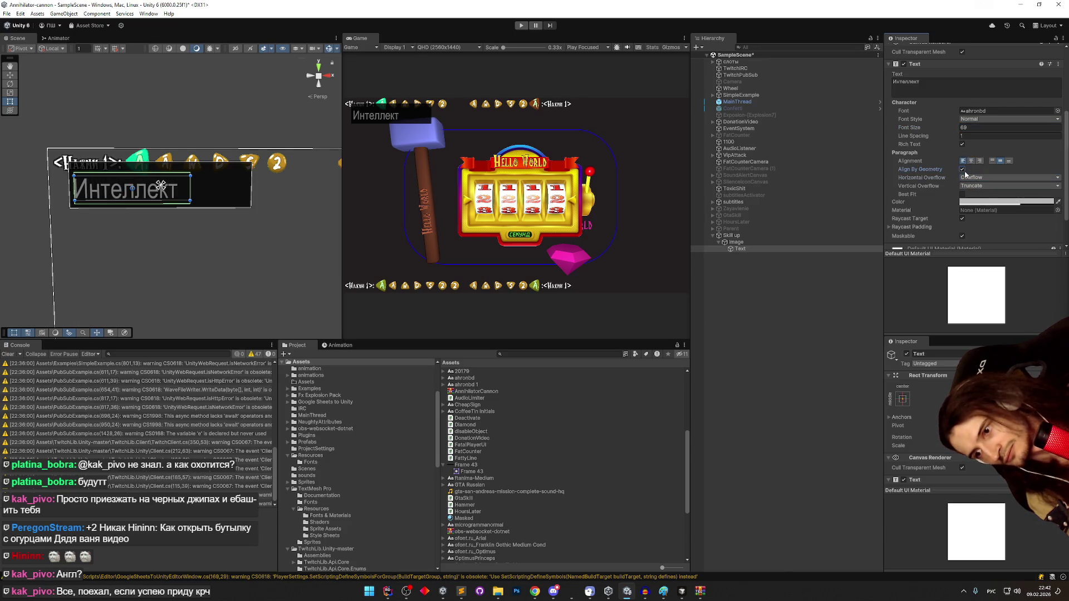
{"action": "left_click", "coordinate": [962, 170]}
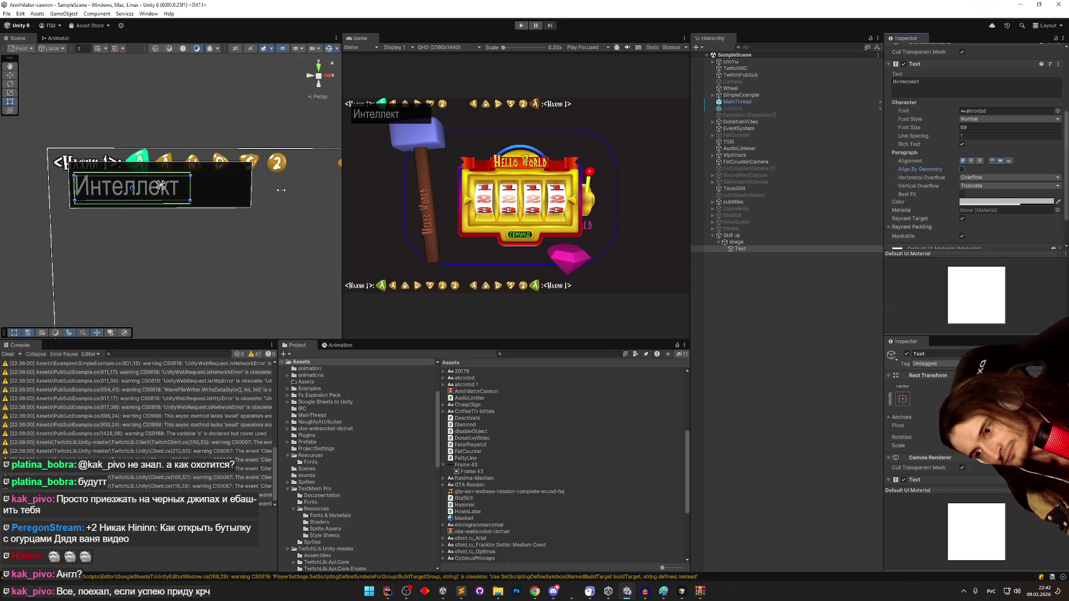
{"action": "left_click_drag", "start_coordinate": [189, 191], "coordinate": [181, 192]}
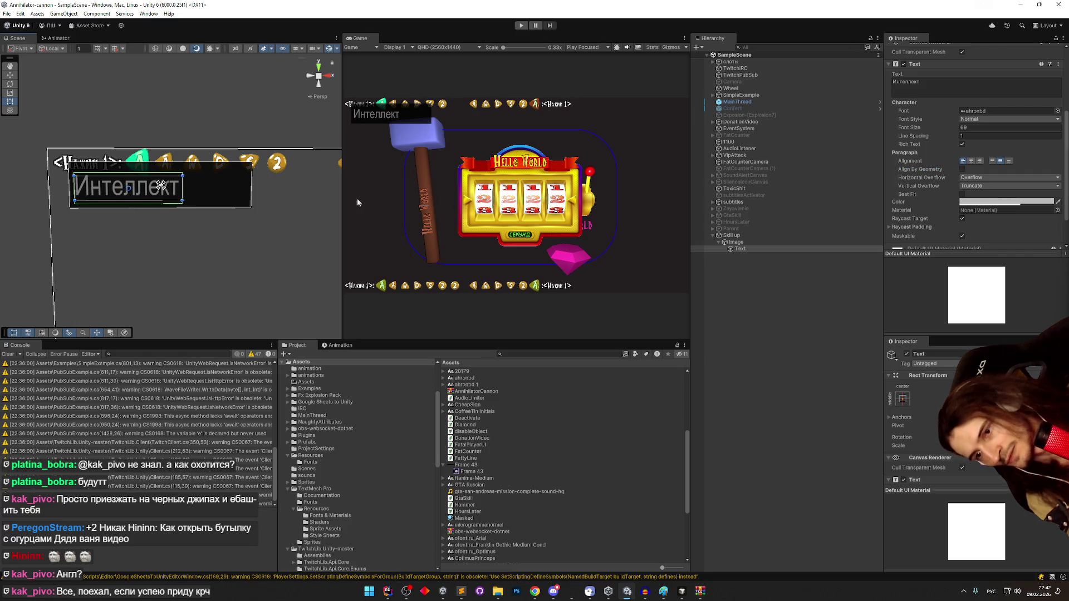
- Leave the dark panel's Content Size Fitter horizontal fit Unconstrained, undoing a vertical fit change
{"action": "left_click", "coordinate": [778, 244]}
{"action": "scroll", "coordinate": [961, 210], "scroll_direction": "down", "scroll_amount": 1}
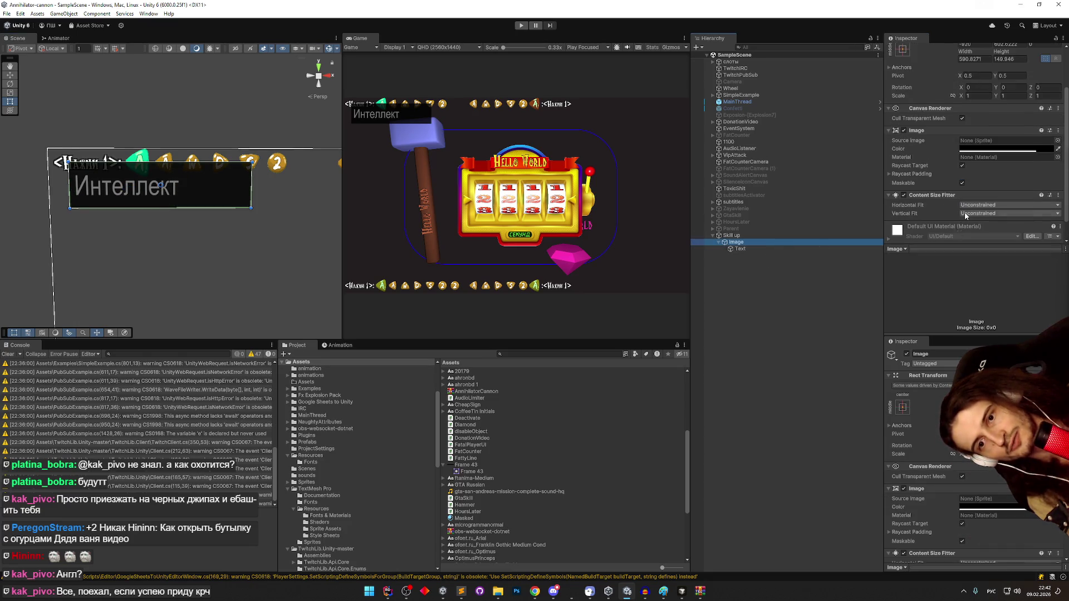
{"action": "left_click", "coordinate": [976, 191]}
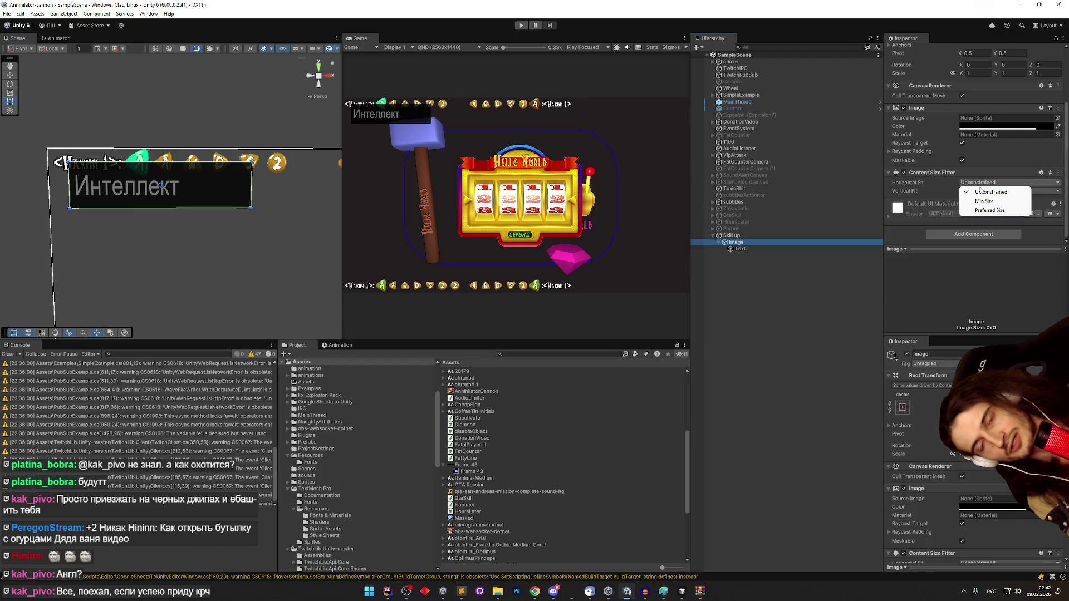
{"action": "left_click", "coordinate": [980, 201]}
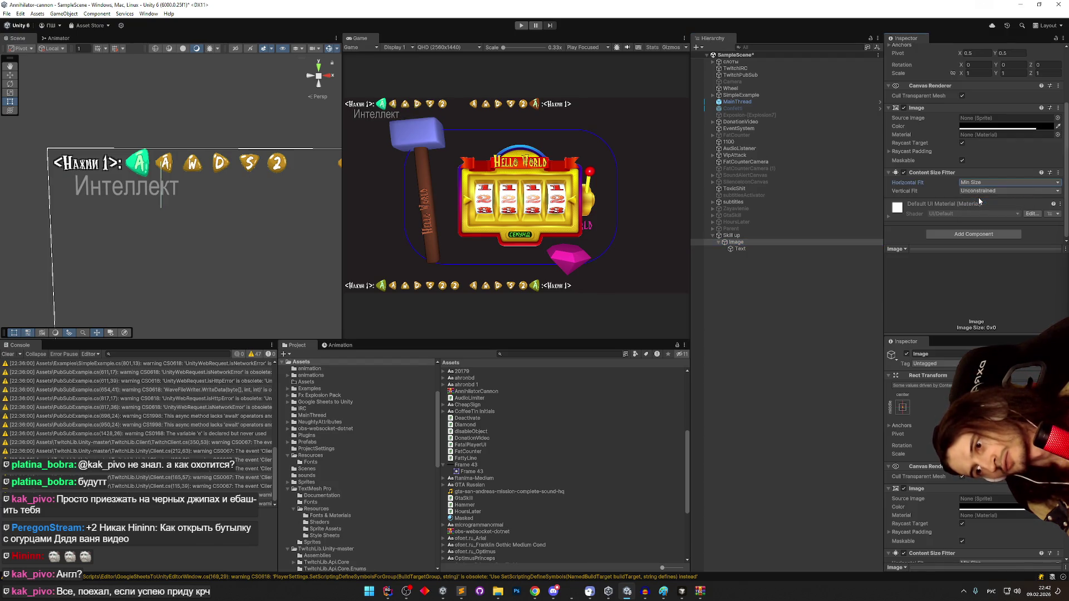
{"action": "key", "text": "ctrl+z"}
{"action": "left_click", "coordinate": [979, 185]}
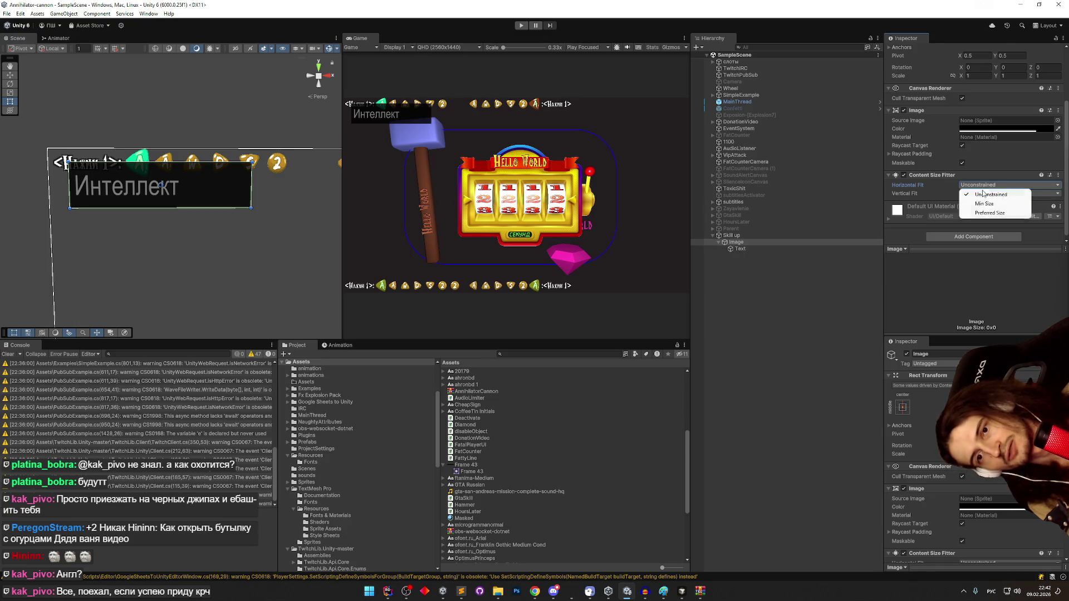
{"action": "left_click", "coordinate": [981, 211]}
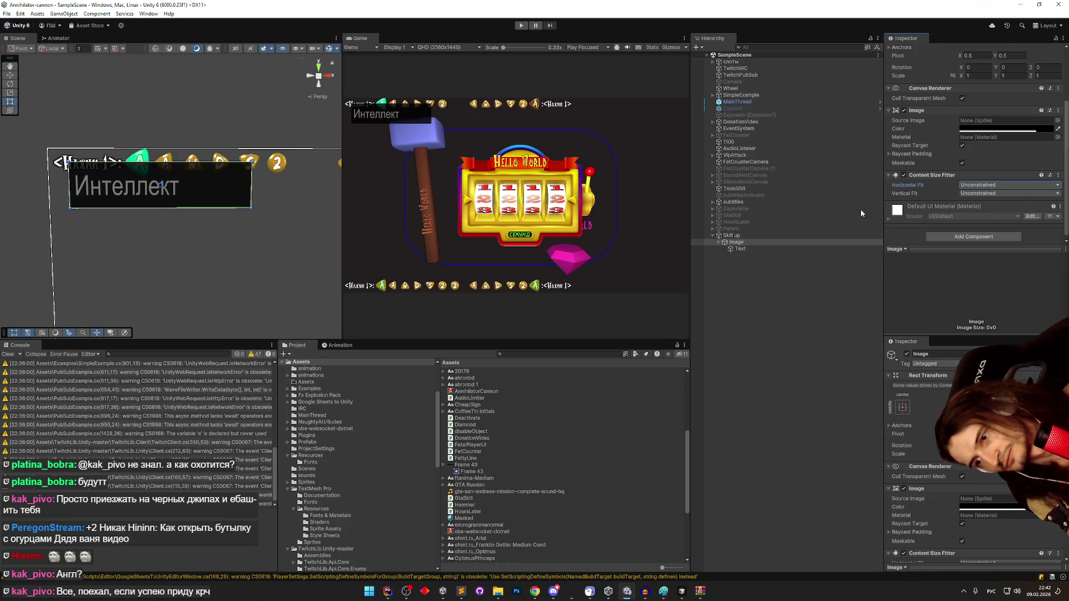
{"action": "left_click", "coordinate": [788, 248]}
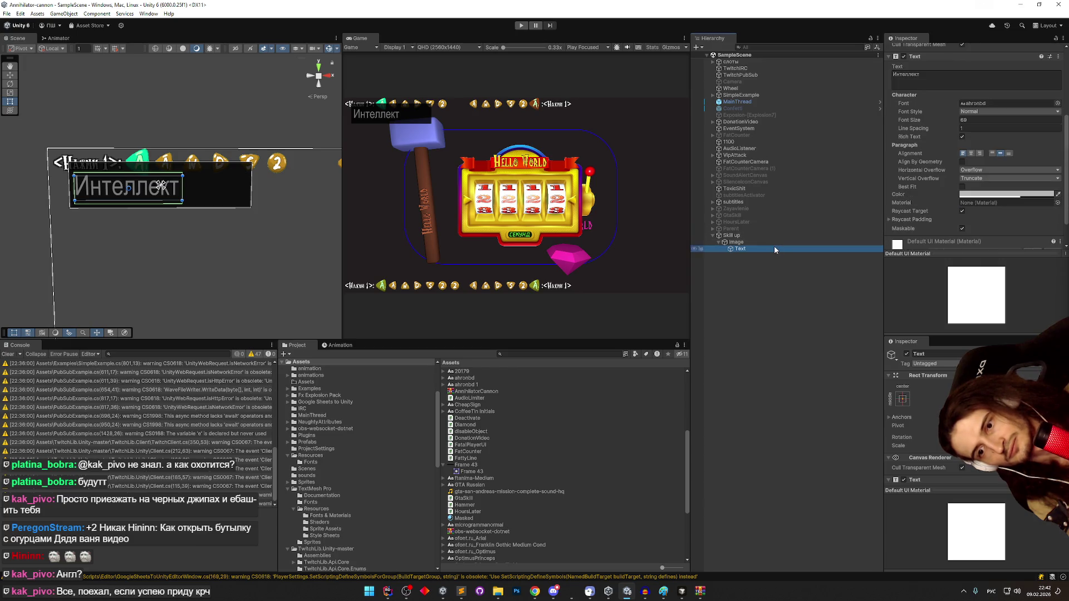
{"action": "left_click", "coordinate": [813, 242]}
- Add a Horizontal Layout Group to the panel Image with child alignment Middle Left
{"action": "left_click", "coordinate": [940, 237]}
{"action": "type", "text": "рщк"}
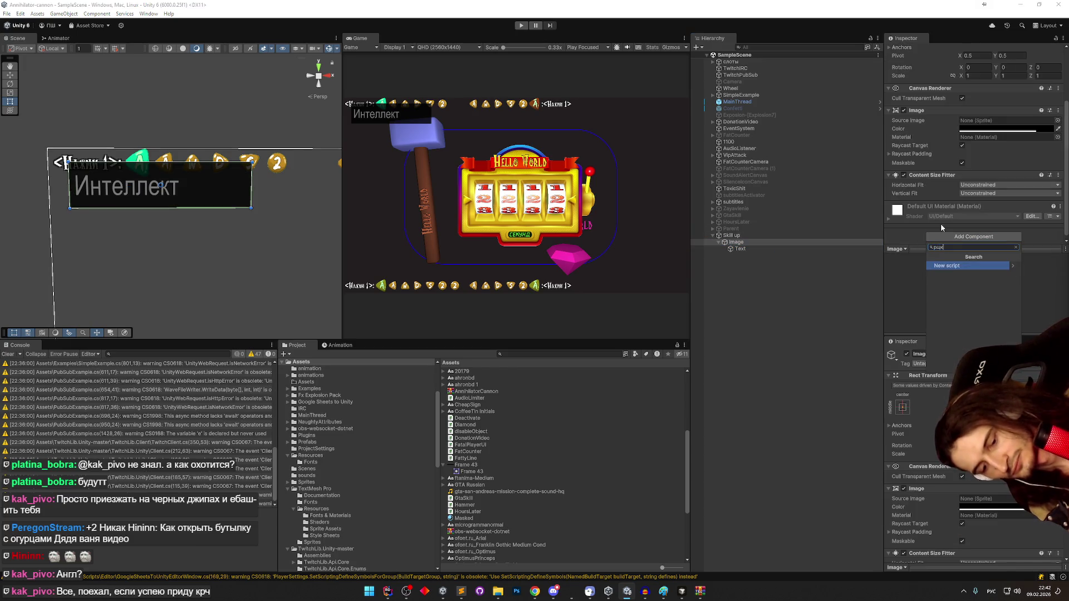
{"action": "key", "text": "alt+shift"}
{"action": "key", "text": "BackSpace"}
{"action": "key", "text": "BackSpace"}
{"action": "key", "text": "BackSpace"}
{"action": "type", "text": "horiz"}
{"action": "key", "text": "Return"}
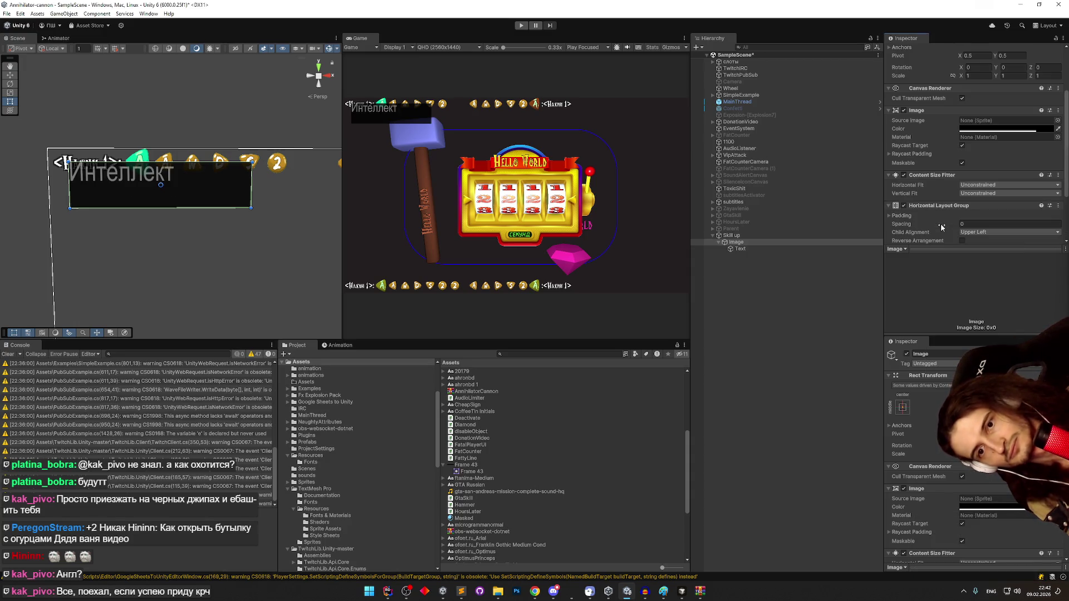
{"action": "scroll", "coordinate": [942, 209], "scroll_direction": "down", "scroll_amount": 2}
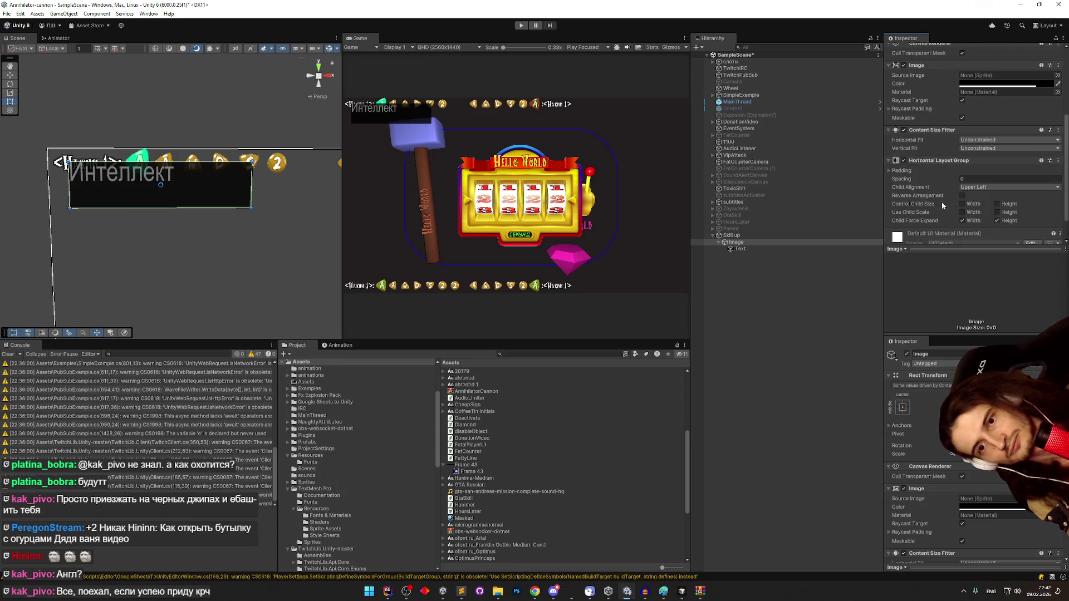
{"action": "left_click", "coordinate": [1002, 187]}
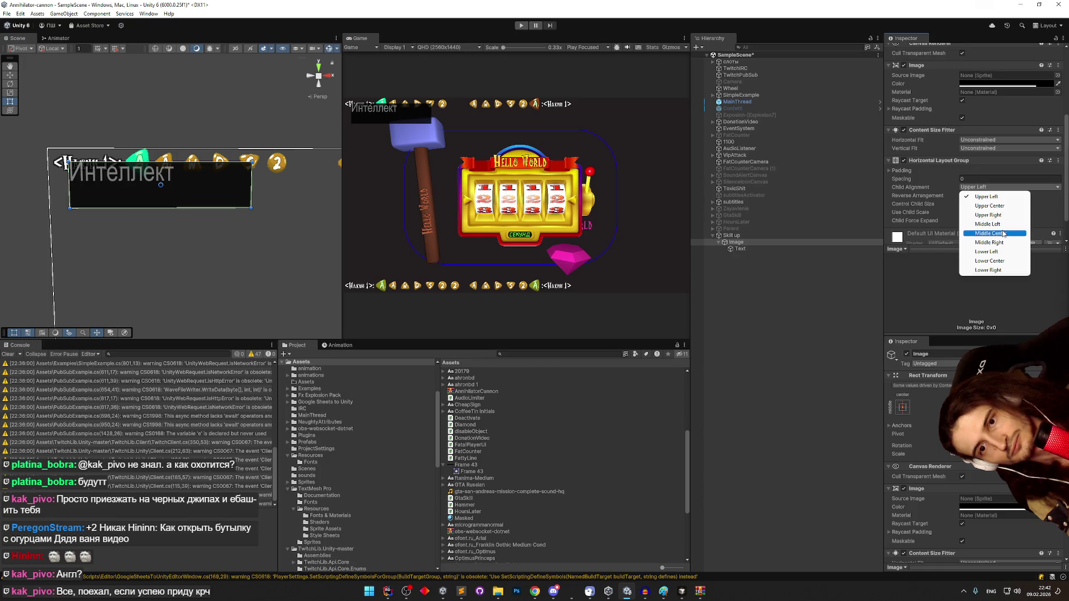
{"action": "left_click", "coordinate": [1004, 225]}
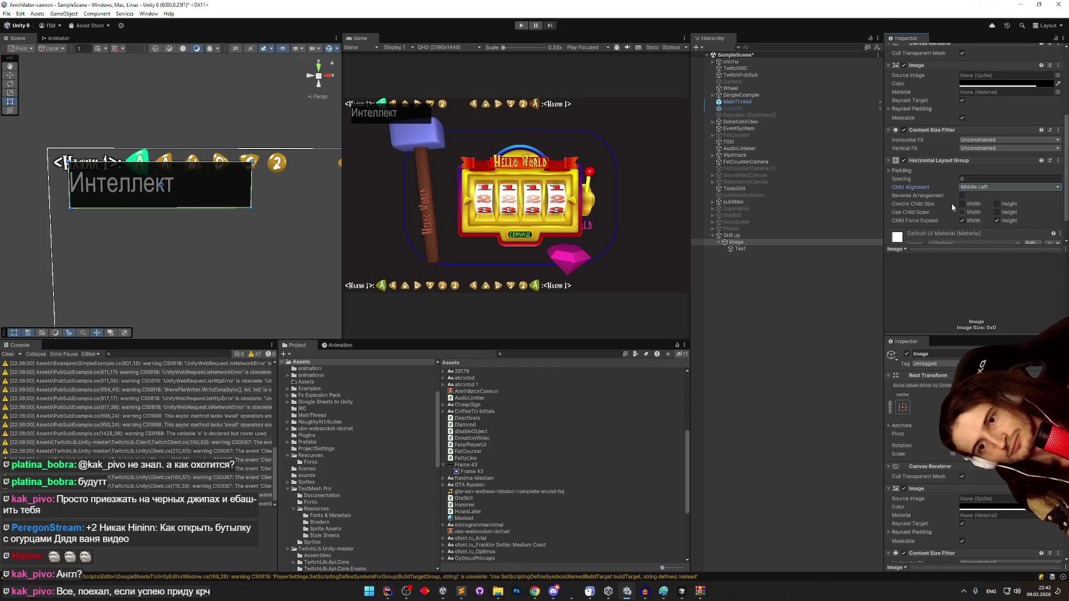
- Set the layout group's left padding and a top padding of 17
{"action": "left_click", "coordinate": [902, 171]}
{"action": "mouse_move", "coordinate": [934, 182]}
{"action": "left_mouse_down"}
{"action": "mouse_move", "coordinate": [945, 181]}
{"action": "mouse_move", "coordinate": [939, 198]}
{"action": "left_mouse_up"}
{"action": "left_click", "coordinate": [933, 197]}
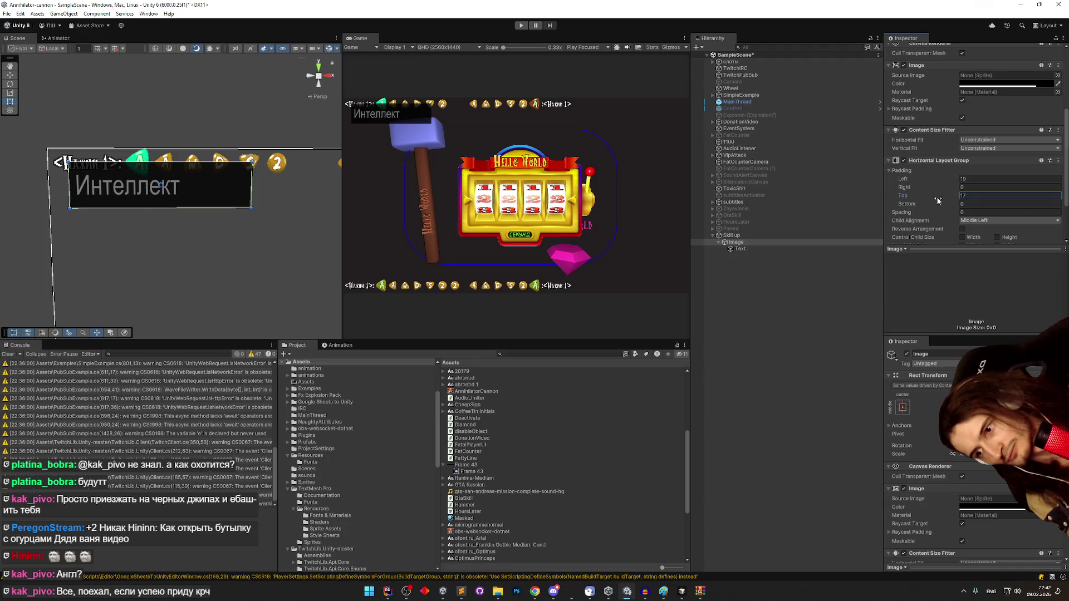
{"action": "scroll", "coordinate": [977, 227], "scroll_direction": "down", "scroll_amount": 2}
{"action": "scroll", "coordinate": [976, 224], "scroll_direction": "down", "scroll_amount": 1}
- Set the panel's Content Size Fitter horizontal fit to Min Size
{"action": "left_click", "coordinate": [783, 243]}
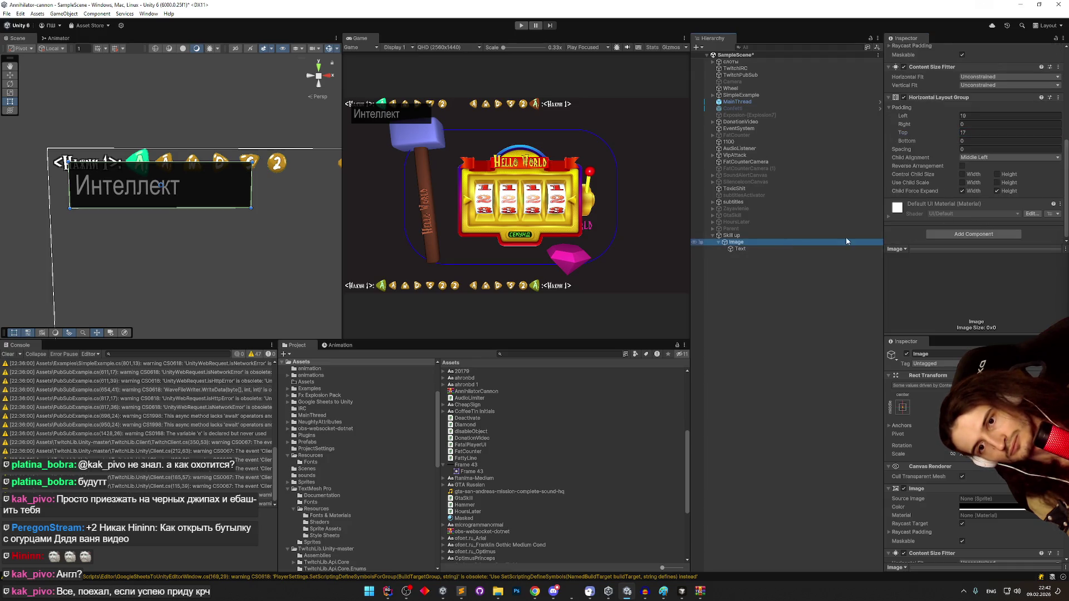
{"action": "scroll", "coordinate": [934, 186], "scroll_direction": "up", "scroll_amount": 4}
{"action": "left_click", "coordinate": [997, 189]}
{"action": "left_click", "coordinate": [982, 204]}
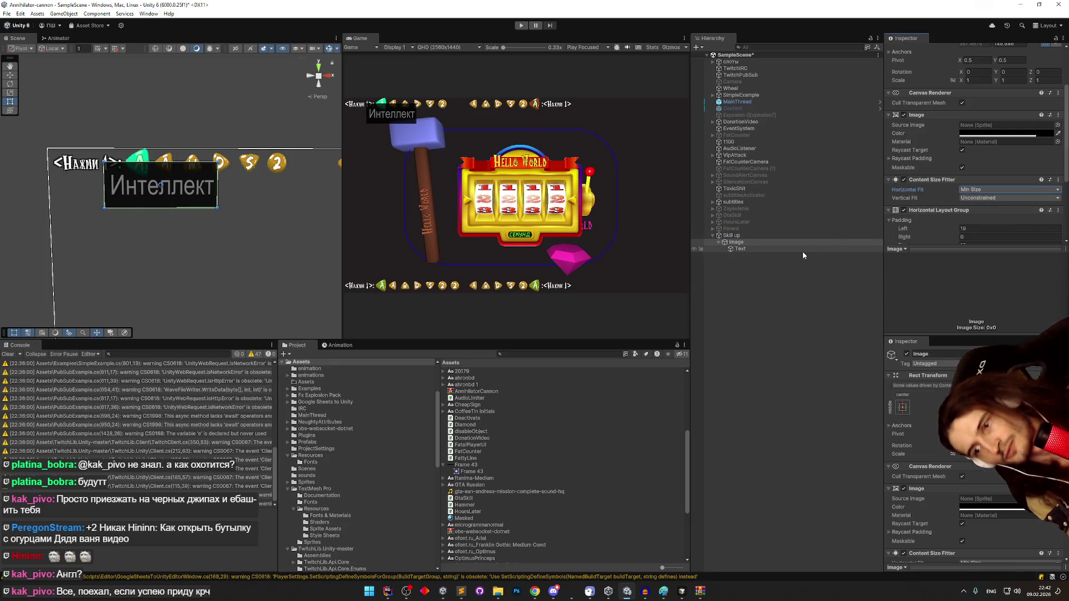
- Create a UI Slider from the Text object and move it under Image beside the label
{"action": "right_click", "coordinate": [759, 249]}
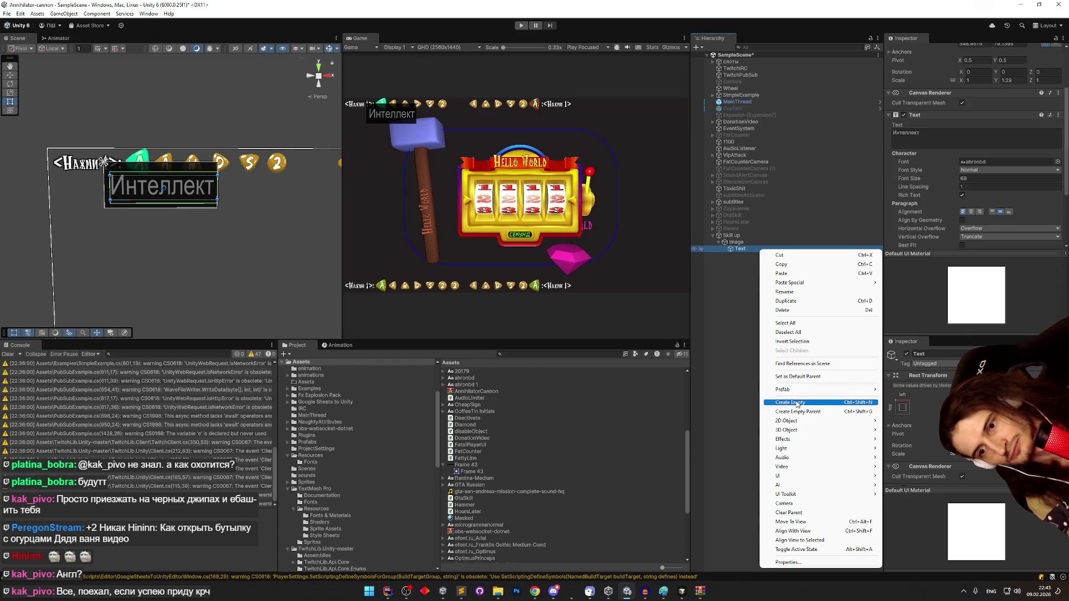
{"action": "mouse_move", "coordinate": [840, 476]}
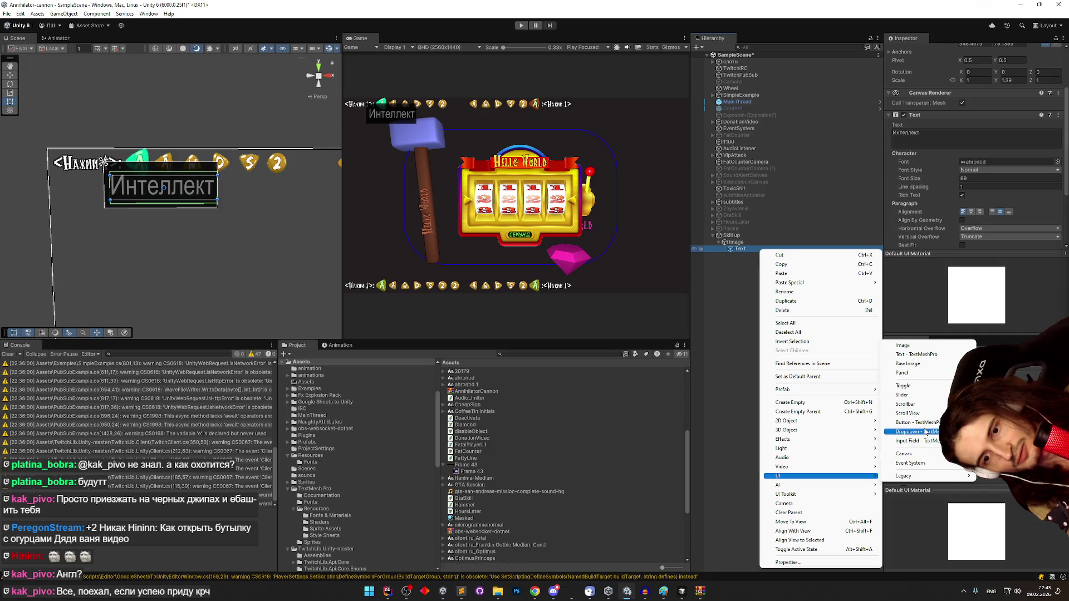
{"action": "left_click", "coordinate": [919, 397]}
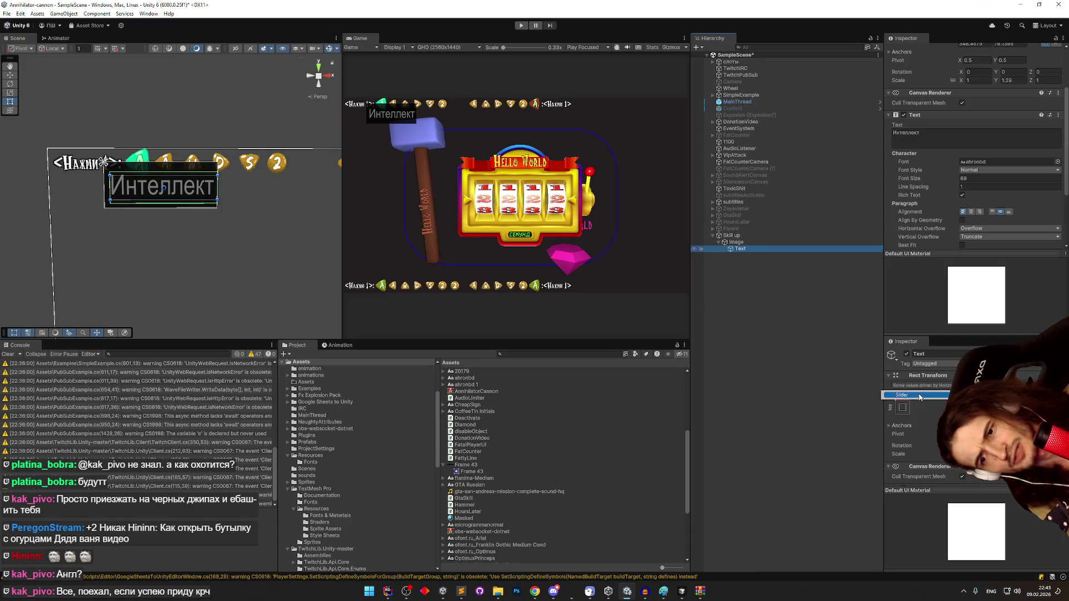
{"action": "left_click", "coordinate": [746, 309]}
{"action": "left_click_drag", "start_coordinate": [737, 256], "coordinate": [732, 256]}
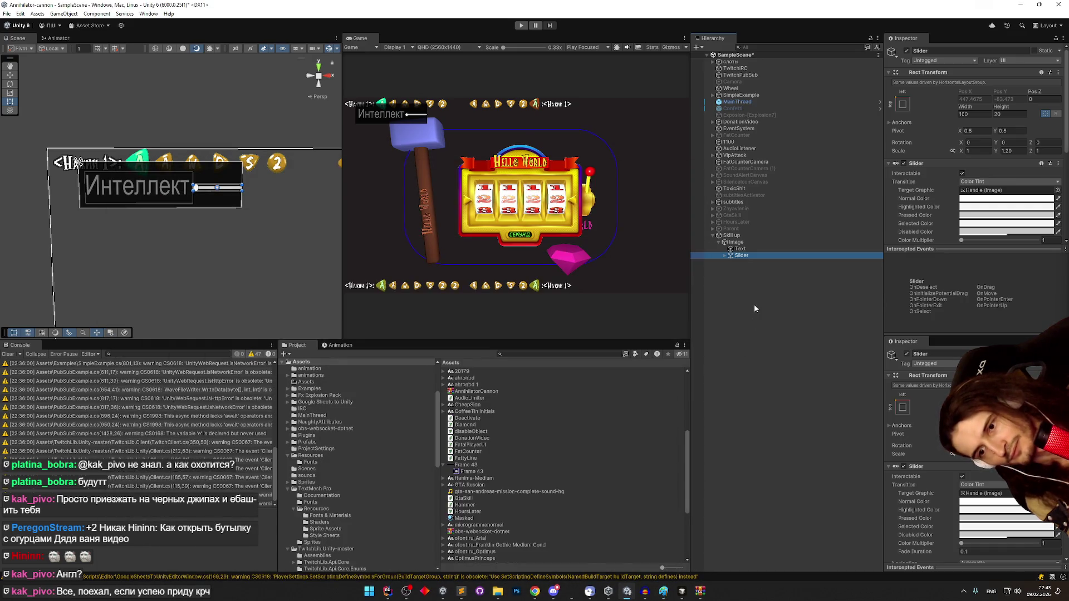
- Duplicate the Интеллект label as Text (1) and fill it with placeholder text 'sasdasdasdasdasdas'
{"action": "left_click", "coordinate": [739, 249]}
{"action": "key", "text": "ctrl+d"}
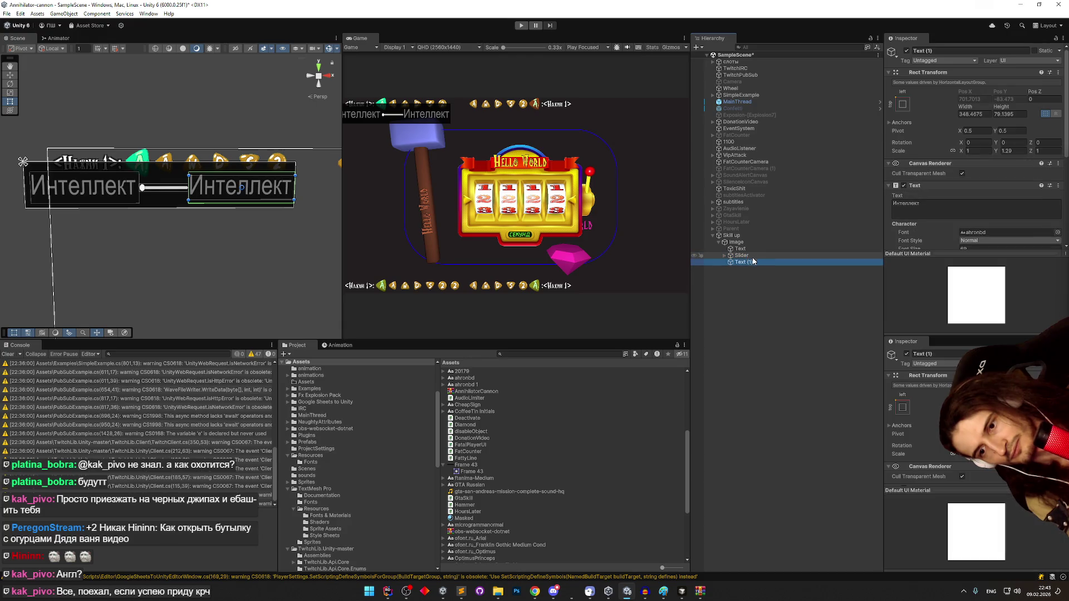
{"action": "left_click", "coordinate": [951, 215]}
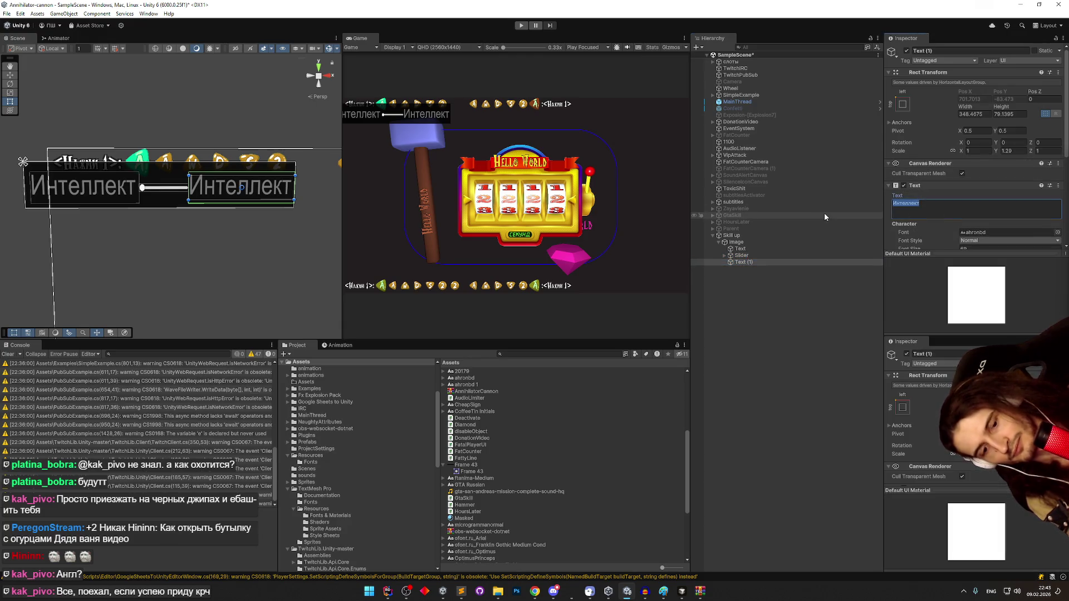
{"action": "type", "text": "+"}
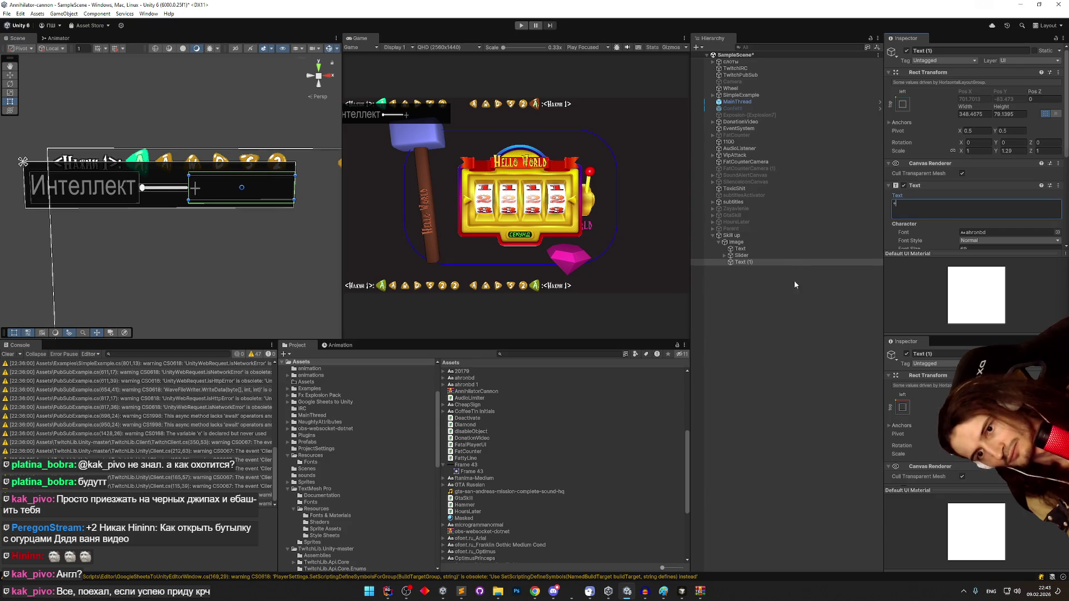
{"action": "left_click", "coordinate": [793, 307]}
{"action": "left_click", "coordinate": [771, 263]}
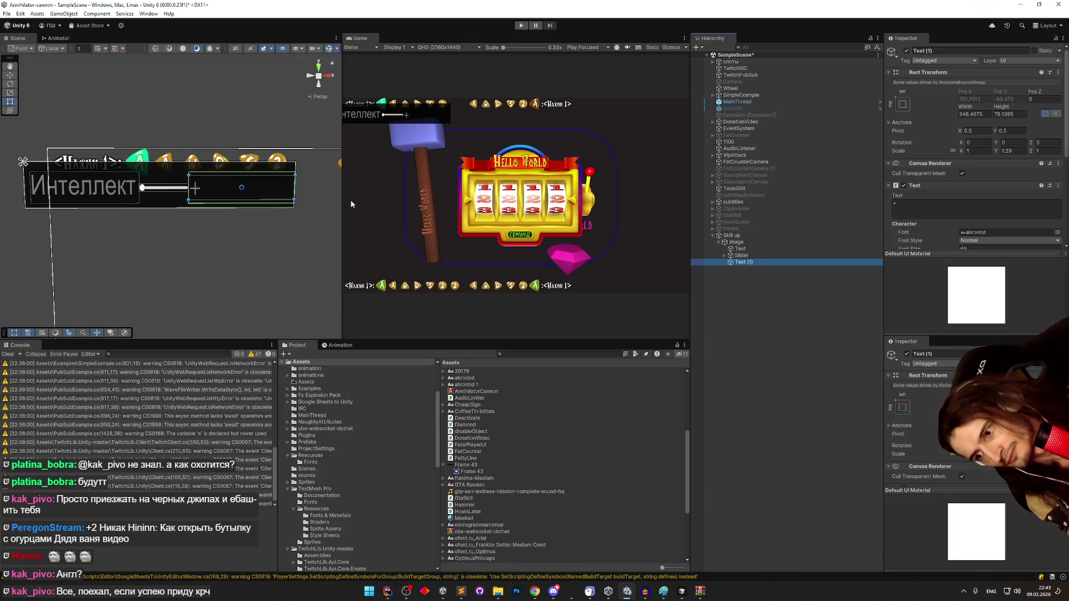
{"action": "left_click", "coordinate": [924, 204]}
{"action": "type", "text": "sasdasdasdasdasdas"}
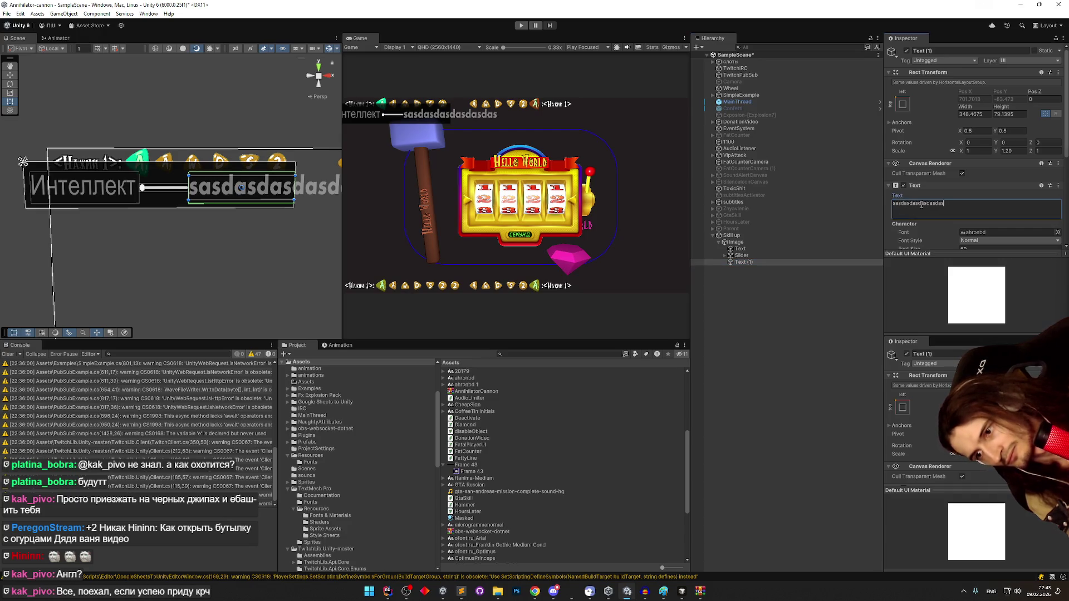
{"action": "left_click", "coordinate": [767, 275]}
{"action": "left_click", "coordinate": [782, 262]}
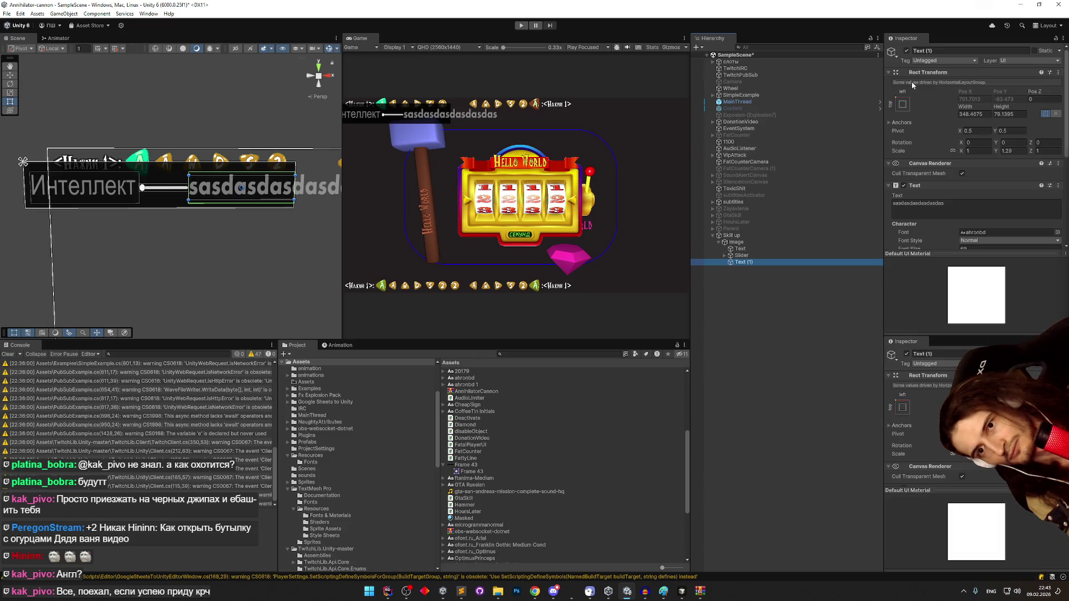
- Change the first label's text to Иsd
{"action": "left_click", "coordinate": [907, 51]}
{"action": "left_click", "coordinate": [906, 52]}
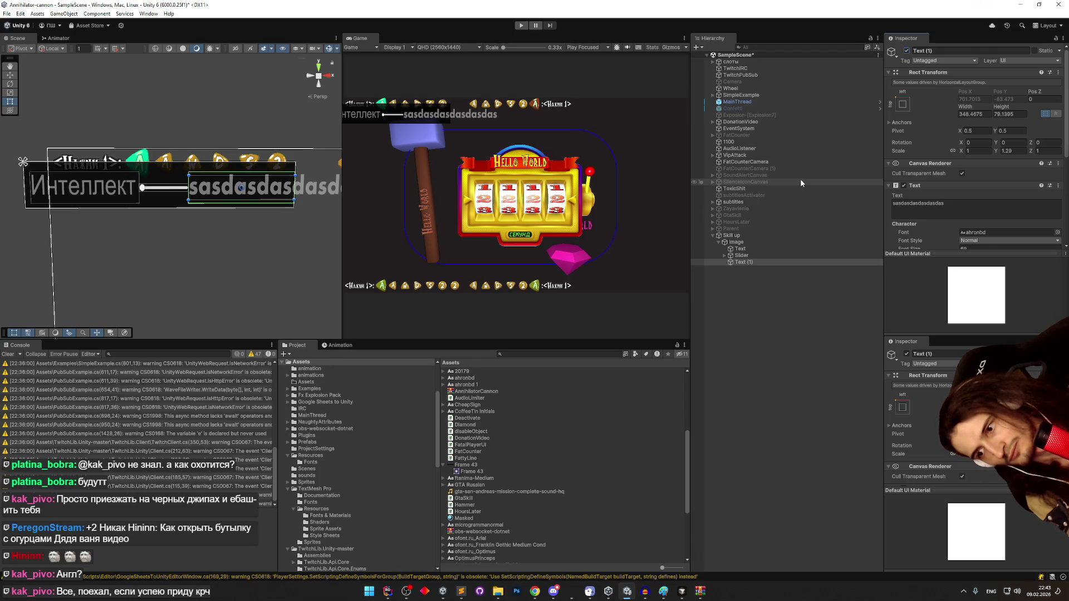
{"action": "left_click", "coordinate": [759, 248]}
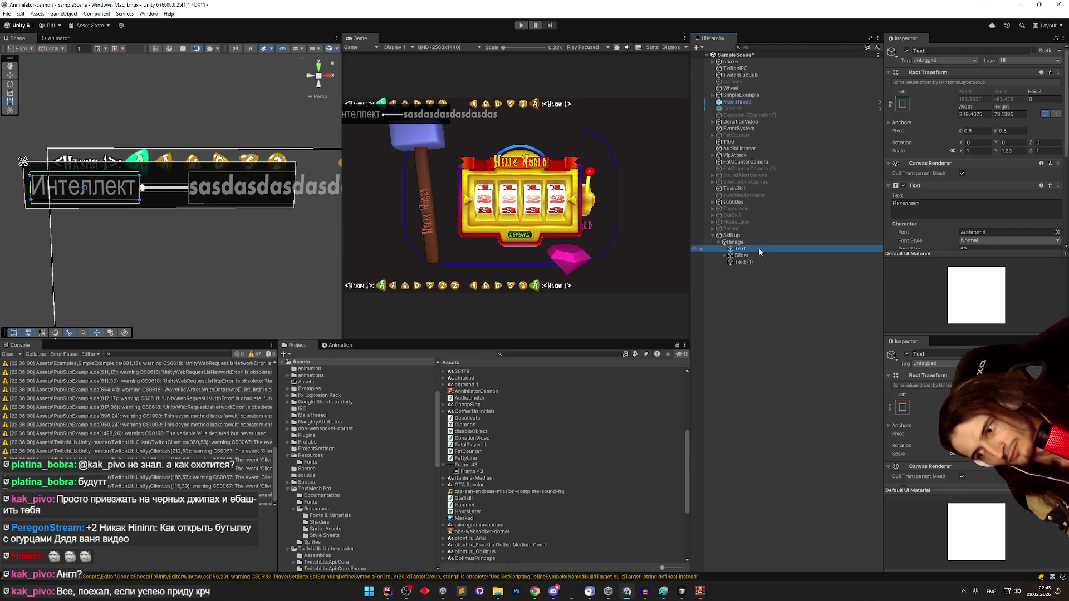
{"action": "left_click", "coordinate": [947, 207]}
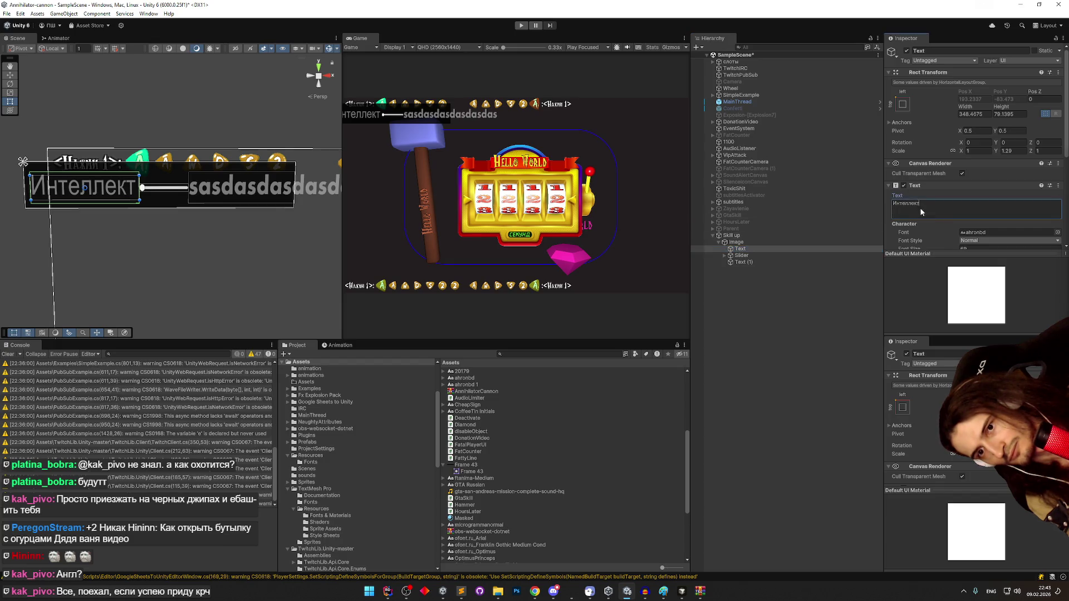
{"action": "type", "text": "Иsd"}
{"action": "left_click", "coordinate": [906, 52]}
{"action": "left_click", "coordinate": [906, 51]}
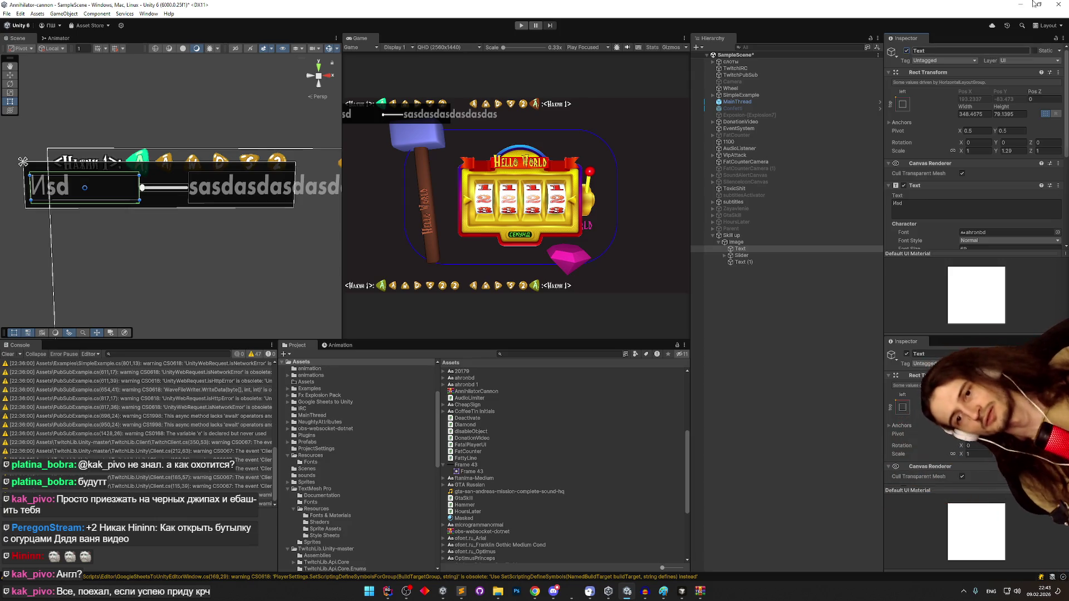
- Review the label's Inspector settings, then reselect the panel Image
{"action": "scroll", "coordinate": [932, 152], "scroll_direction": "down", "scroll_amount": 2}
{"action": "scroll", "coordinate": [931, 152], "scroll_direction": "down", "scroll_amount": 3}
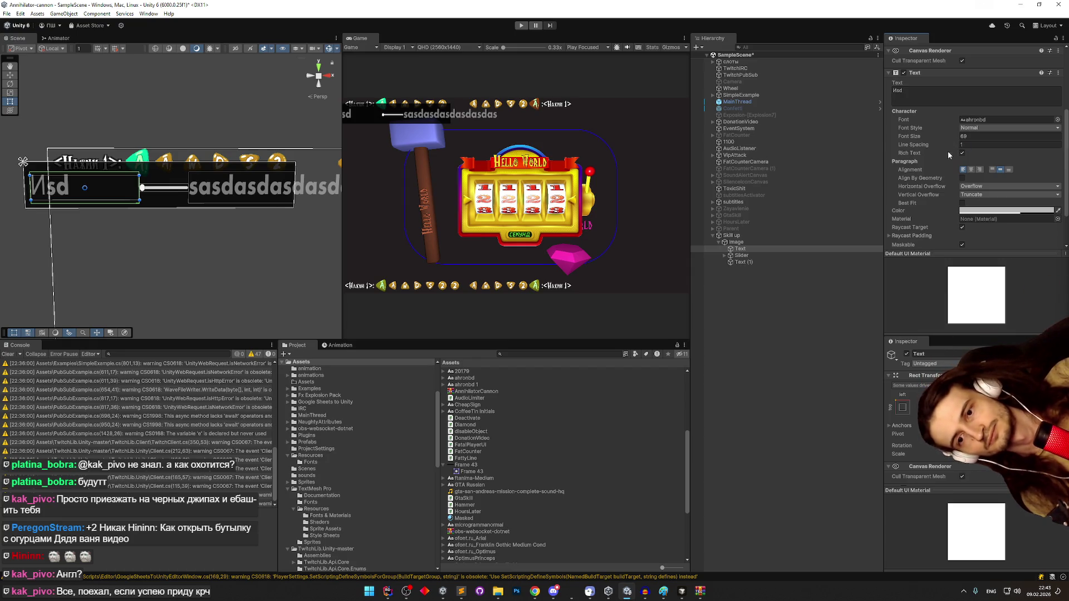
{"action": "scroll", "coordinate": [953, 153], "scroll_direction": "down", "scroll_amount": 1}
{"action": "scroll", "coordinate": [953, 152], "scroll_direction": "down", "scroll_amount": 2}
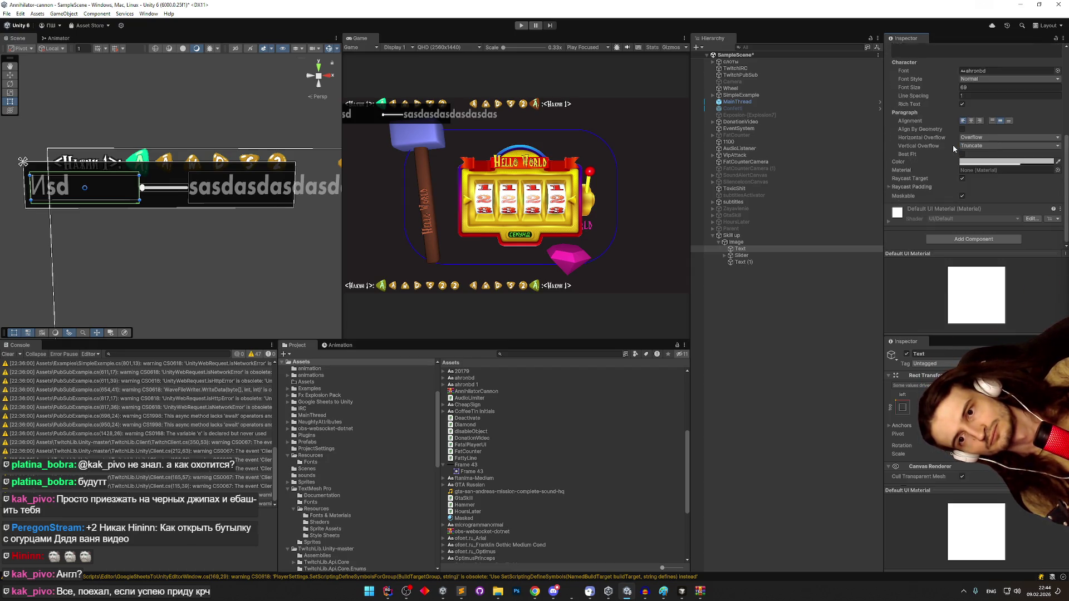
{"action": "scroll", "coordinate": [953, 145], "scroll_direction": "up", "scroll_amount": 4}
{"action": "scroll", "coordinate": [959, 148], "scroll_direction": "down", "scroll_amount": 1}
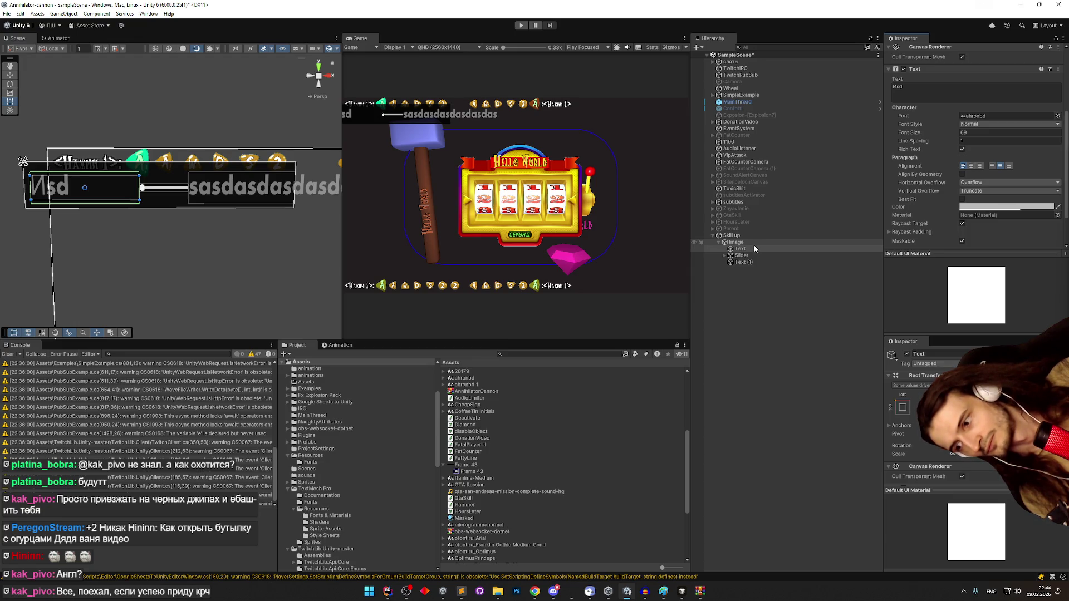
{"action": "scroll", "coordinate": [919, 203], "scroll_direction": "down", "scroll_amount": 2}
{"action": "left_click", "coordinate": [922, 187]}
{"action": "left_click", "coordinate": [922, 187]}
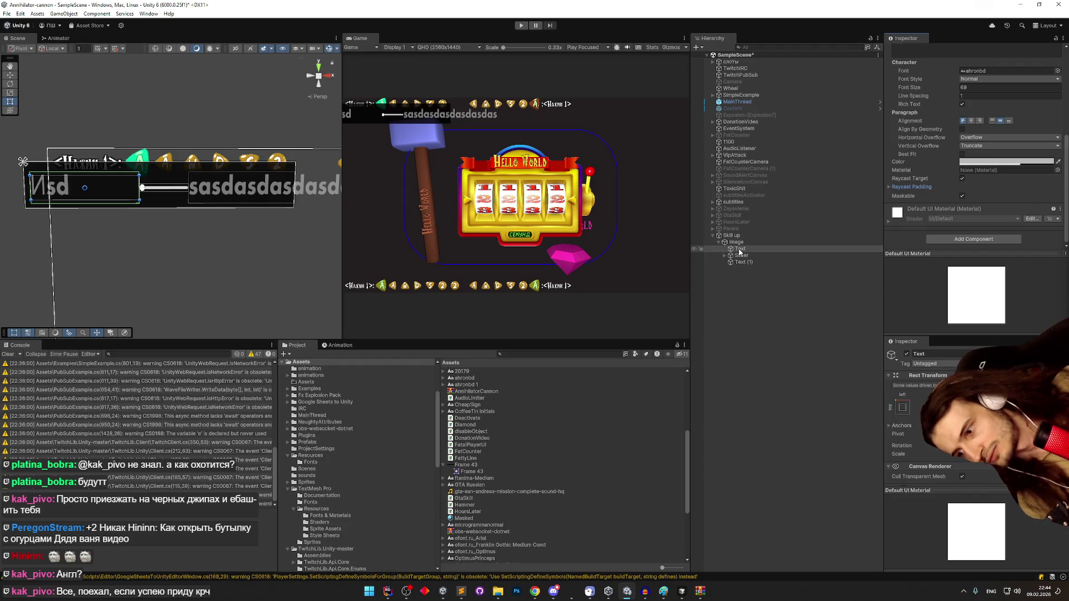
{"action": "scroll", "coordinate": [934, 179], "scroll_direction": "up", "scroll_amount": 3}
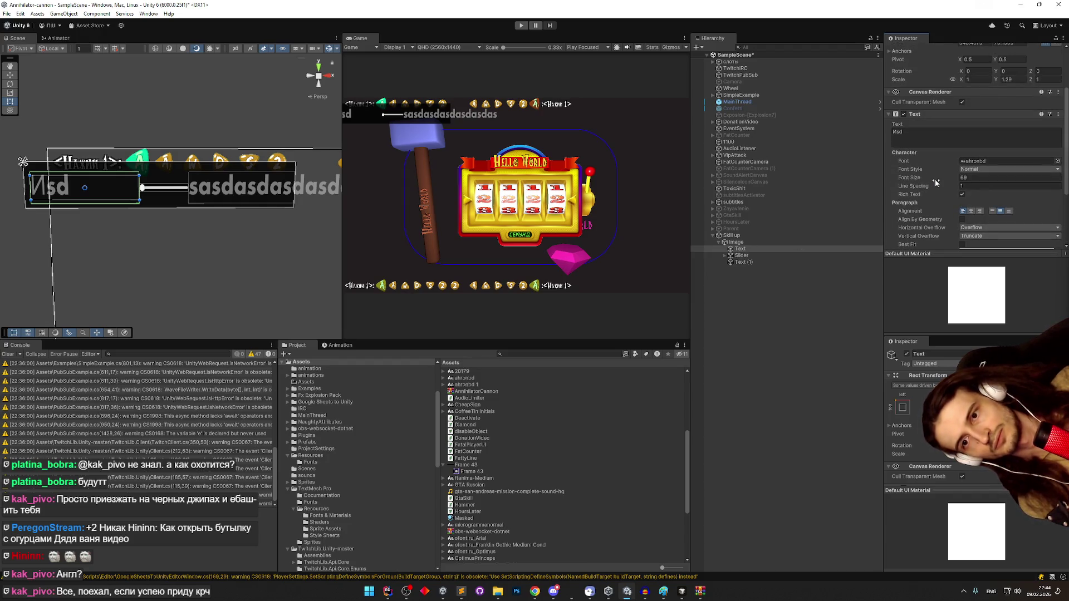
{"action": "scroll", "coordinate": [934, 180], "scroll_direction": "down", "scroll_amount": 3}
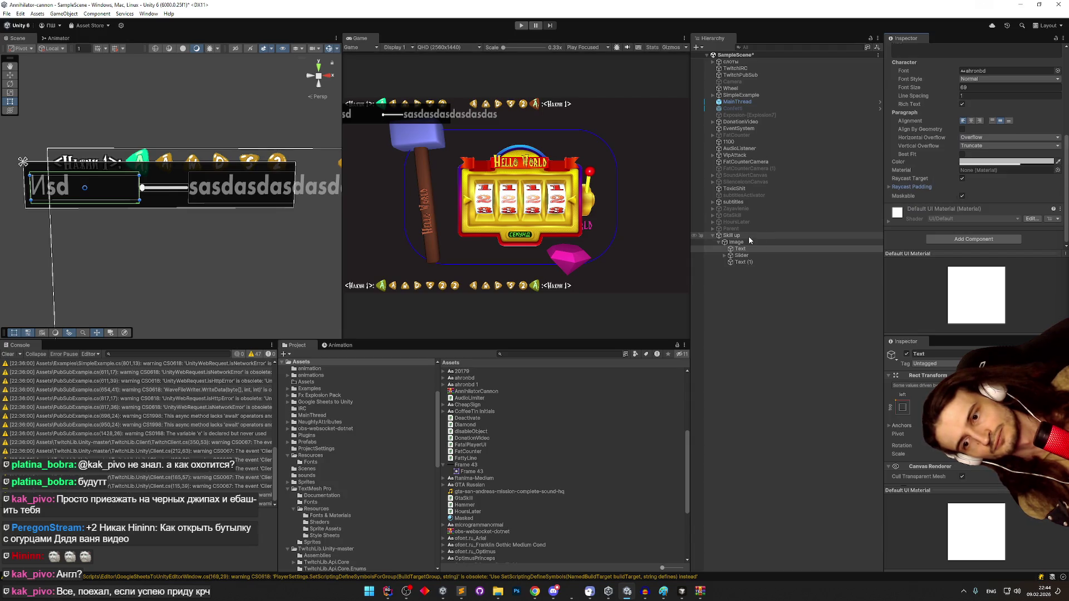
{"action": "left_click", "coordinate": [779, 241]}
{"action": "scroll", "coordinate": [922, 189], "scroll_direction": "down", "scroll_amount": 1}
{"action": "scroll", "coordinate": [923, 188], "scroll_direction": "up", "scroll_amount": 1}
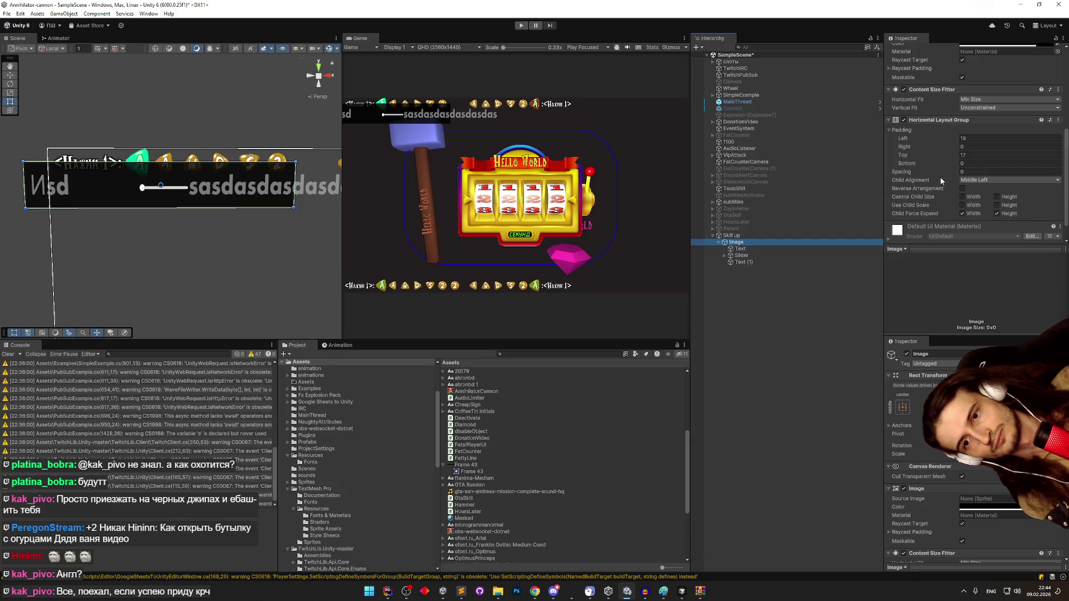
- Tick Use Child Scale Width and Control Child Size Width, leaving Control Child Size Height off
{"action": "left_click", "coordinate": [961, 205]}
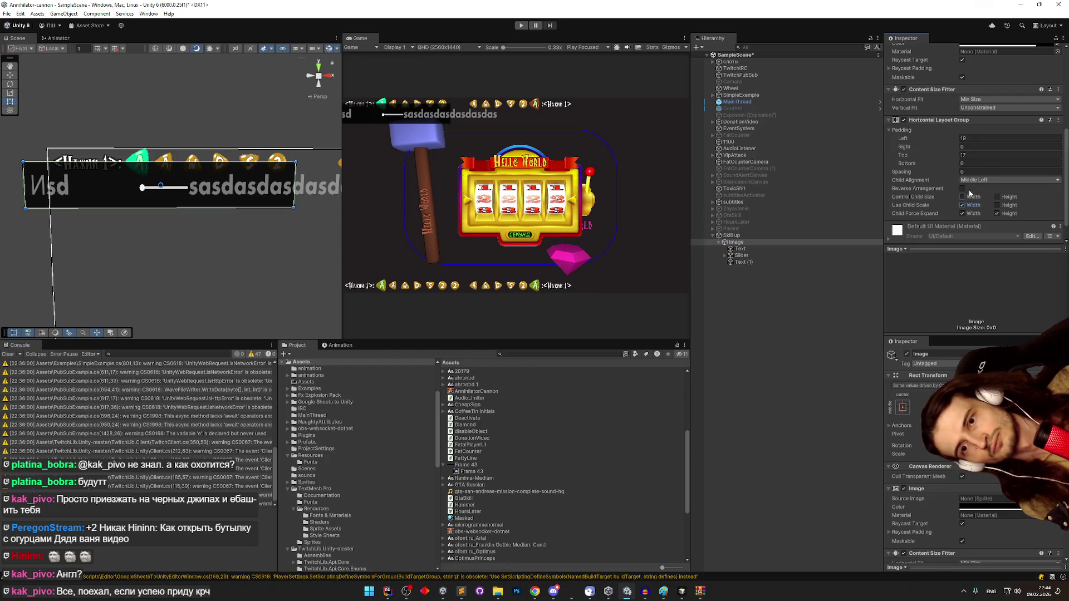
{"action": "left_click", "coordinate": [764, 249]}
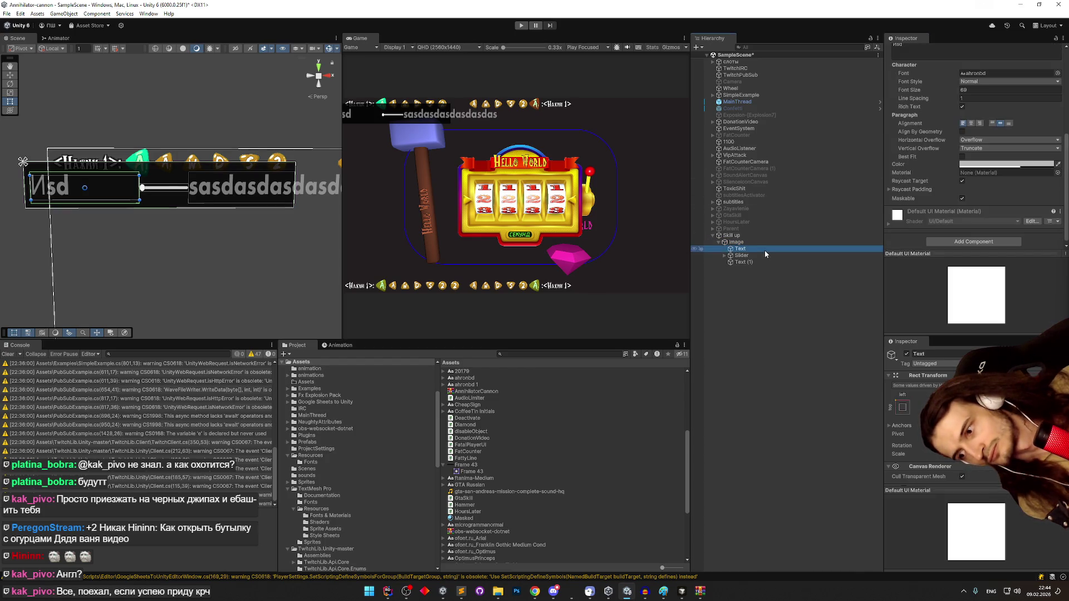
{"action": "left_click", "coordinate": [769, 242]}
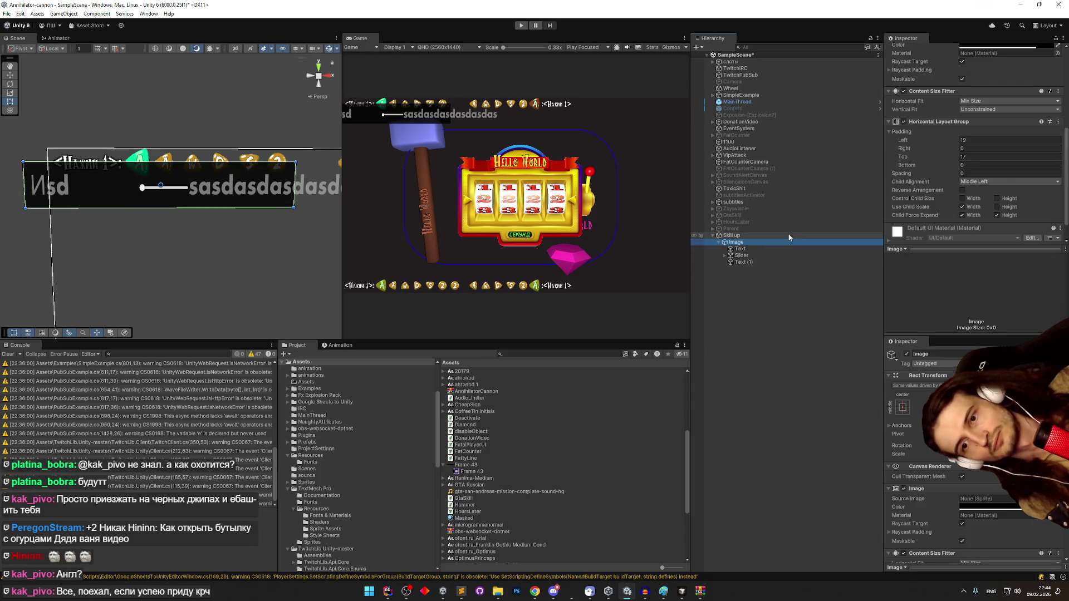
{"action": "left_click", "coordinate": [962, 198]}
{"action": "left_click", "coordinate": [962, 199]}
{"action": "left_click", "coordinate": [997, 199]}
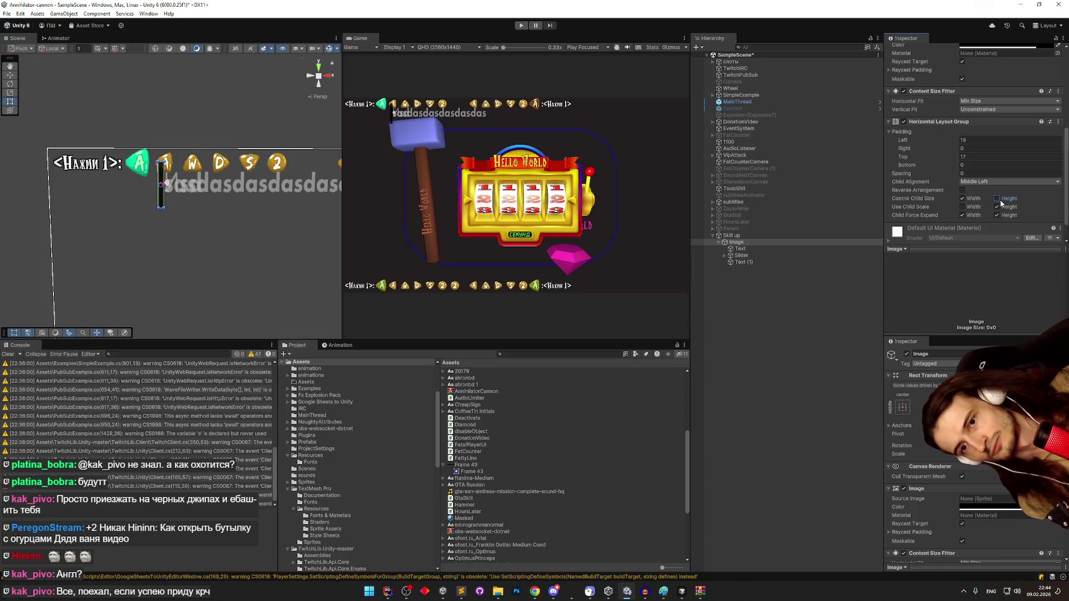
{"action": "left_click", "coordinate": [1000, 202]}
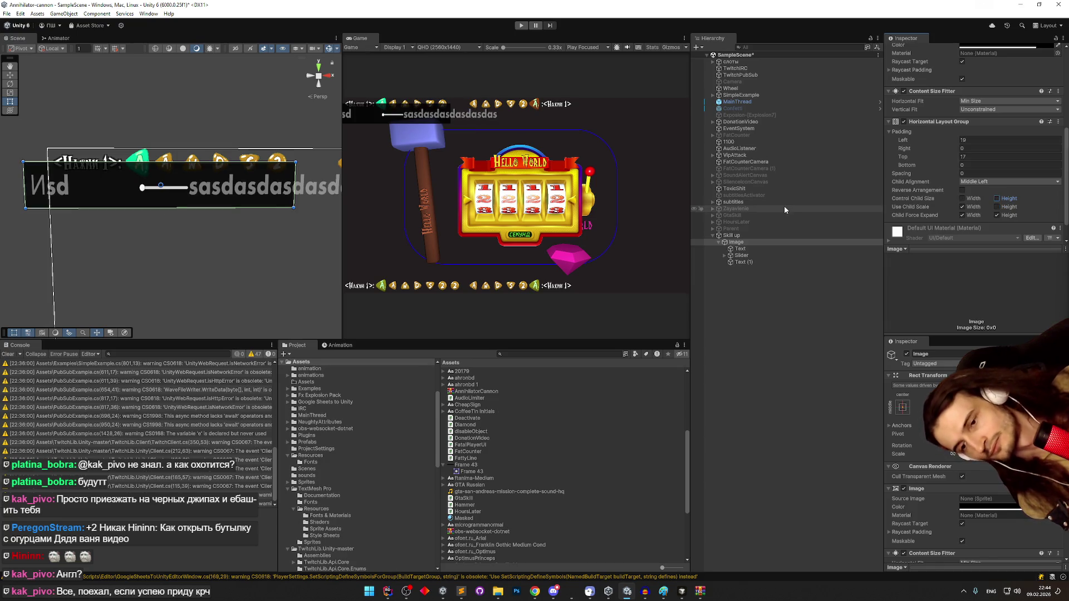
{"action": "left_click", "coordinate": [749, 248]}
{"action": "scroll", "coordinate": [944, 165], "scroll_direction": "up", "scroll_amount": 2}
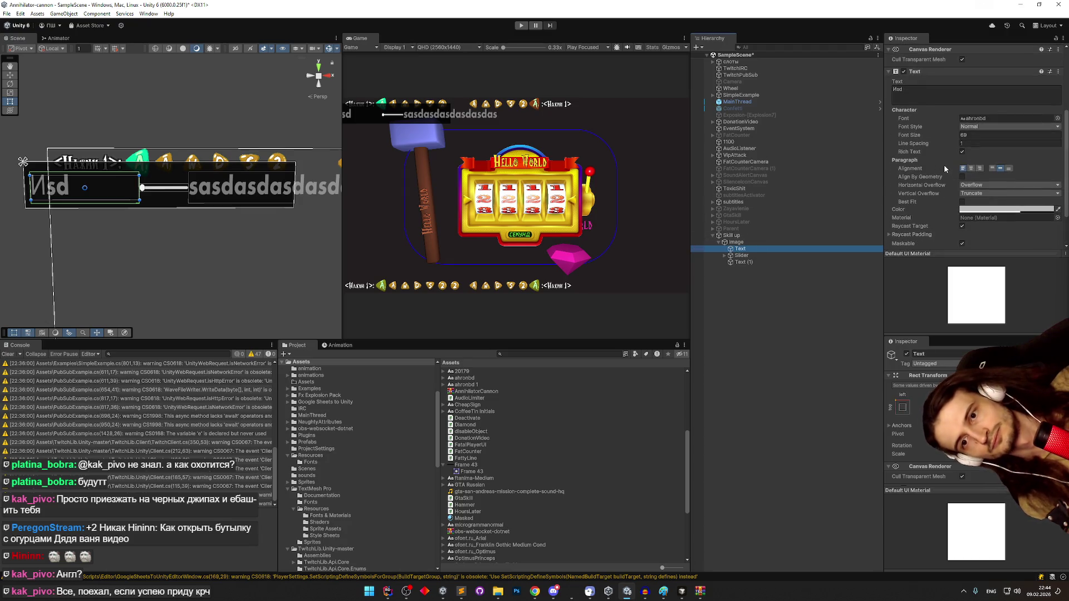
- Enable Best Fit on the first label, then clear Text (1)'s placeholder text and narrow its box
{"action": "left_click", "coordinate": [962, 201]}
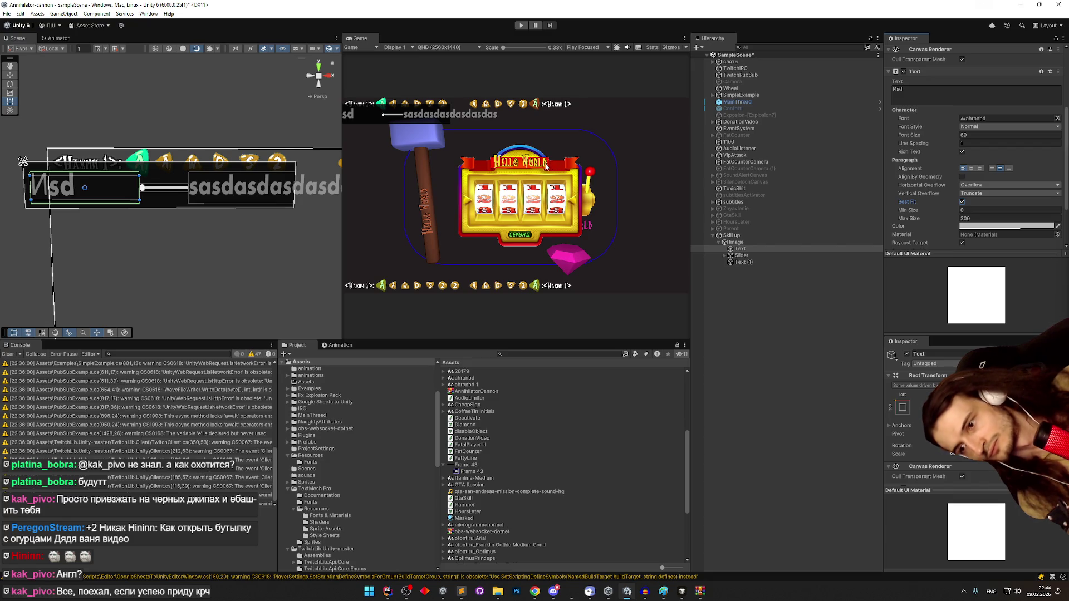
{"action": "left_click", "coordinate": [740, 261]}
{"action": "left_click", "coordinate": [947, 91]}
{"action": "key", "text": "BackSpace"}
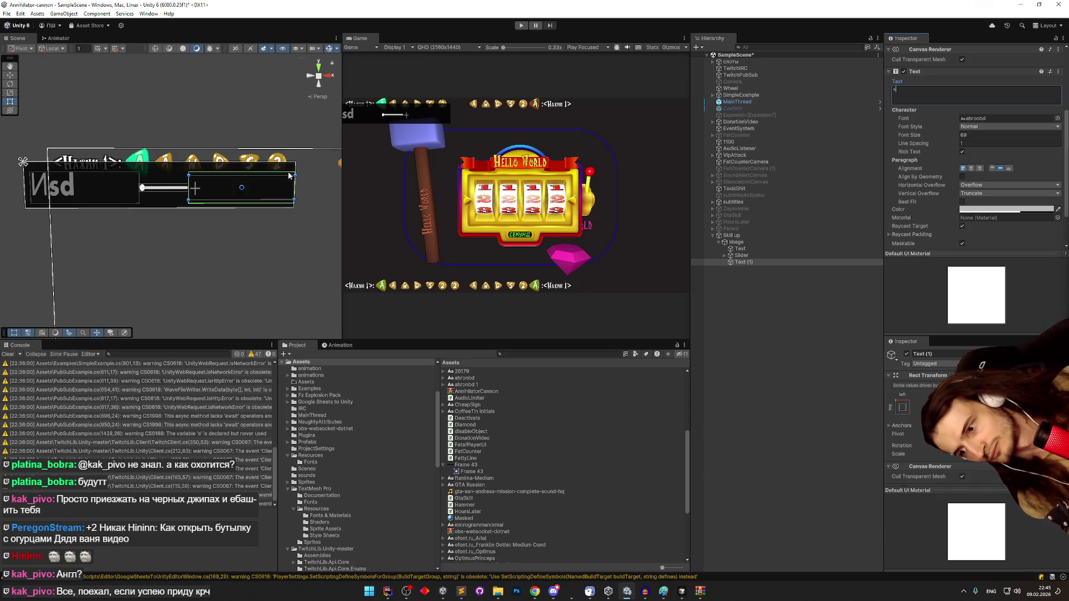
{"action": "mouse_move", "coordinate": [189, 187]}
{"action": "left_mouse_down"}
{"action": "mouse_move", "coordinate": [225, 186]}
{"action": "mouse_move", "coordinate": [204, 186]}
{"action": "left_mouse_up"}
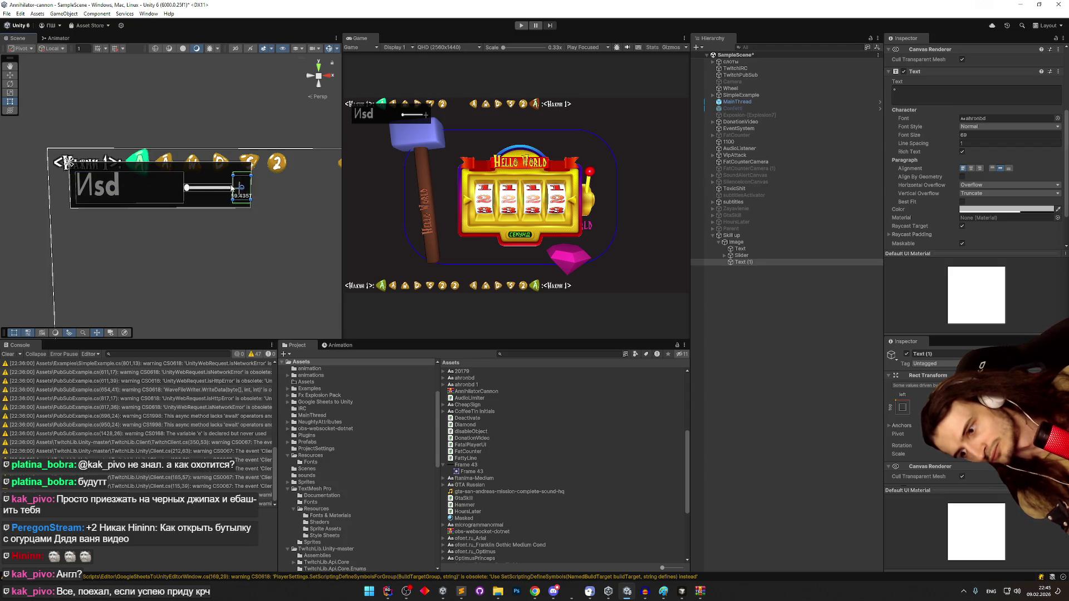
- Raise Text (1)'s font size to 94 and enlarge its box
{"action": "scroll", "coordinate": [958, 191], "scroll_direction": "down", "scroll_amount": 1}
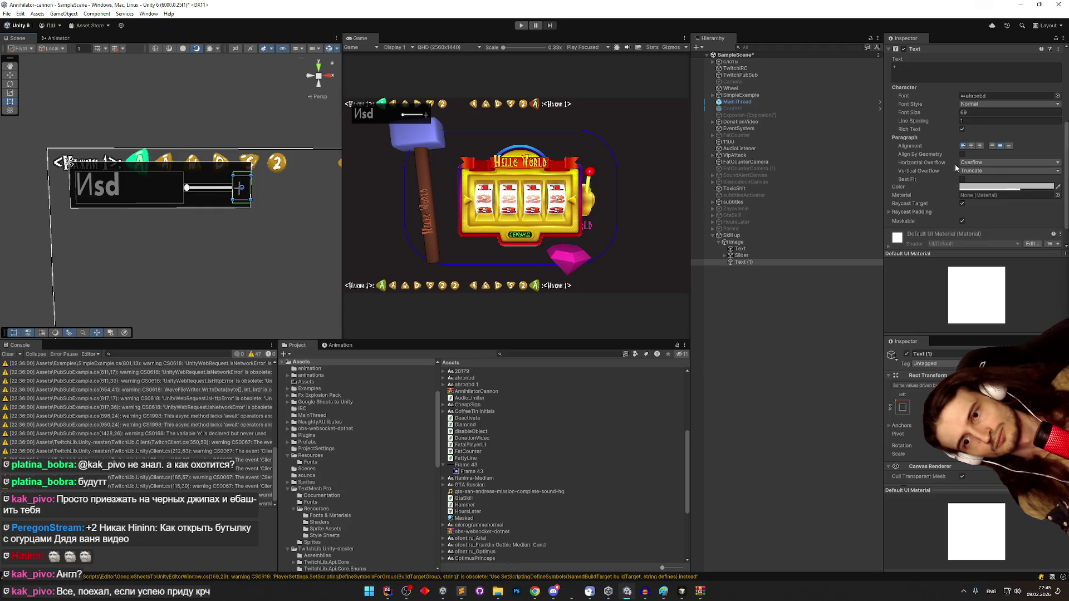
{"action": "mouse_move", "coordinate": [927, 113]}
{"action": "left_mouse_down"}
{"action": "mouse_move", "coordinate": [956, 116]}
{"action": "mouse_move", "coordinate": [919, 118]}
{"action": "left_mouse_up"}
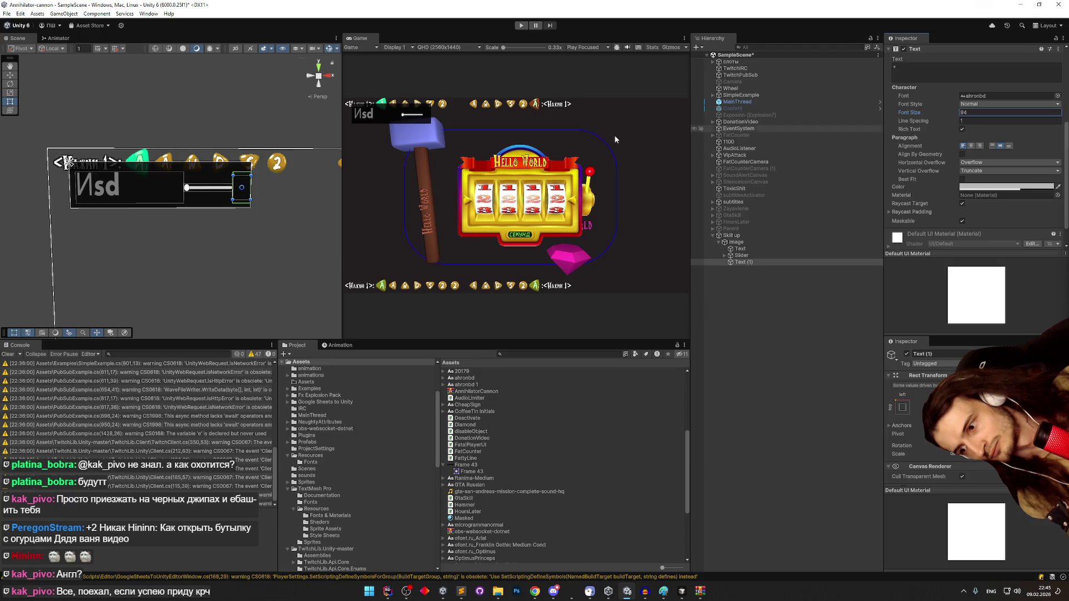
{"action": "left_click_drag", "start_coordinate": [251, 201], "coordinate": [261, 203]}
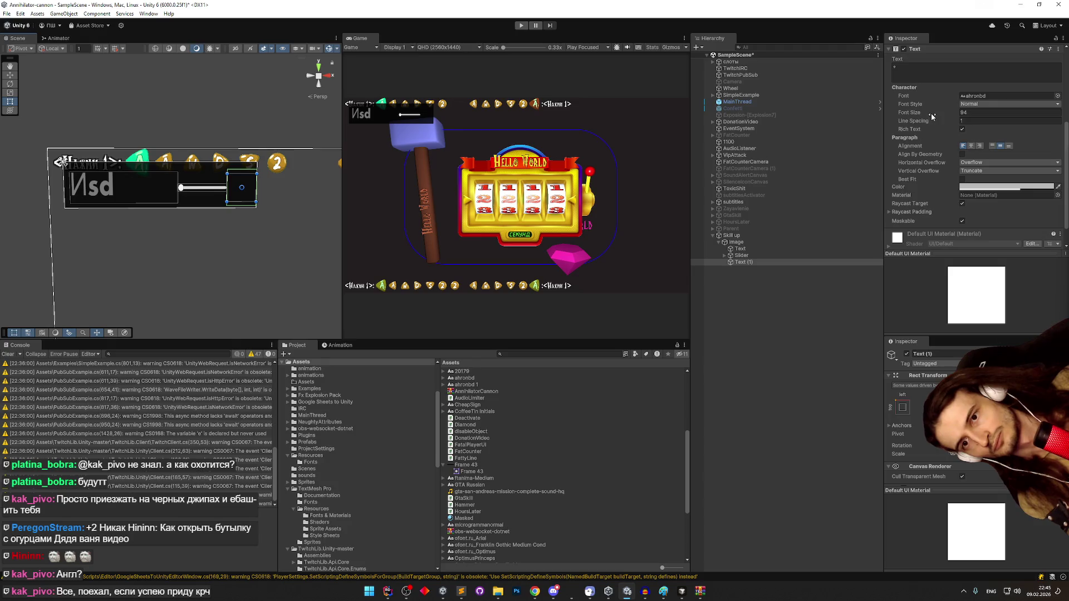
{"action": "scroll", "coordinate": [909, 138], "scroll_direction": "up", "scroll_amount": 2}
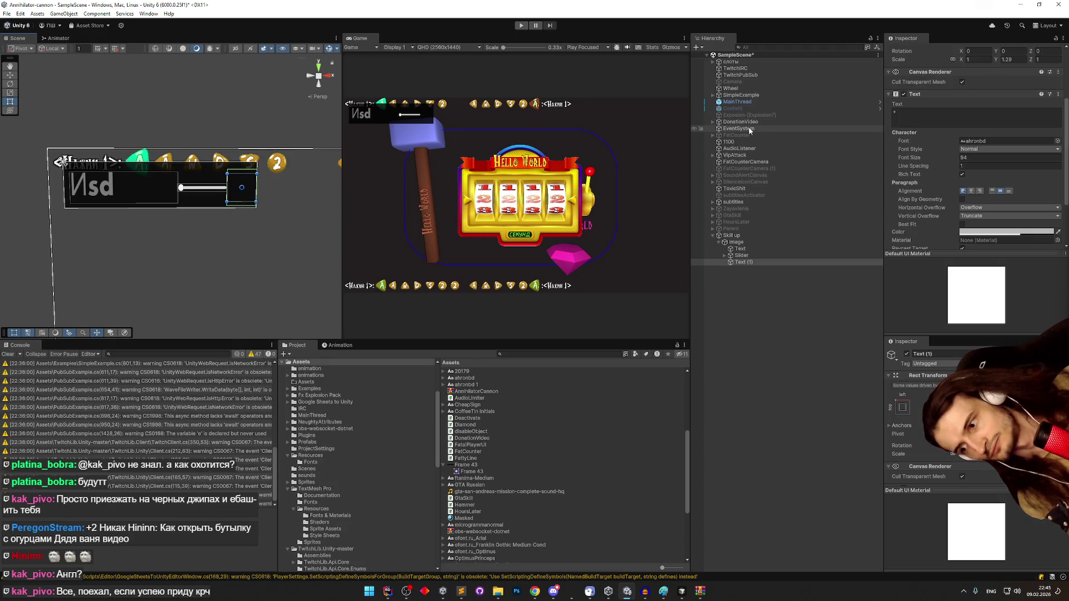
{"action": "scroll", "coordinate": [954, 215], "scroll_direction": "down", "scroll_amount": 2}
{"action": "scroll", "coordinate": [953, 213], "scroll_direction": "down", "scroll_amount": 1}
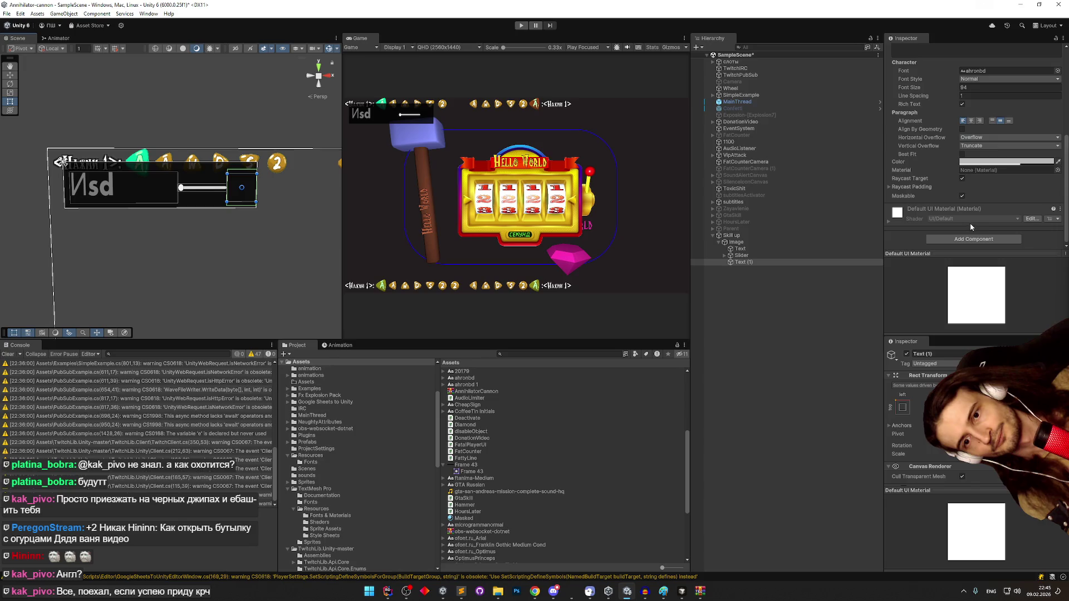
{"action": "left_click", "coordinate": [967, 239]}
- Add a Layout Element to the sign text and enable Ignore Layout
{"action": "type", "text": "elem"}
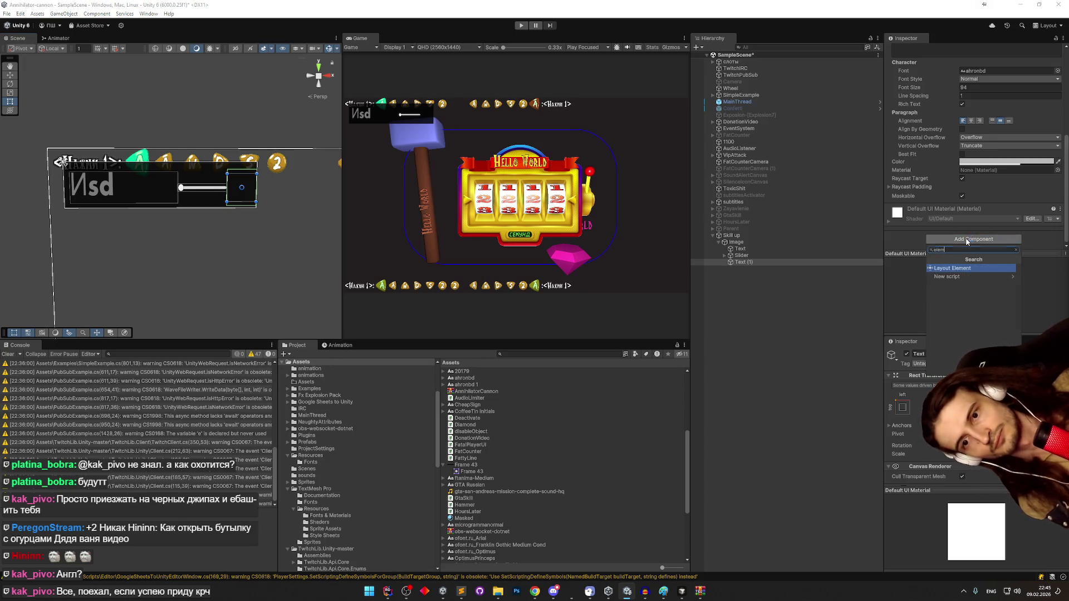
{"action": "key", "text": "Return"}
{"action": "left_click", "coordinate": [962, 218]}
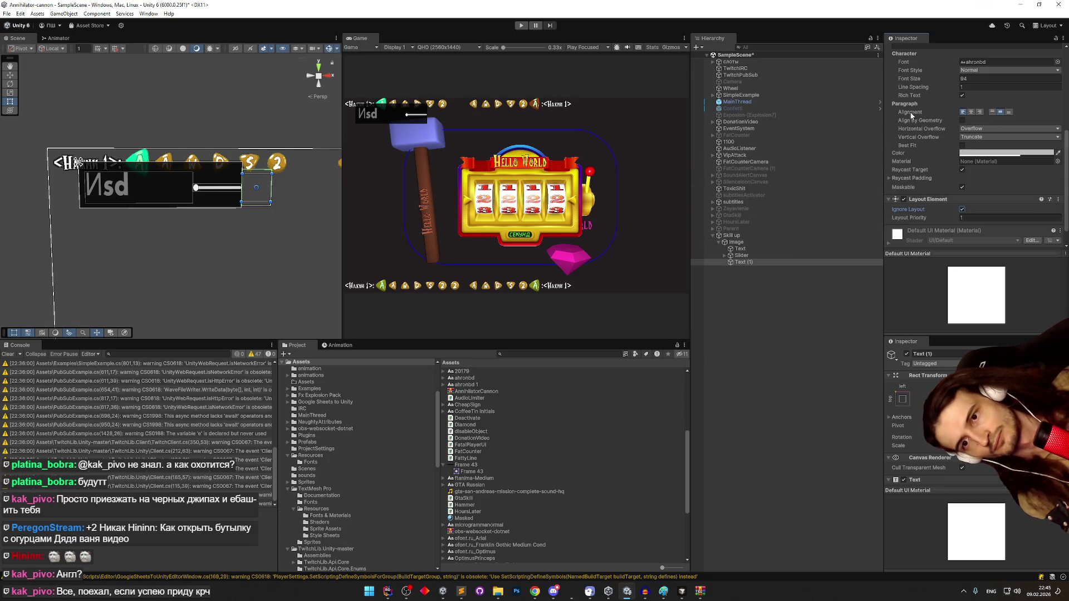
- Anchor the sign text to the bottom-right corner
{"action": "scroll", "coordinate": [930, 112], "scroll_direction": "up", "scroll_amount": 5}
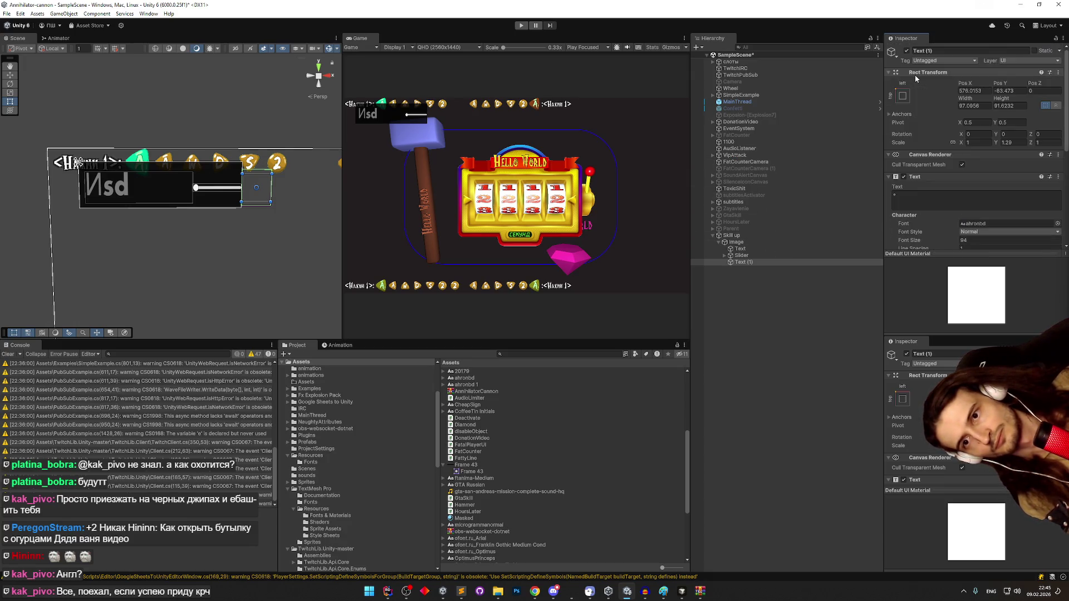
{"action": "left_click", "coordinate": [902, 95]}
{"action": "left_click", "coordinate": [968, 197], "text": "alt"}
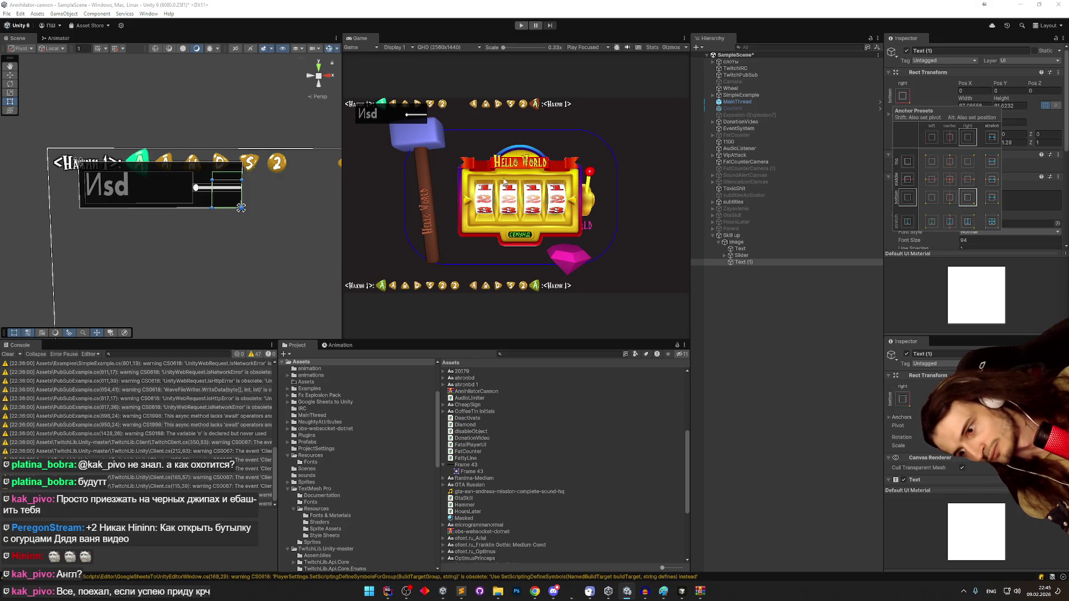
{"action": "left_click", "coordinate": [740, 262]}
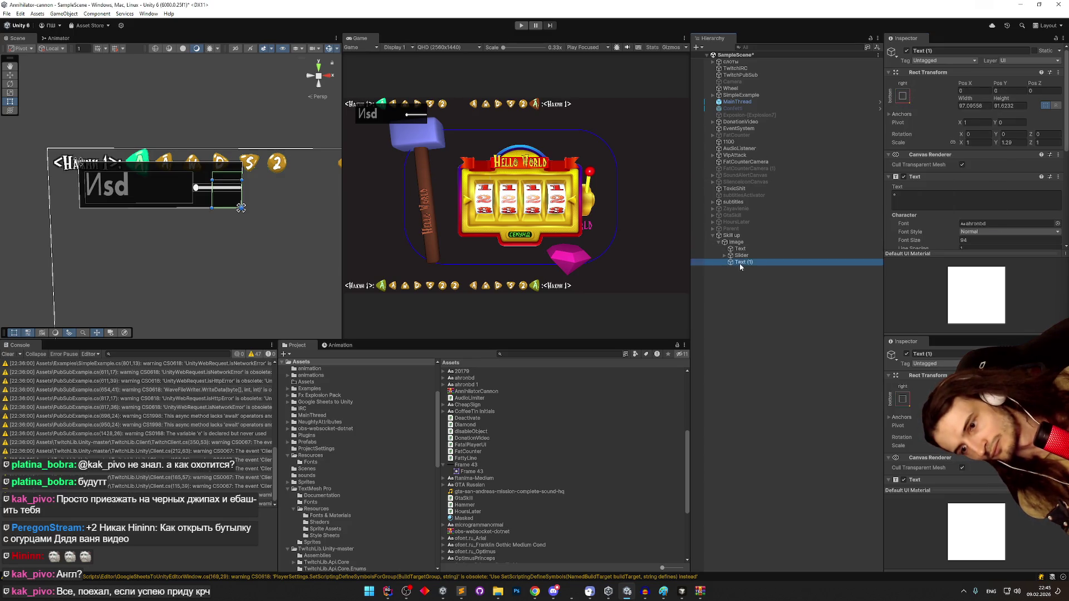
- Make the sign text box taller and right-align its text
{"action": "left_click", "coordinate": [752, 262]}
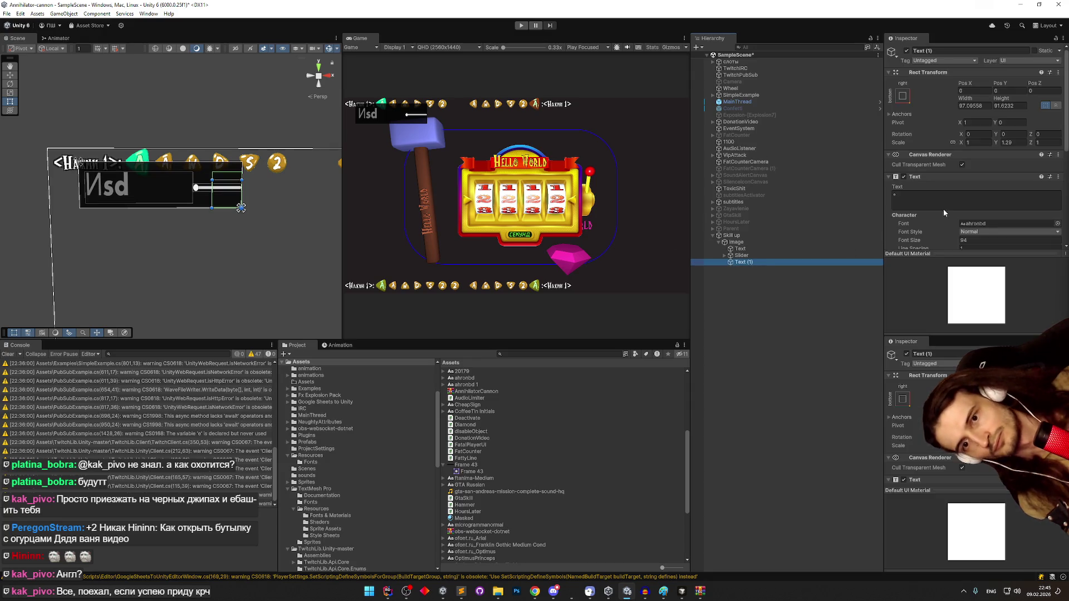
{"action": "left_click", "coordinate": [917, 241]}
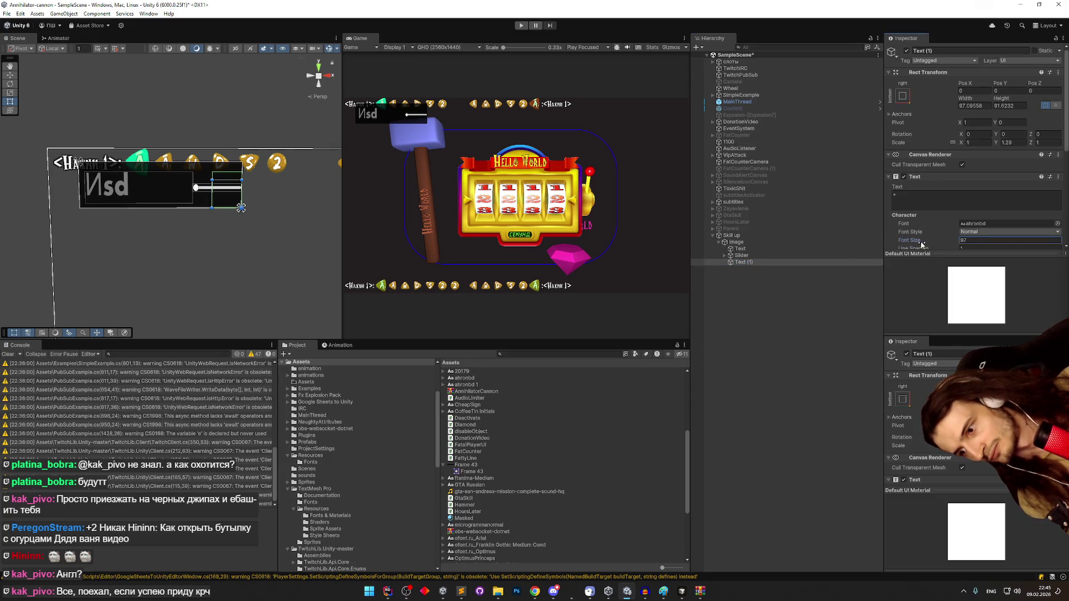
{"action": "left_click_drag", "start_coordinate": [237, 180], "coordinate": [237, 168]}
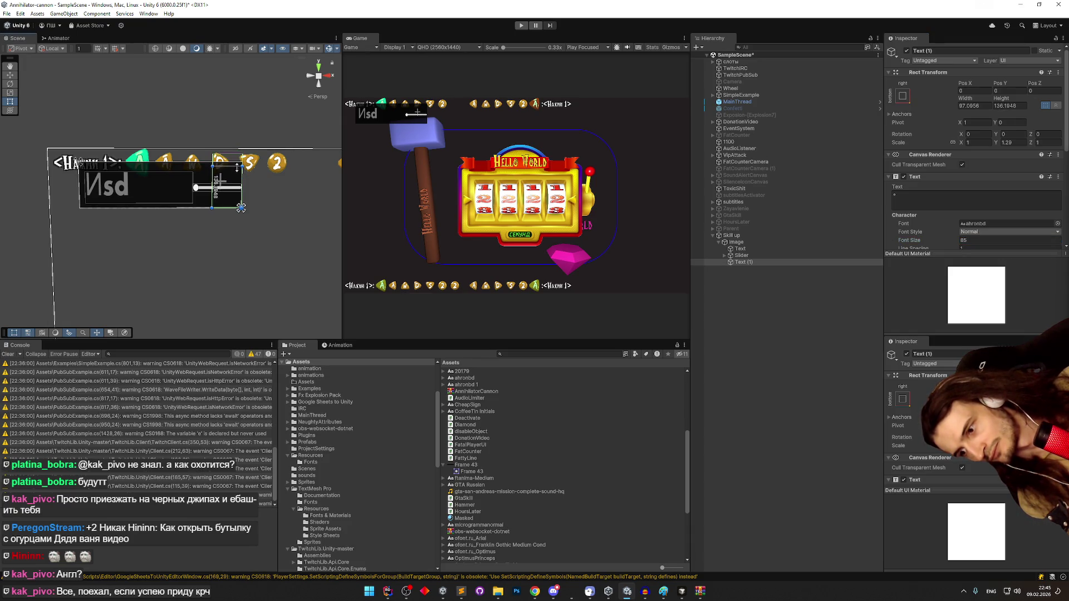
{"action": "scroll", "coordinate": [943, 205], "scroll_direction": "down", "scroll_amount": 2}
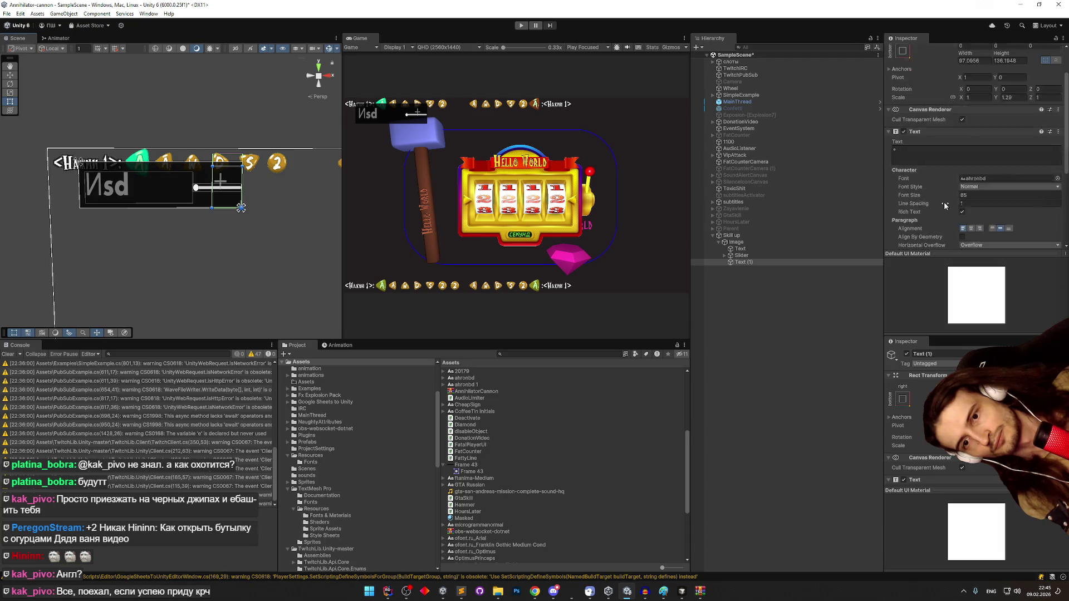
{"action": "left_click", "coordinate": [980, 228]}
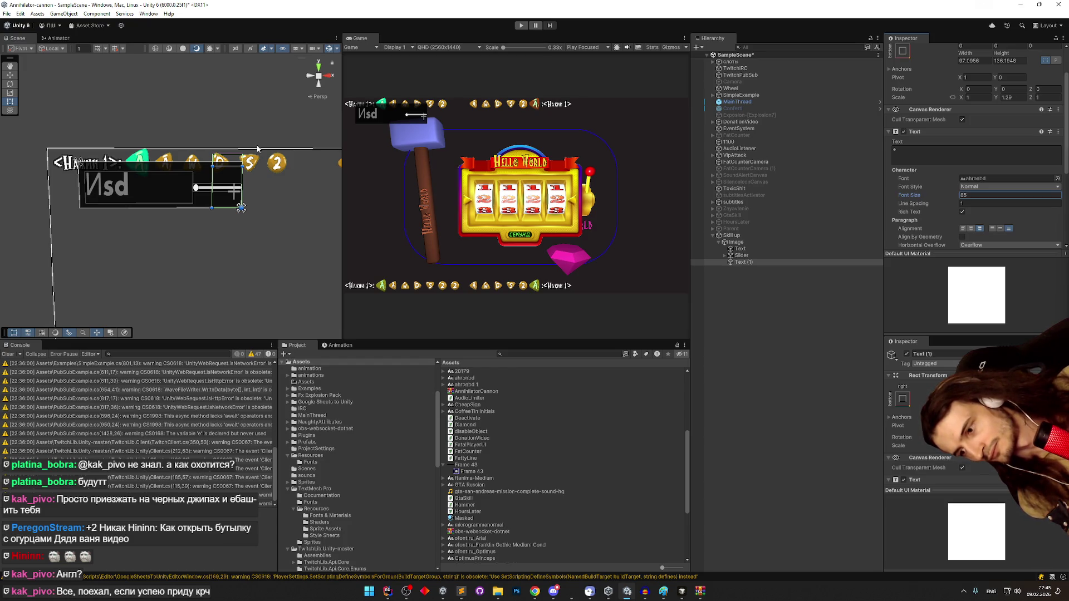
- Change the sign text from minus to '+'
{"action": "left_click", "coordinate": [946, 153]}
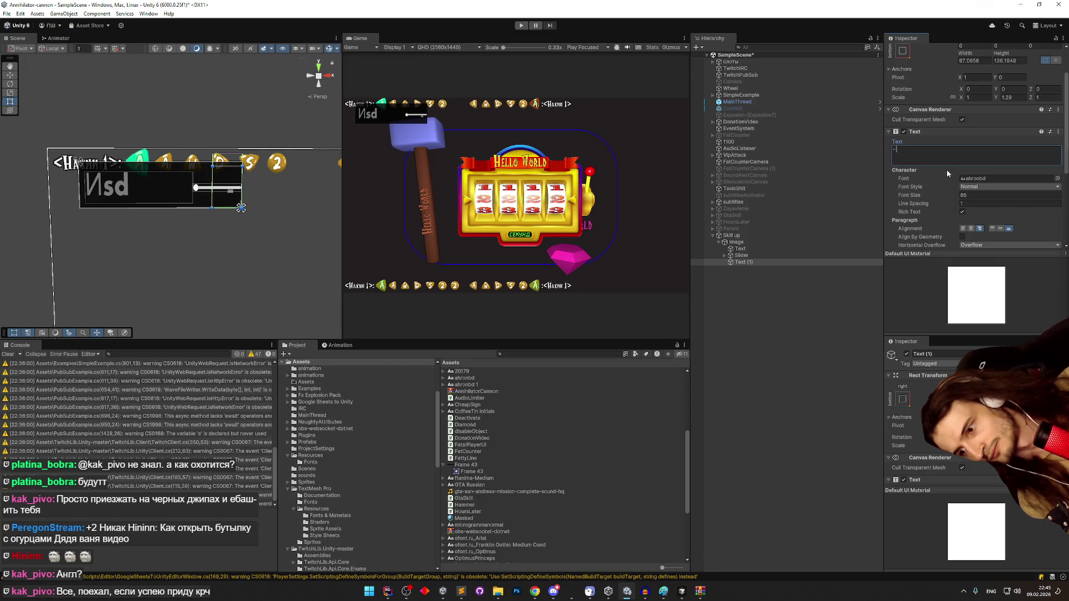
{"action": "key", "text": "BackSpace"}
{"action": "type", "text": "+"}
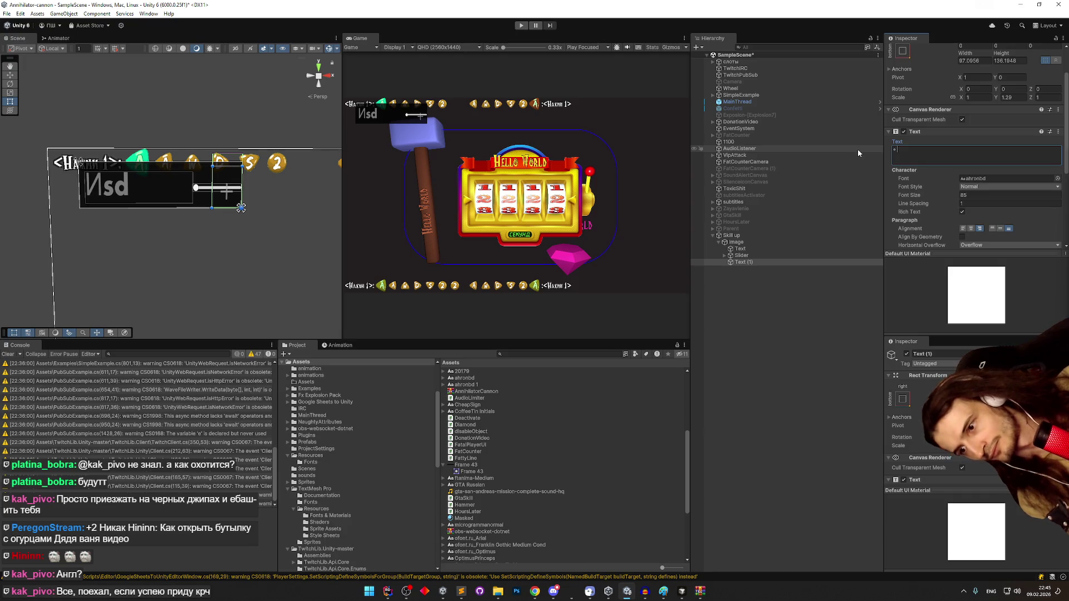
{"action": "left_click", "coordinate": [919, 148]}
{"action": "scroll", "coordinate": [925, 148], "scroll_direction": "down", "scroll_amount": 5}
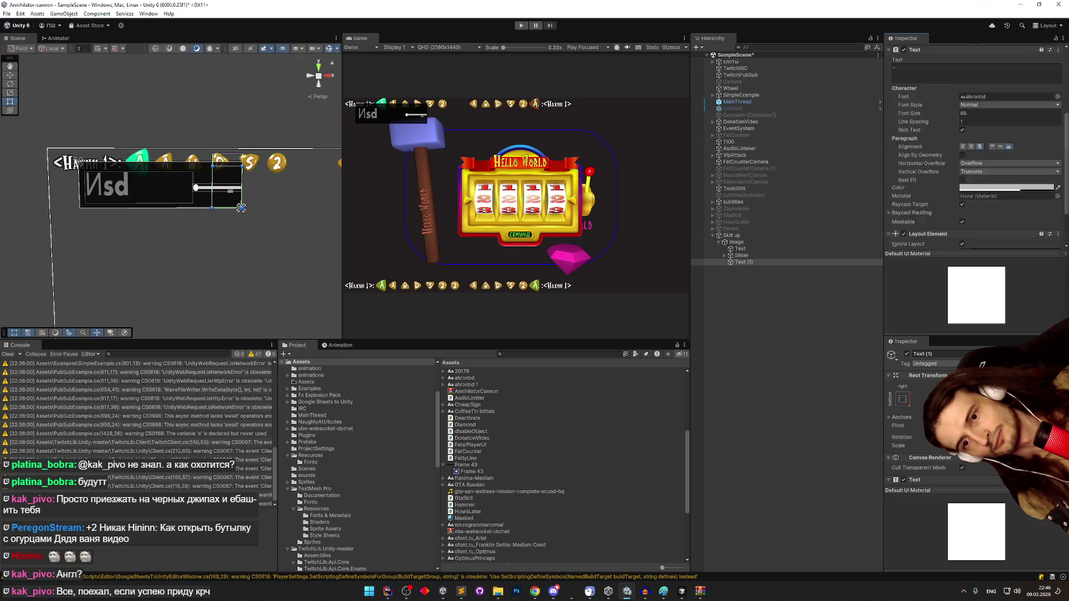
{"action": "left_click", "coordinate": [774, 236]}
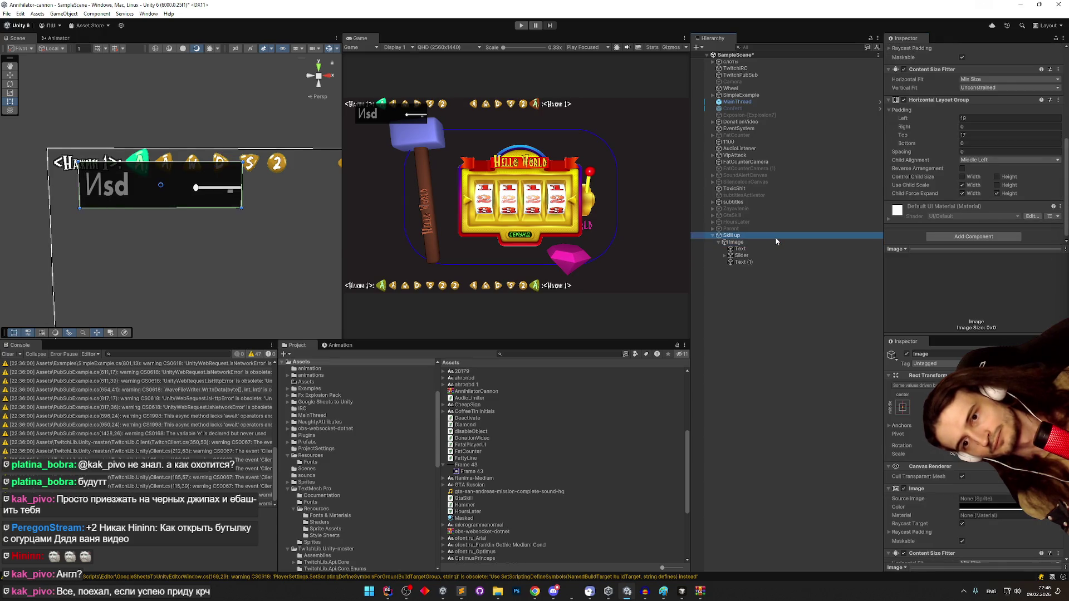
- Add the Skill Up Notification script component to Skill up via the 'ski' search
{"action": "scroll", "coordinate": [942, 181], "scroll_direction": "down", "scroll_amount": 3}
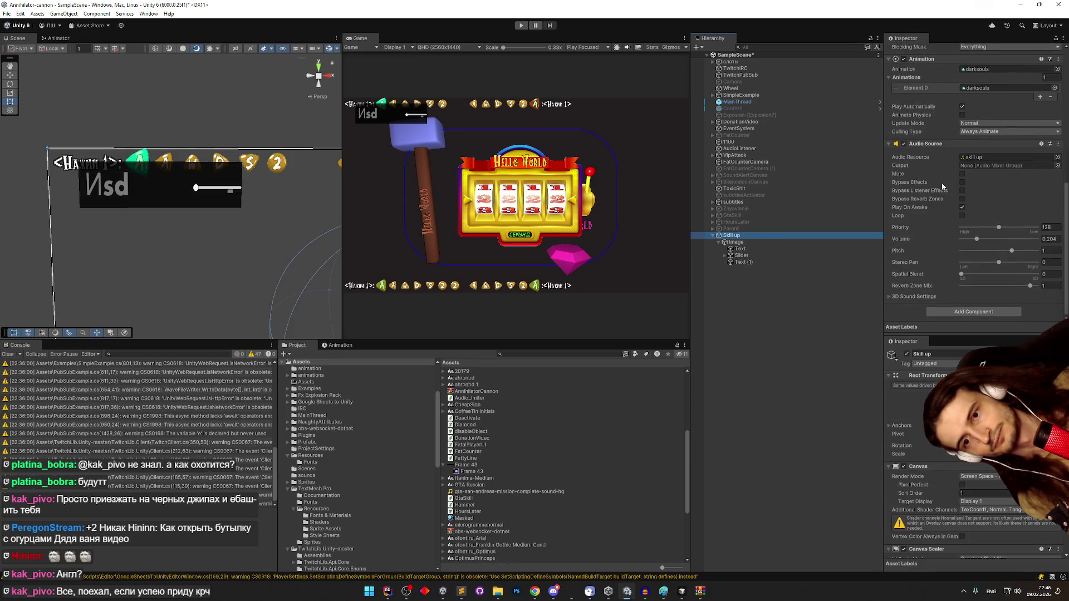
{"action": "left_click", "coordinate": [960, 312]}
{"action": "type", "text": "s"}
{"action": "key", "text": "alt+shift"}
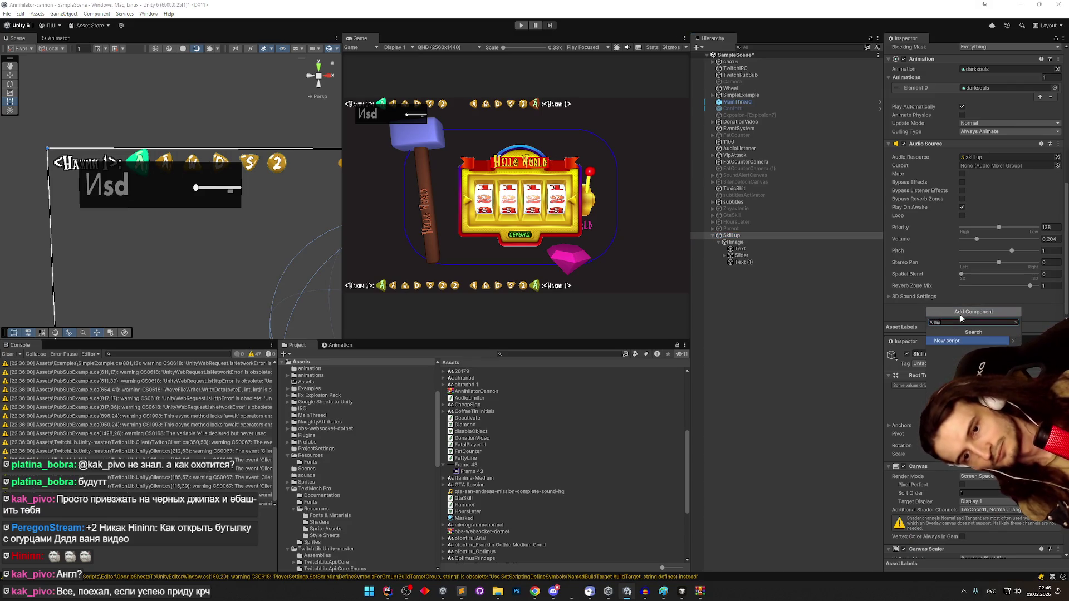
{"action": "type", "text": "лш"}
{"action": "key", "text": "BackSpace"}
{"action": "key", "text": "BackSpace"}
{"action": "key", "text": "alt+shift"}
{"action": "type", "text": "ki"}
{"action": "key", "text": "Up"}
{"action": "key", "text": "Return"}
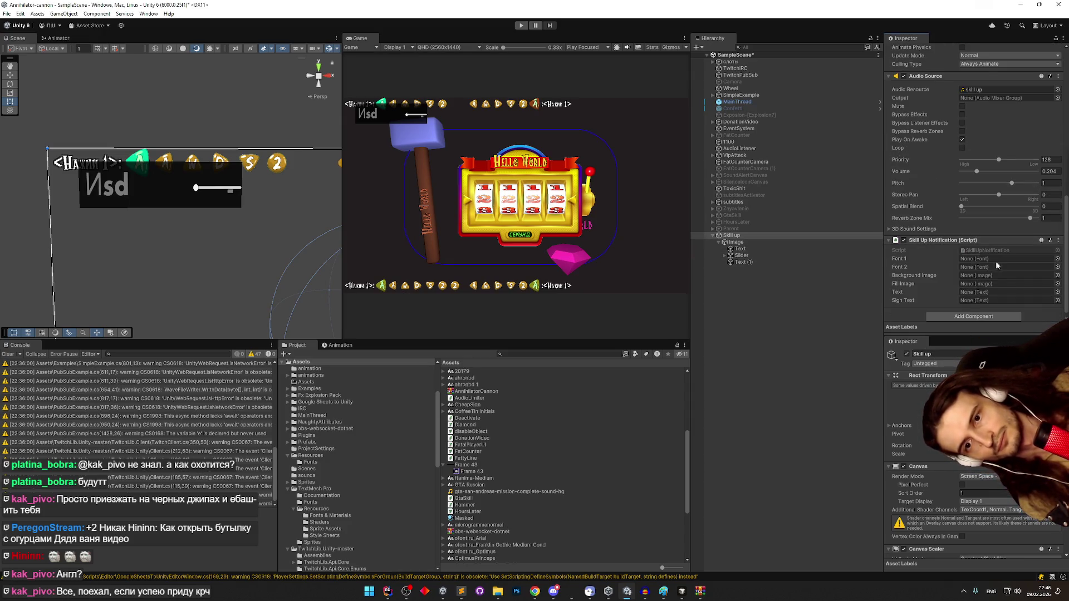
- Open the SkillUpNotification script in the code editor, then switch to Cursor
{"action": "double_click", "coordinate": [1024, 252]}
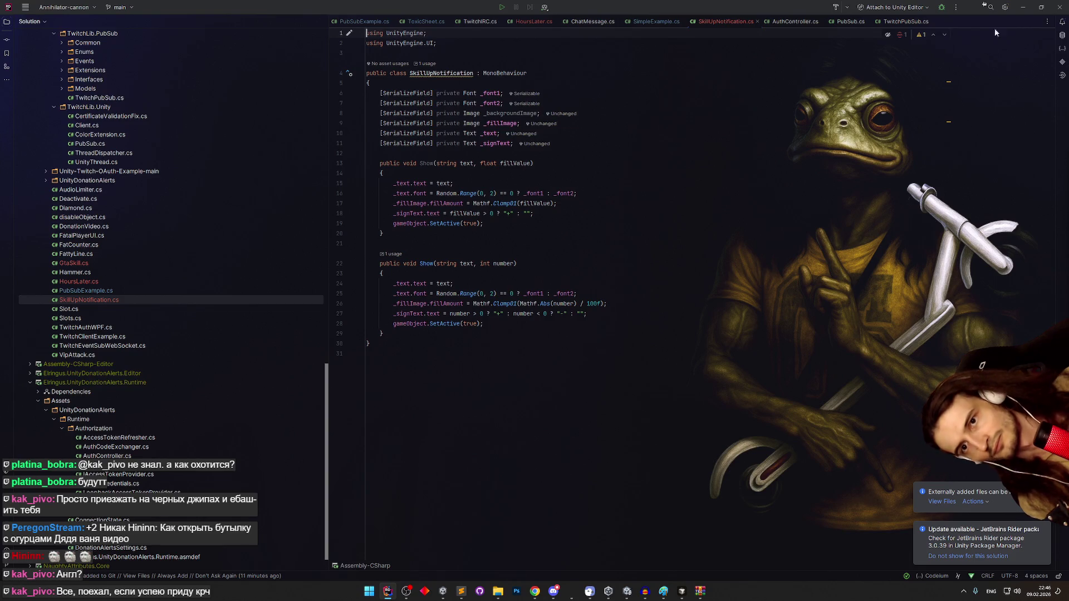
{"action": "left_click", "coordinate": [683, 589]}
{"action": "left_click", "coordinate": [682, 590]}
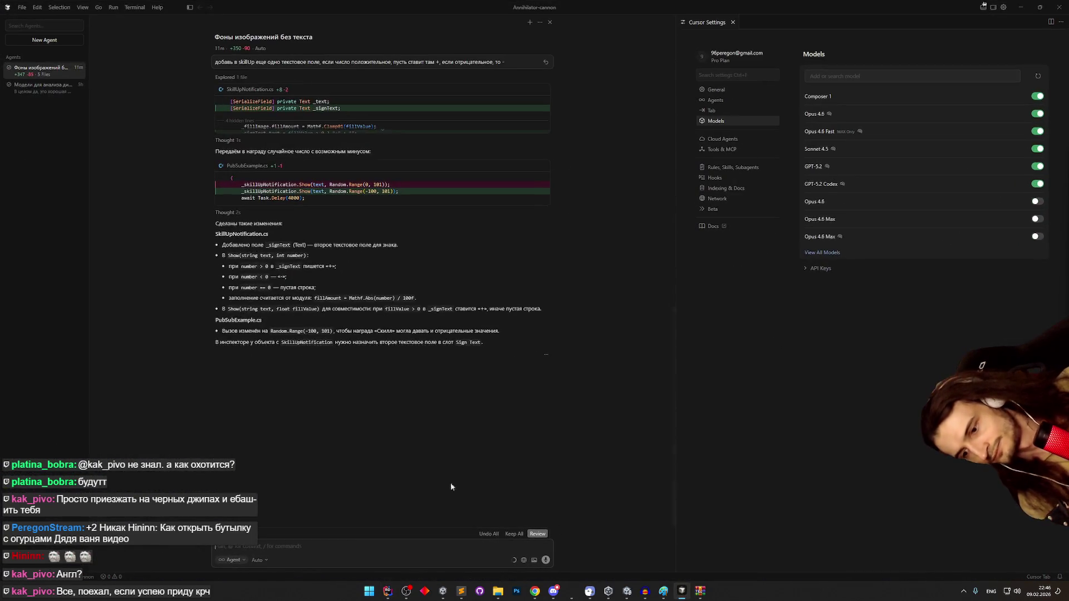
- Start a new agent prompt saying the script has two fonts
{"action": "type", "text": "два ф"}
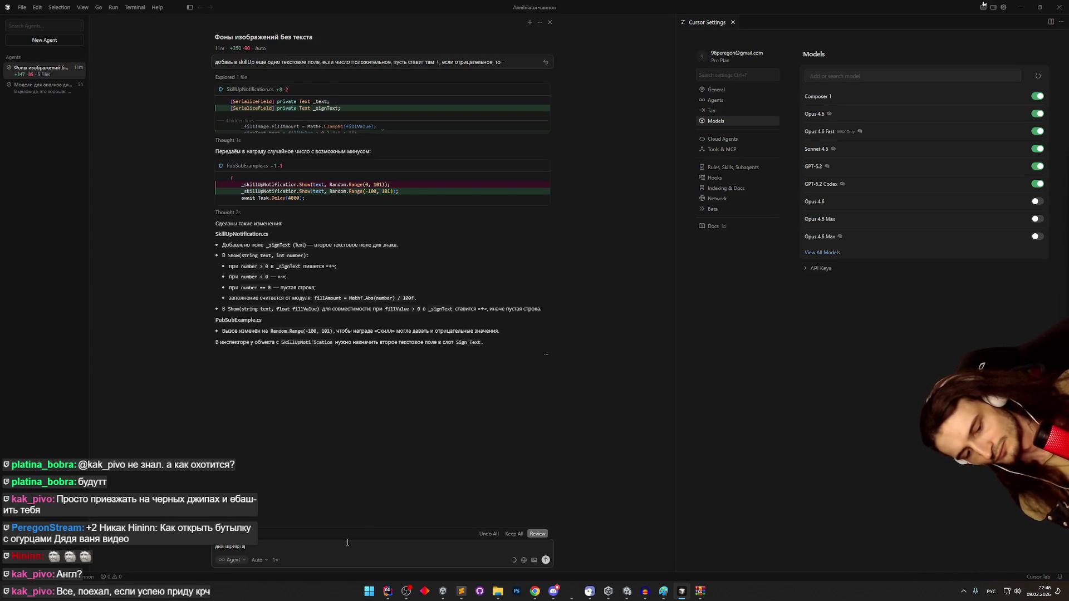
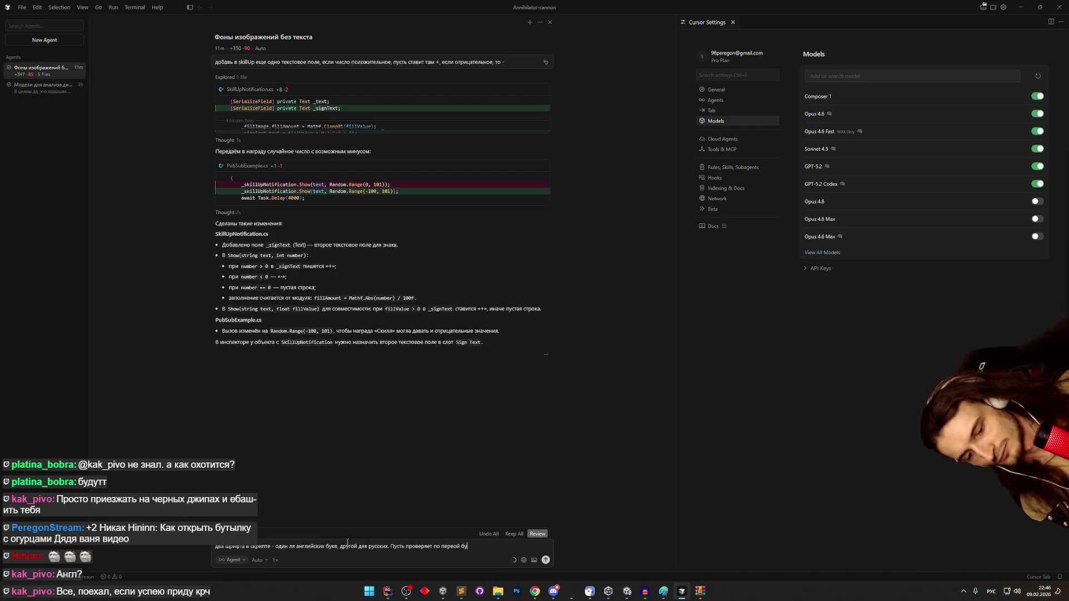
- Send the agent the request for separate English and Russian script fonts, then return to Unity
{"action": "key", "text": "Return"}
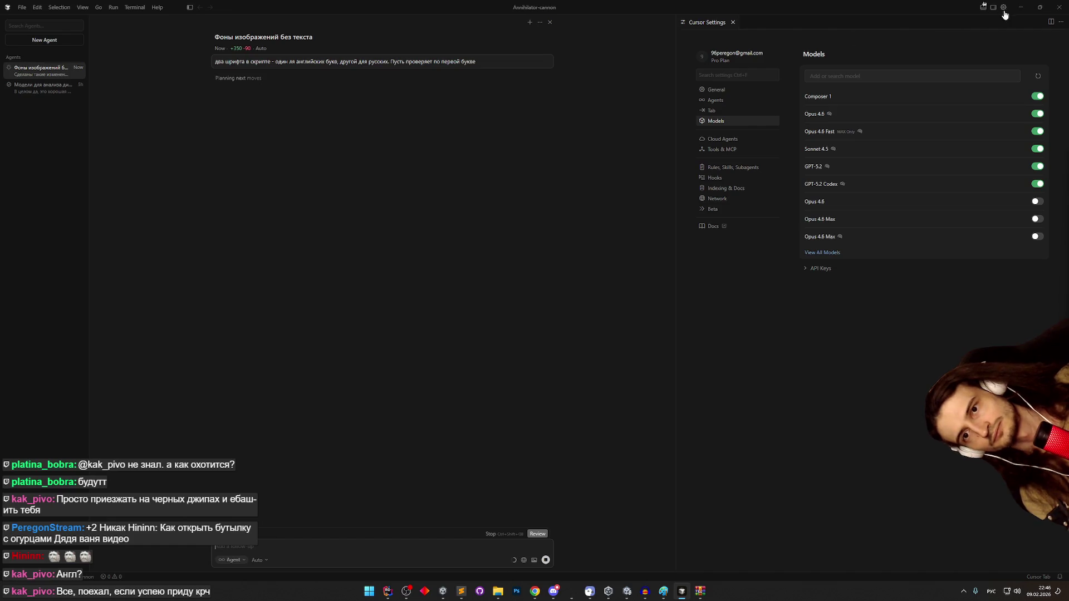
{"action": "left_click", "coordinate": [1021, 7]}
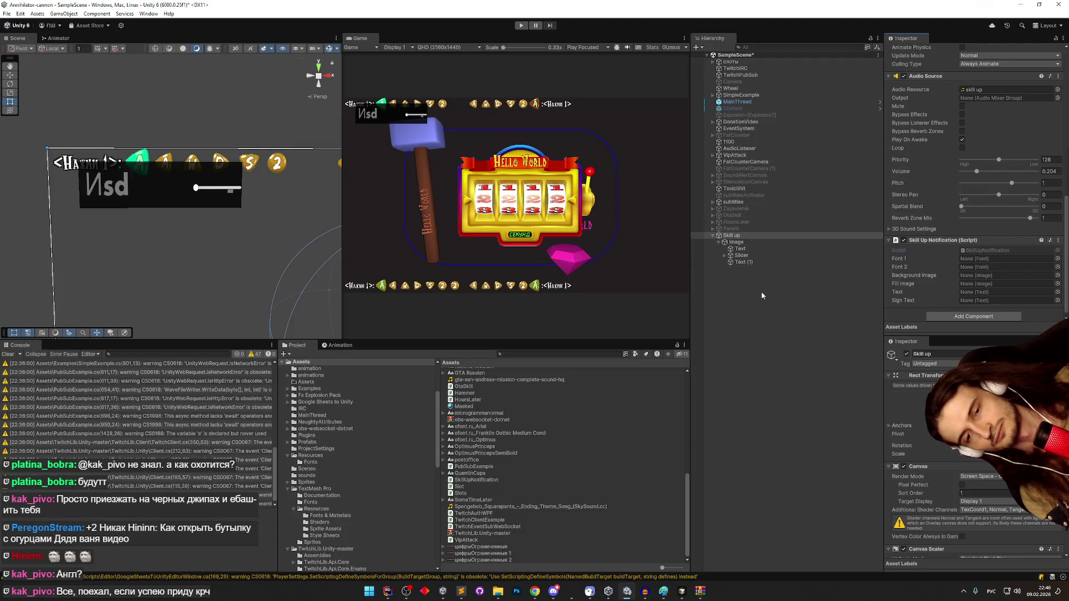
- Inspect the Skill up children and try assigning the Image object to a notification field
{"action": "left_click", "coordinate": [746, 262]}
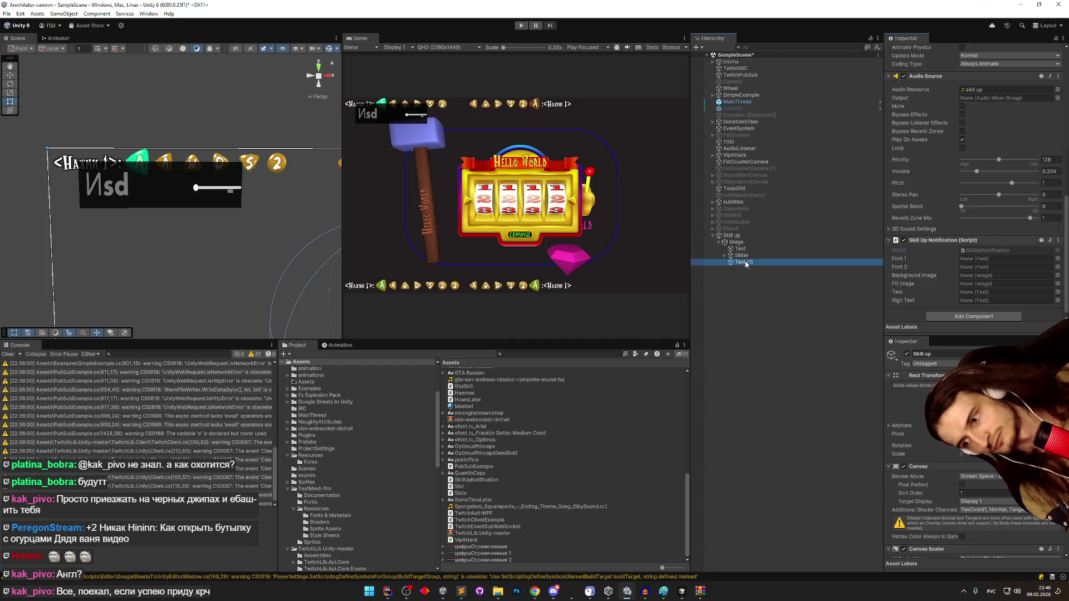
{"action": "left_click", "coordinate": [736, 242]}
{"action": "scroll", "coordinate": [981, 183], "scroll_direction": "up", "scroll_amount": 1}
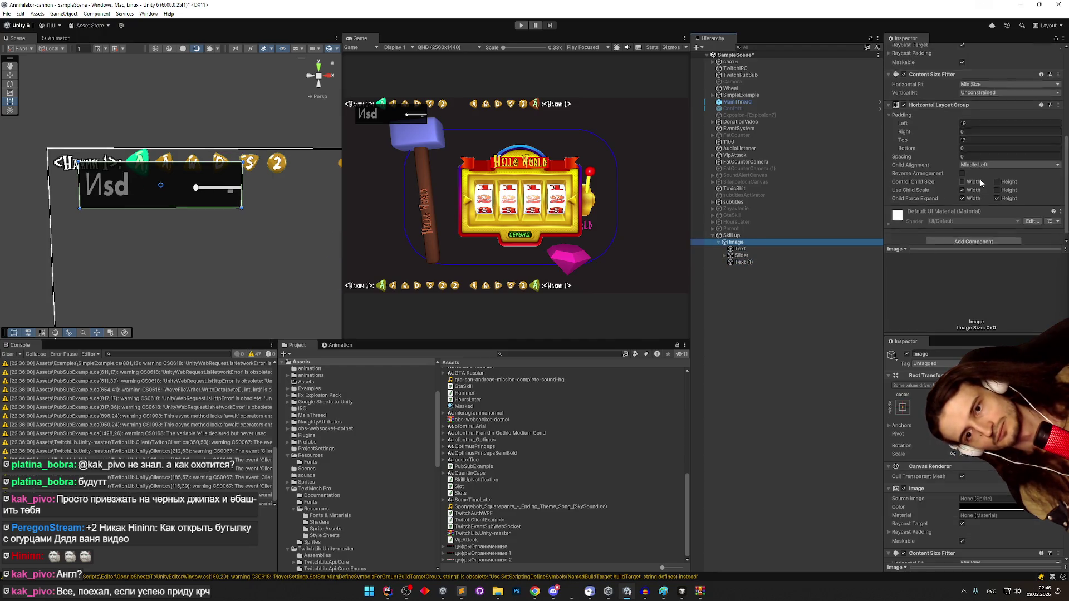
{"action": "left_click", "coordinate": [761, 235]}
{"action": "scroll", "coordinate": [957, 192], "scroll_direction": "down", "scroll_amount": 3}
{"action": "scroll", "coordinate": [956, 191], "scroll_direction": "down", "scroll_amount": 1}
{"action": "left_click", "coordinate": [759, 242]}
{"action": "mouse_move", "coordinate": [759, 243]}
{"action": "left_mouse_down"}
{"action": "mouse_move", "coordinate": [965, 254]}
{"action": "mouse_move", "coordinate": [975, 273]}
{"action": "left_mouse_up"}
{"action": "left_click", "coordinate": [741, 235]}
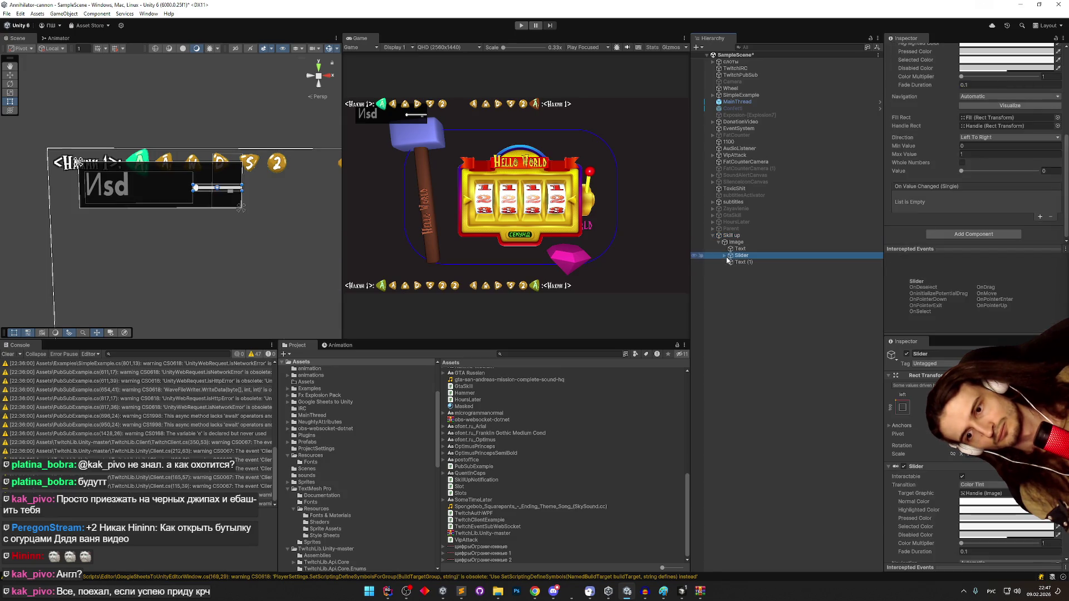
- Assign the Text object to the Text field and Text (1) to Sign Text
{"action": "scroll", "coordinate": [966, 190], "scroll_direction": "up", "scroll_amount": 5}
{"action": "scroll", "coordinate": [967, 186], "scroll_direction": "down", "scroll_amount": 5}
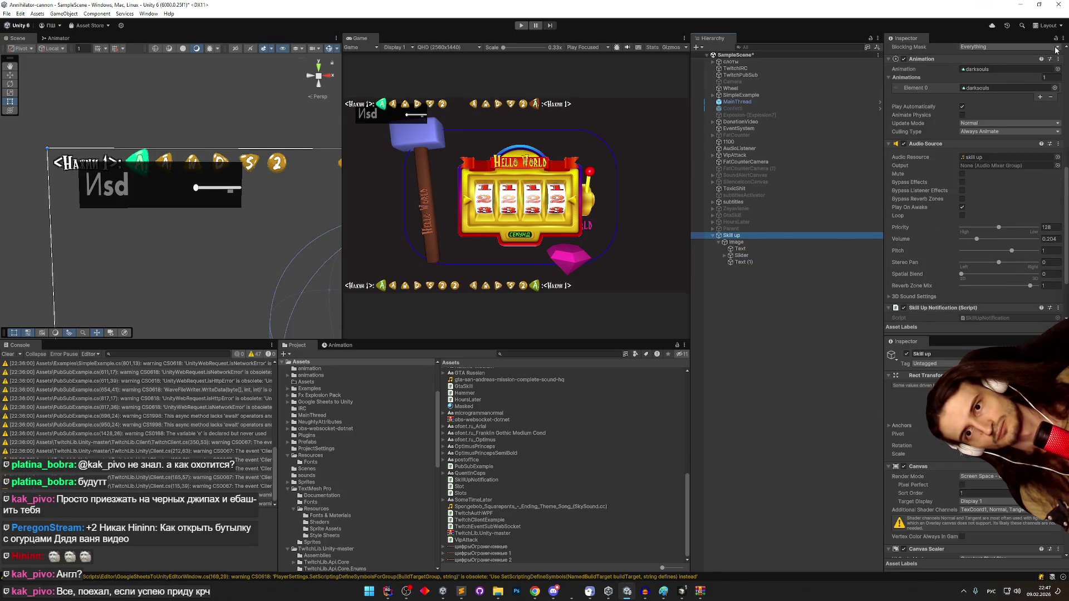
{"action": "scroll", "coordinate": [977, 184], "scroll_direction": "down", "scroll_amount": 2}
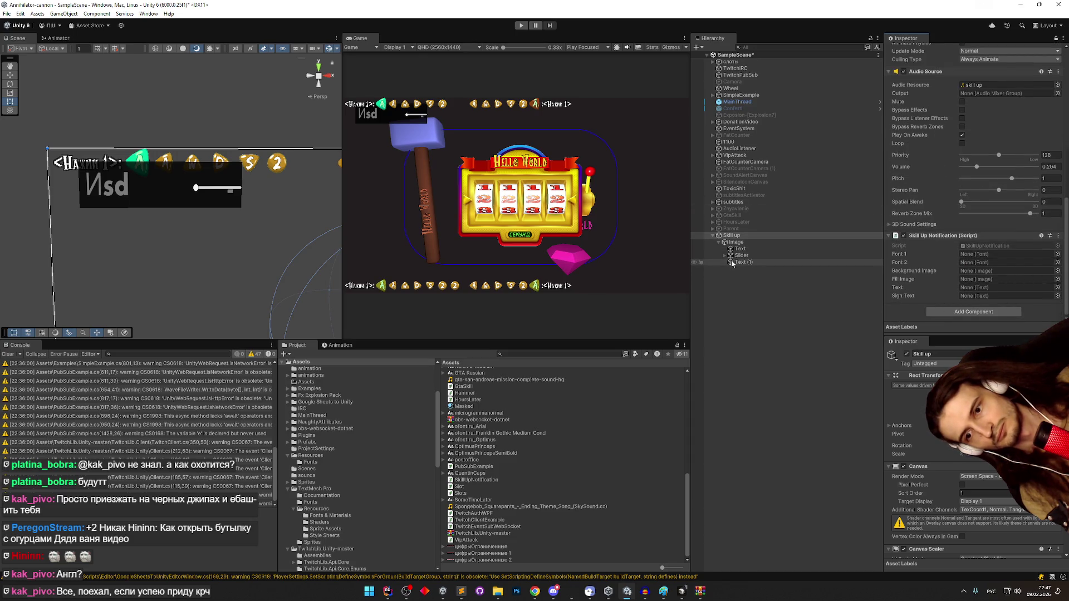
{"action": "left_click_drag", "start_coordinate": [737, 256], "coordinate": [981, 287]}
{"action": "left_click_drag", "start_coordinate": [743, 262], "coordinate": [972, 296]}
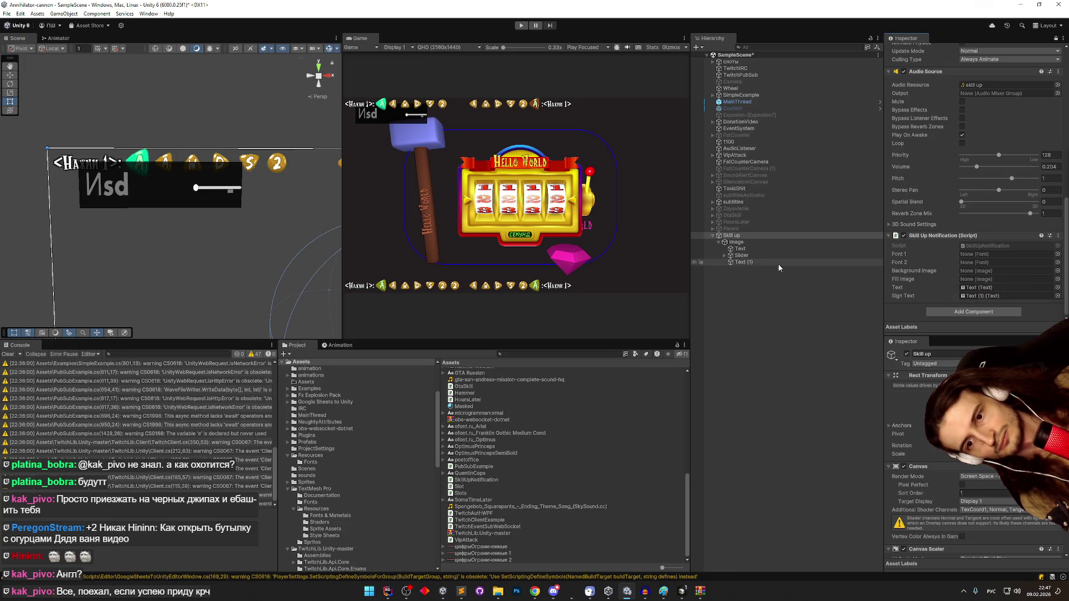
{"action": "mouse_move", "coordinate": [727, 258]}
{"action": "left_mouse_down"}
{"action": "mouse_move", "coordinate": [753, 276]}
{"action": "mouse_move", "coordinate": [960, 280]}
{"action": "left_mouse_up"}
{"action": "left_click", "coordinate": [725, 255]}
{"action": "left_click", "coordinate": [730, 268]}
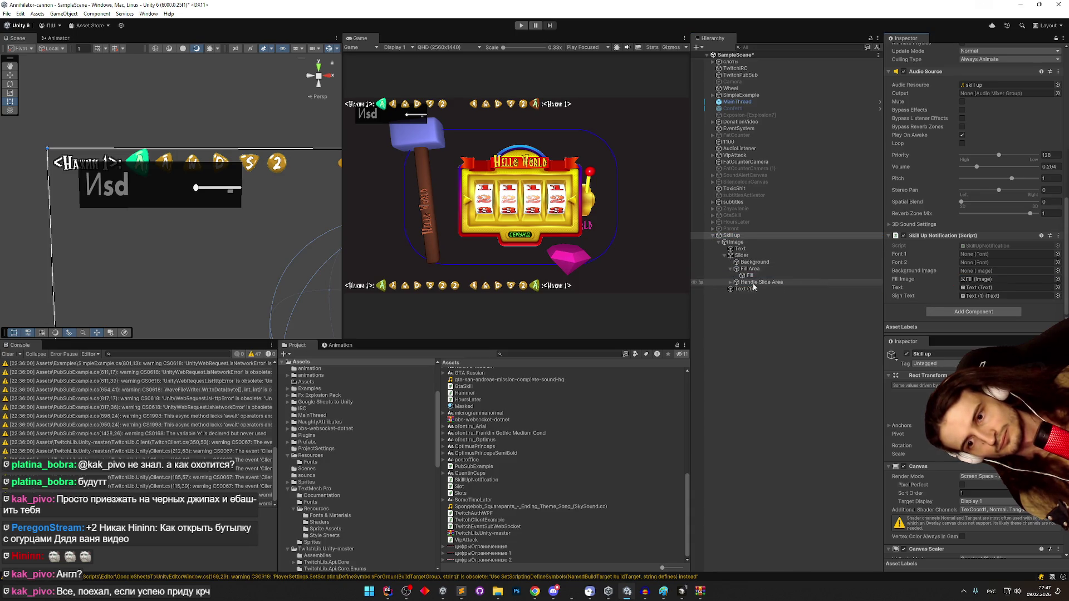
- Toggle Skill up and the Handle Slide Area off and back on to check their effect
{"action": "left_click", "coordinate": [730, 283]}
{"action": "left_click", "coordinate": [741, 283]}
{"action": "scroll", "coordinate": [915, 64], "scroll_direction": "up", "scroll_amount": 5}
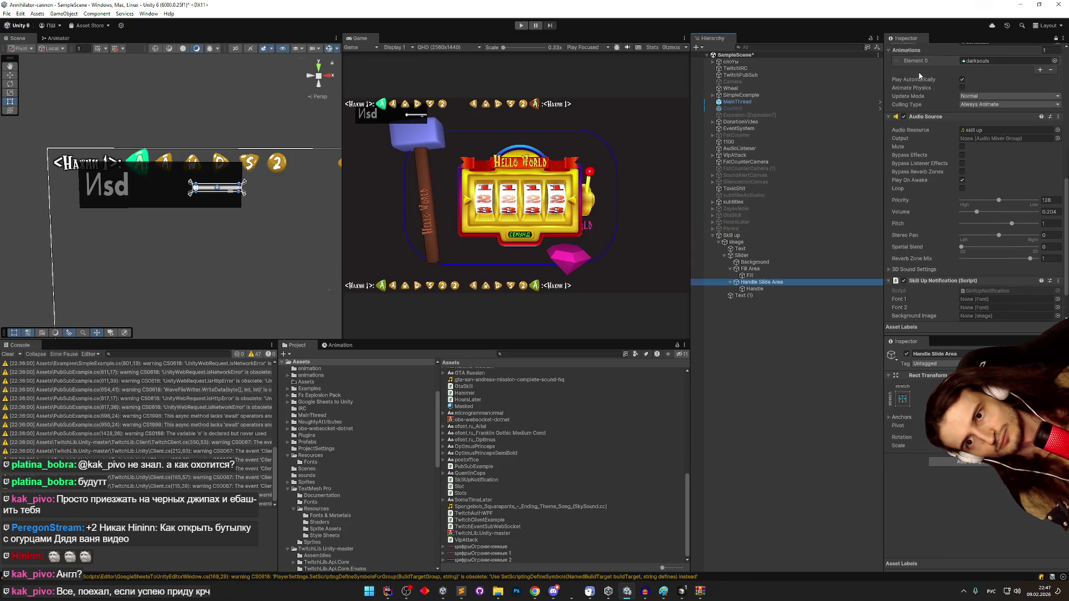
{"action": "scroll", "coordinate": [915, 65], "scroll_direction": "up", "scroll_amount": 5}
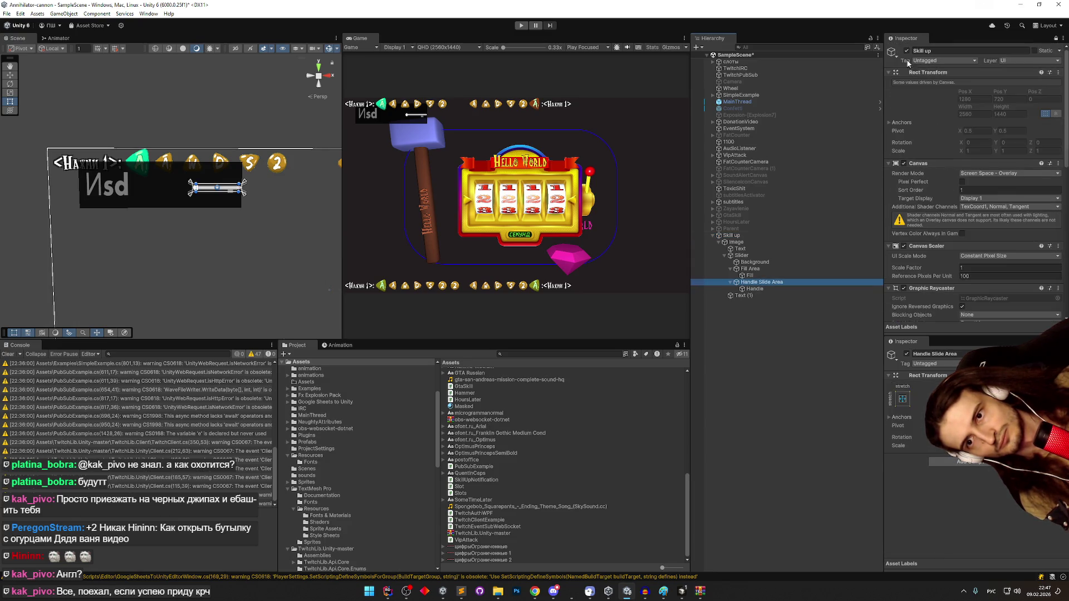
{"action": "left_click", "coordinate": [907, 51]}
{"action": "left_click", "coordinate": [907, 51]}
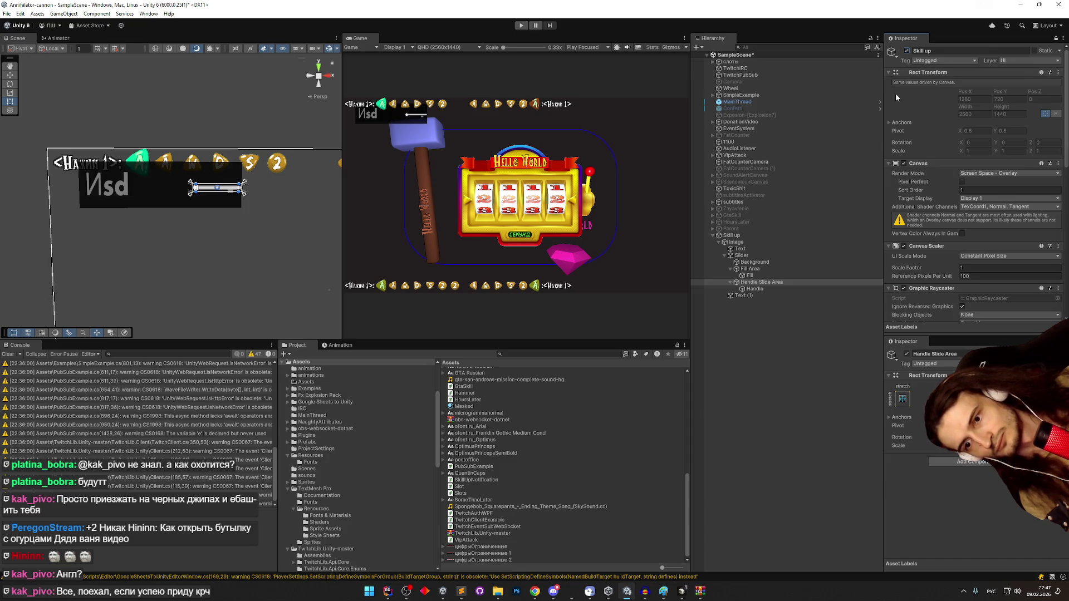
{"action": "left_click", "coordinate": [906, 355]}
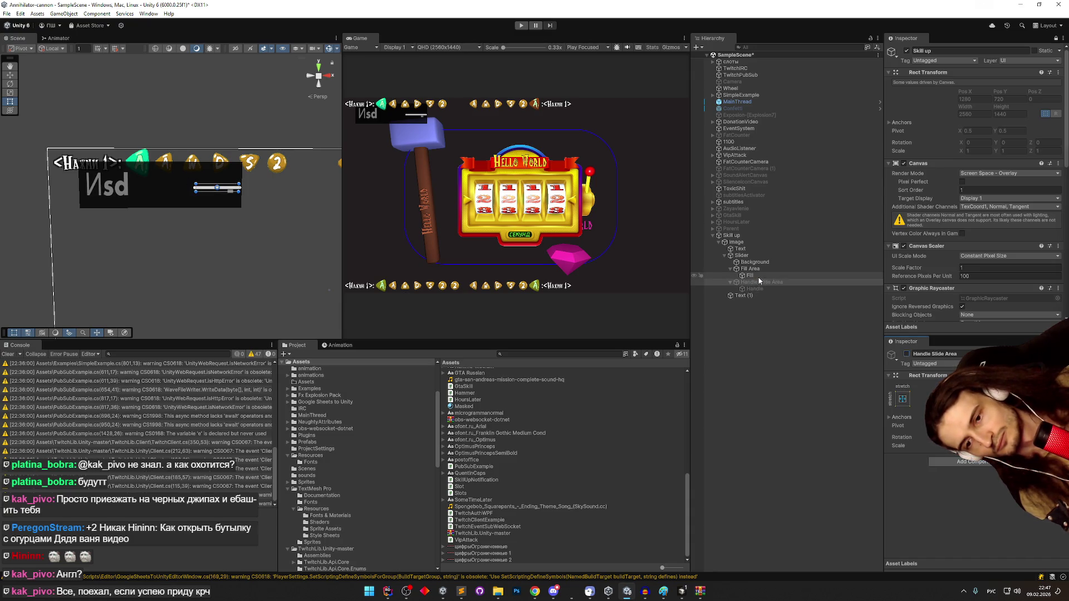
{"action": "left_click", "coordinate": [906, 354]}
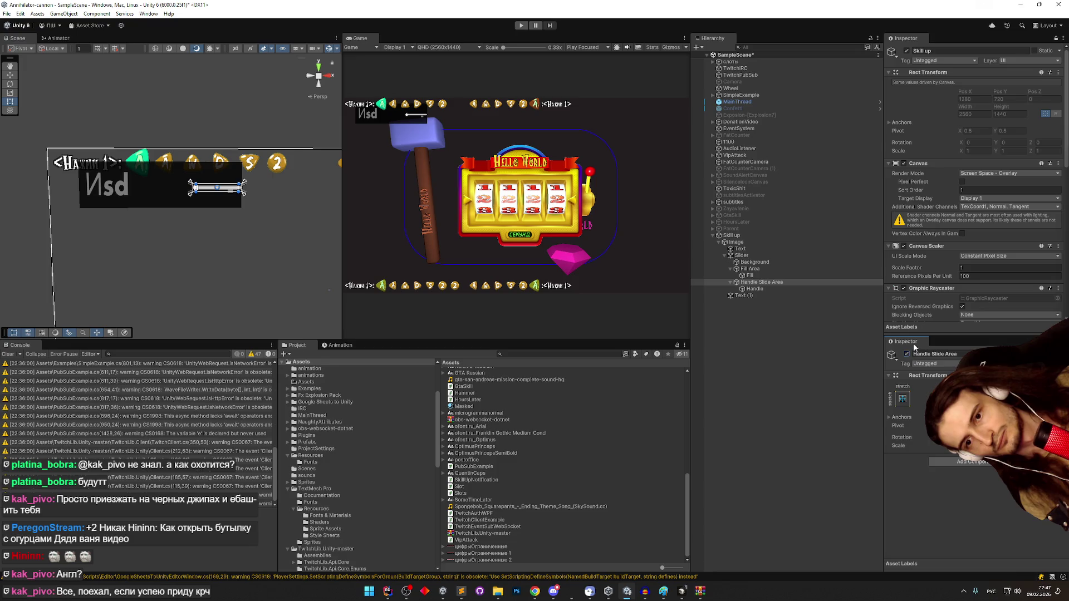
- Inspect the slider's Handle and Handle Slide Area components
{"action": "left_click", "coordinate": [780, 290]}
{"action": "scroll", "coordinate": [940, 237], "scroll_direction": "down", "scroll_amount": 5}
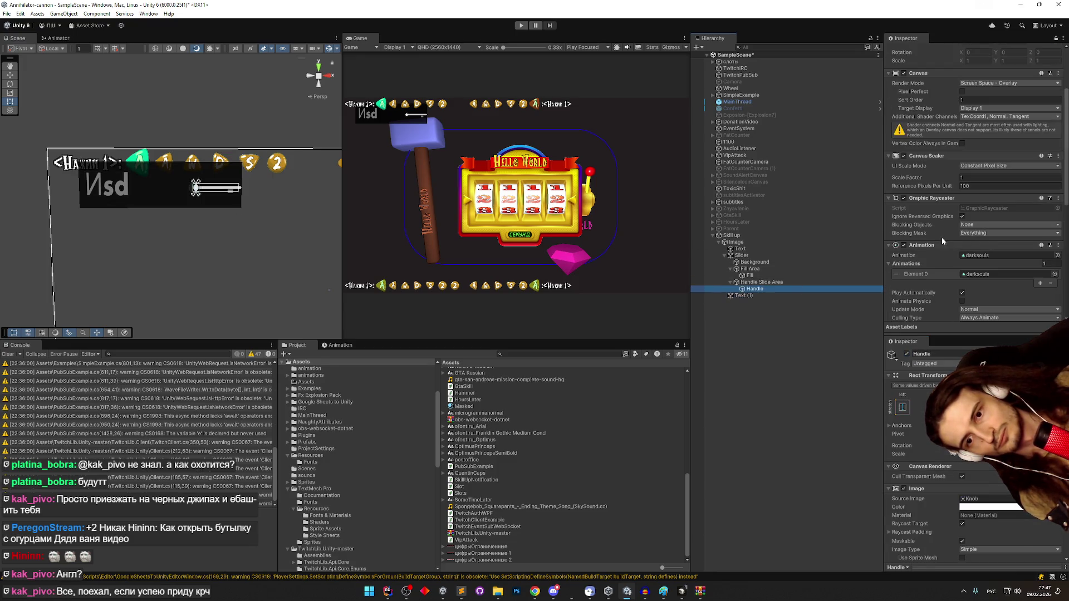
{"action": "scroll", "coordinate": [924, 446], "scroll_direction": "down", "scroll_amount": 1}
{"action": "left_click", "coordinate": [903, 466]}
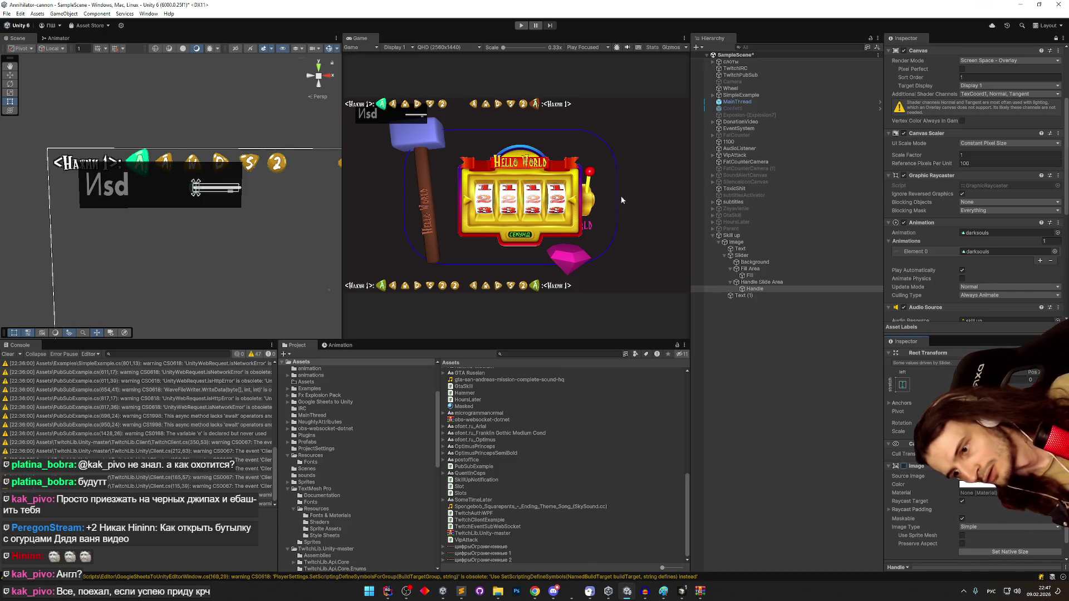
{"action": "scroll", "coordinate": [212, 175], "scroll_direction": "up", "scroll_amount": 5}
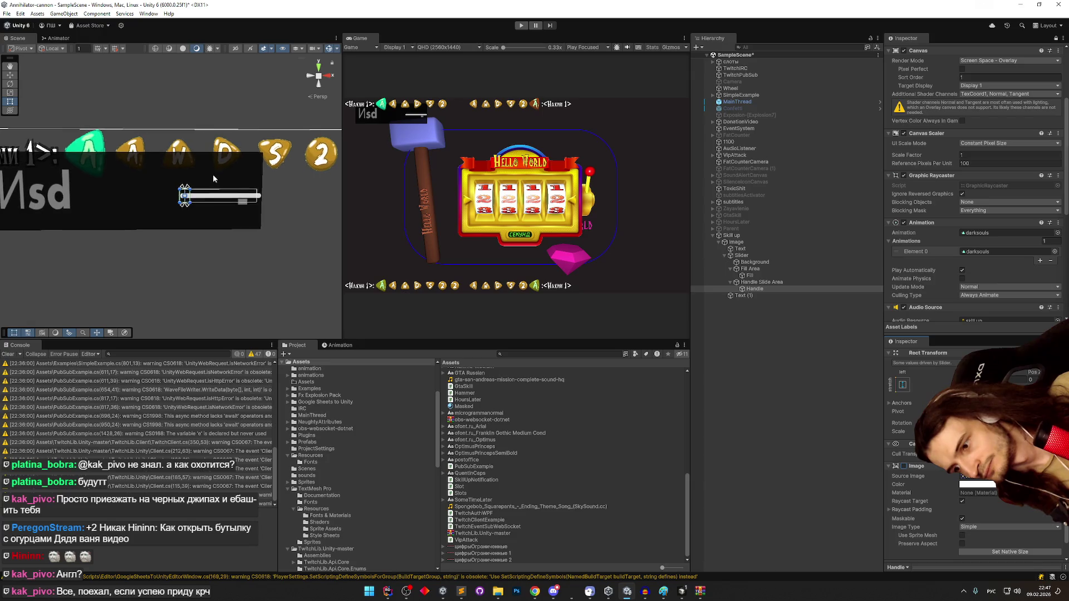
{"action": "left_click", "coordinate": [813, 282]}
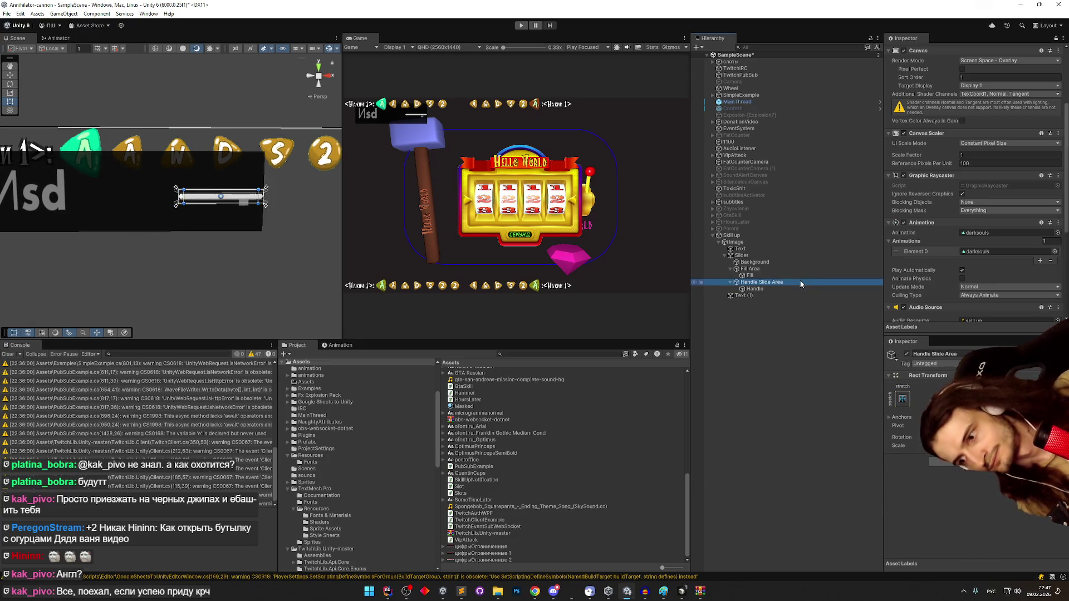
{"action": "scroll", "coordinate": [958, 239], "scroll_direction": "down", "scroll_amount": 2}
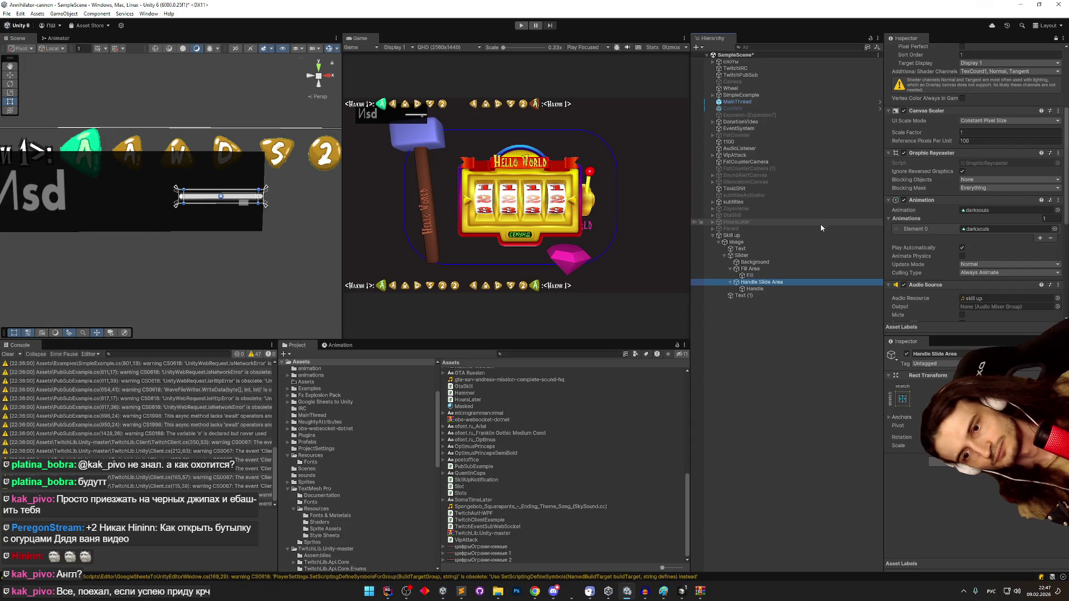
- Assign the slider's Fill object to Fill Image and Background to Background Image
{"action": "left_click", "coordinate": [772, 275]}
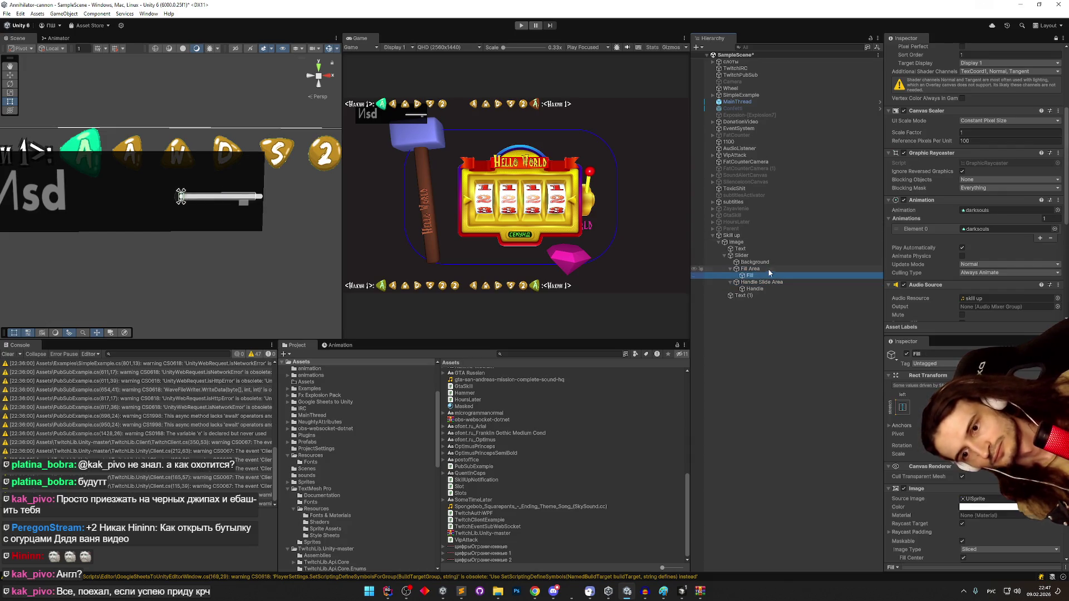
{"action": "scroll", "coordinate": [961, 232], "scroll_direction": "down", "scroll_amount": 15}
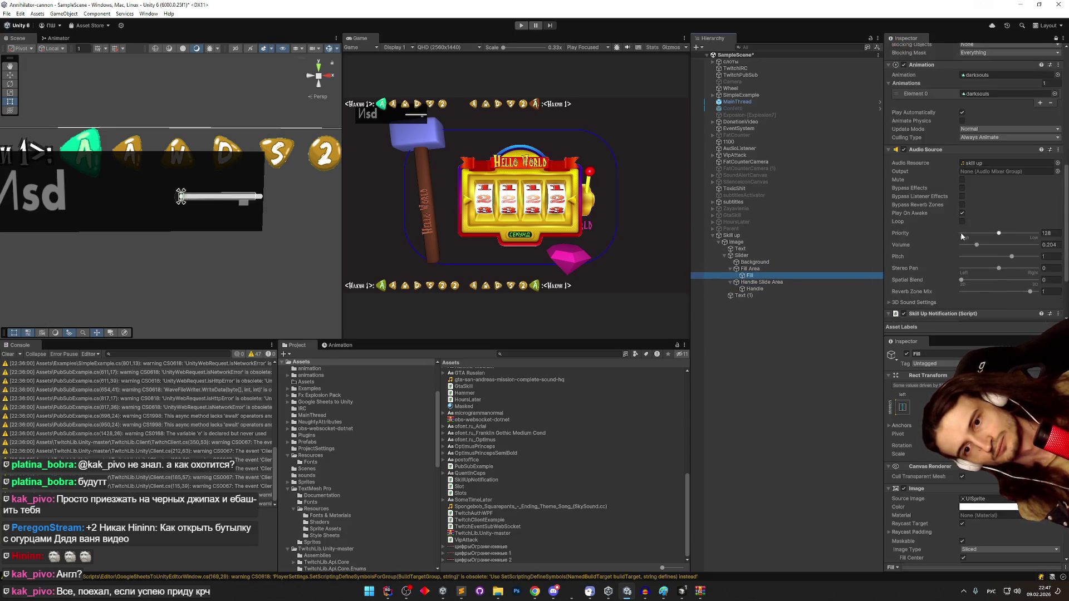
{"action": "scroll", "coordinate": [961, 232], "scroll_direction": "down", "scroll_amount": 1}
{"action": "left_click_drag", "start_coordinate": [751, 275], "coordinate": [991, 279]}
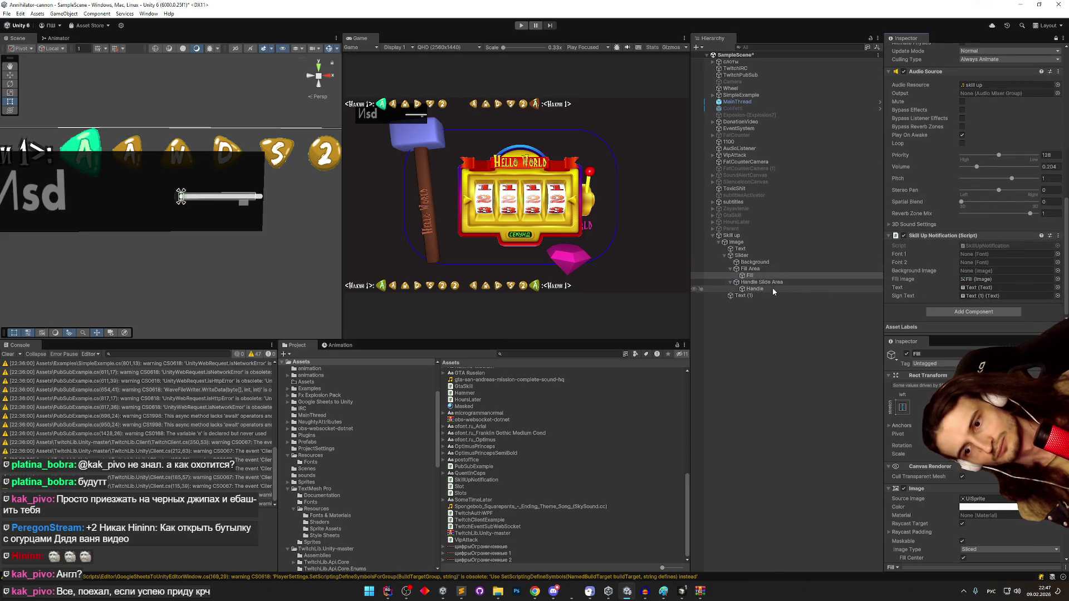
{"action": "left_click_drag", "start_coordinate": [755, 262], "coordinate": [980, 271]}
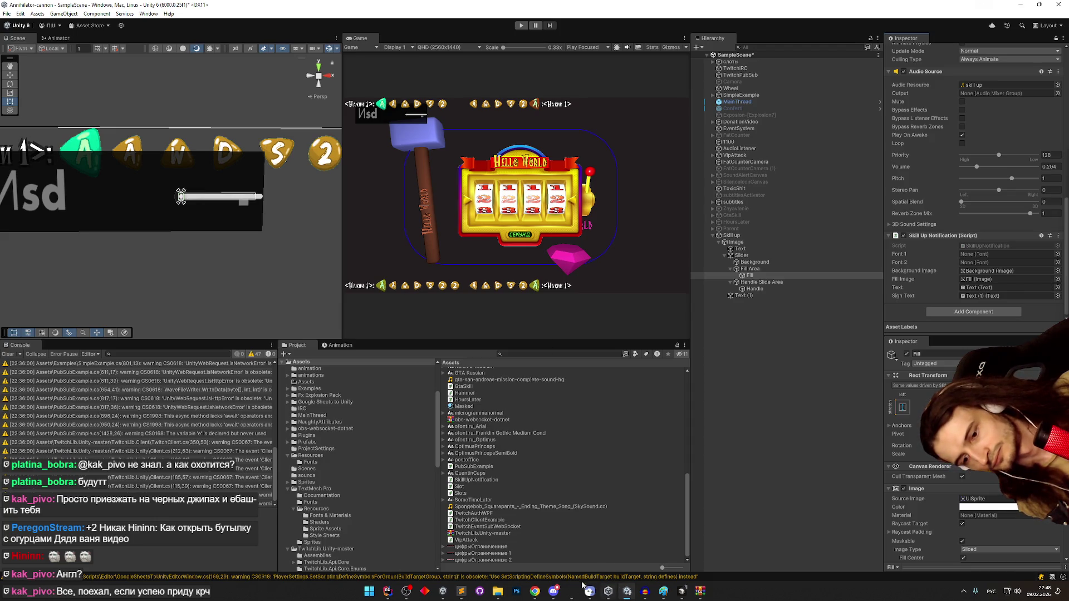
- Bring up the ChatGPT reference image window and move it lower and to the left
{"action": "mouse_move", "coordinate": [535, 591]}
{"action": "left_click", "coordinate": [584, 550]}
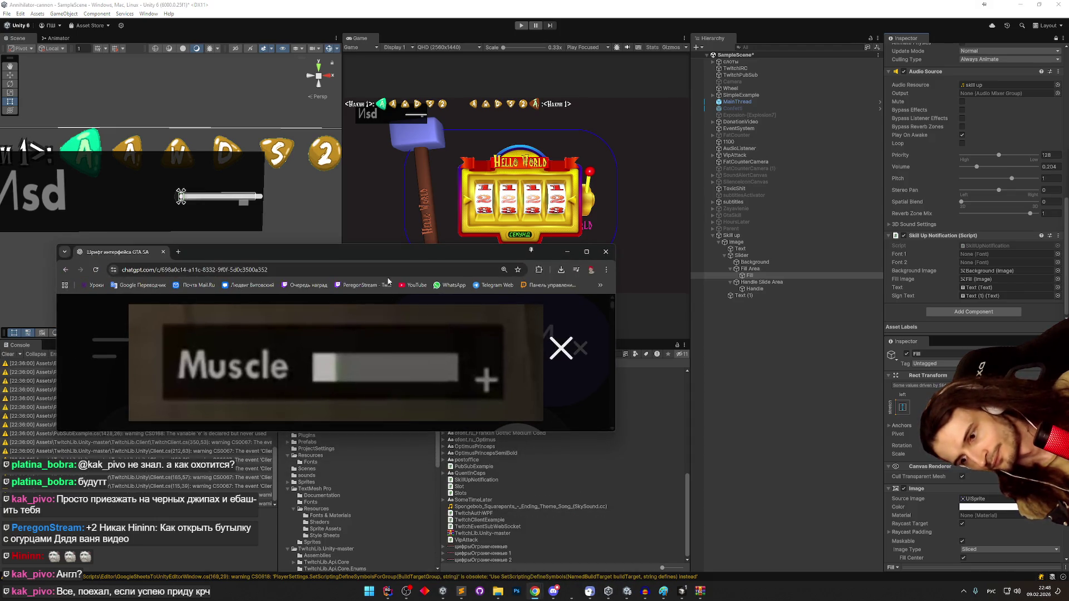
{"action": "left_click_drag", "start_coordinate": [388, 251], "coordinate": [345, 273]}
{"action": "left_click", "coordinate": [761, 268]}
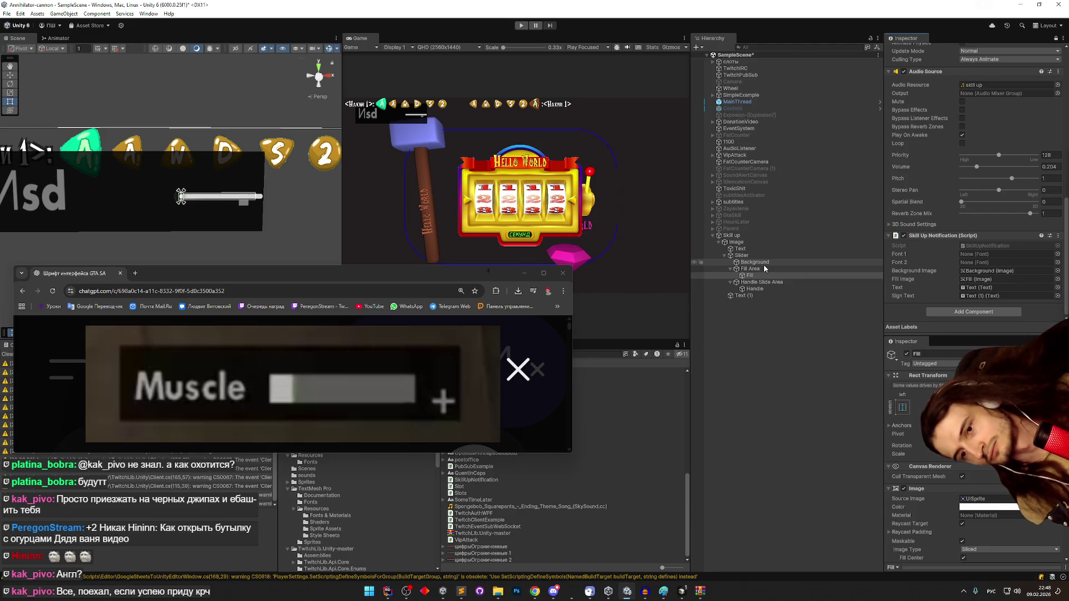
- Inspect the components of the slider's Background object
{"action": "left_click", "coordinate": [764, 264]}
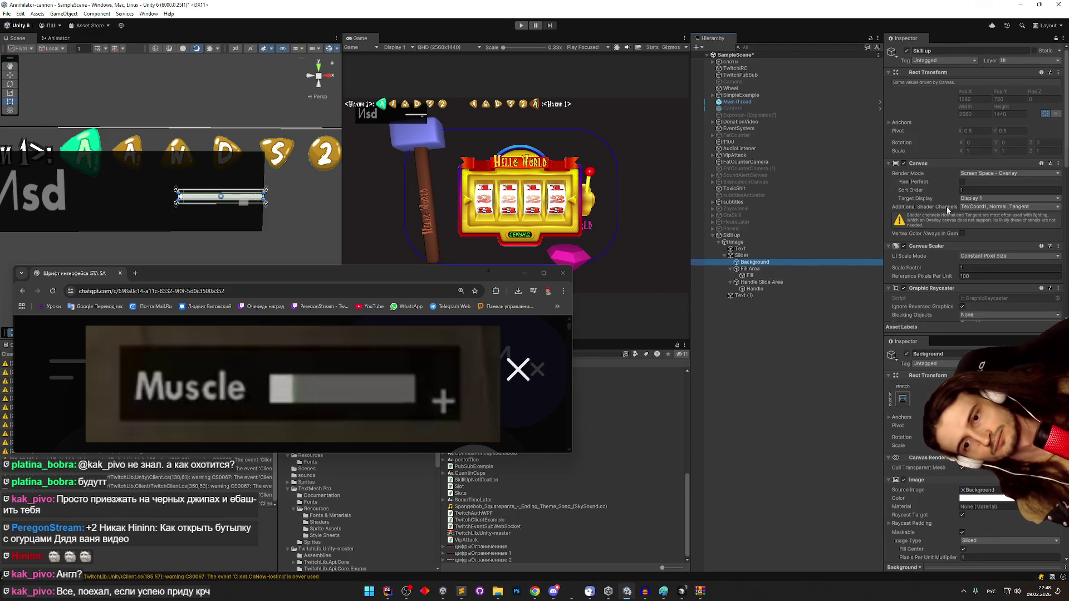
{"action": "scroll", "coordinate": [943, 188], "scroll_direction": "down", "scroll_amount": 3}
{"action": "scroll", "coordinate": [943, 189], "scroll_direction": "down", "scroll_amount": 3}
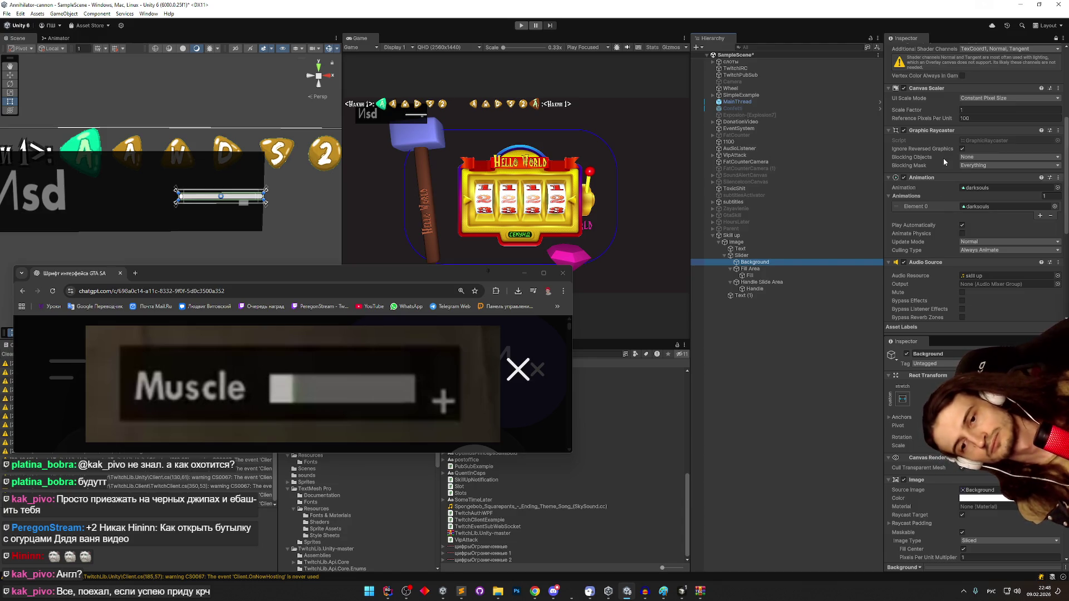
{"action": "scroll", "coordinate": [943, 159], "scroll_direction": "down", "scroll_amount": 6}
{"action": "scroll", "coordinate": [943, 162], "scroll_direction": "down", "scroll_amount": 1}
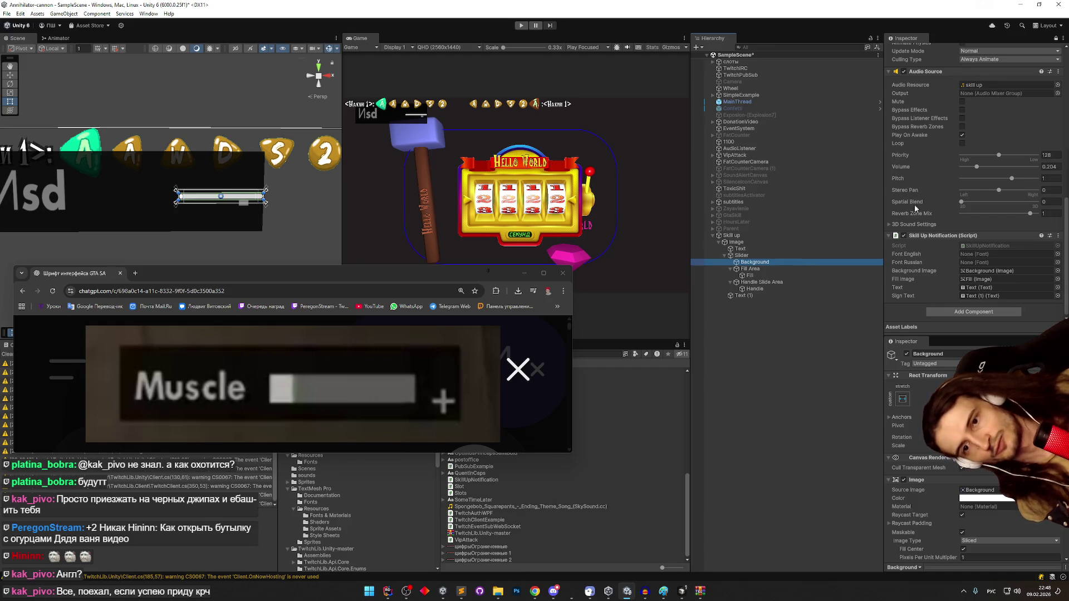
{"action": "scroll", "coordinate": [914, 205], "scroll_direction": "up", "scroll_amount": 8}
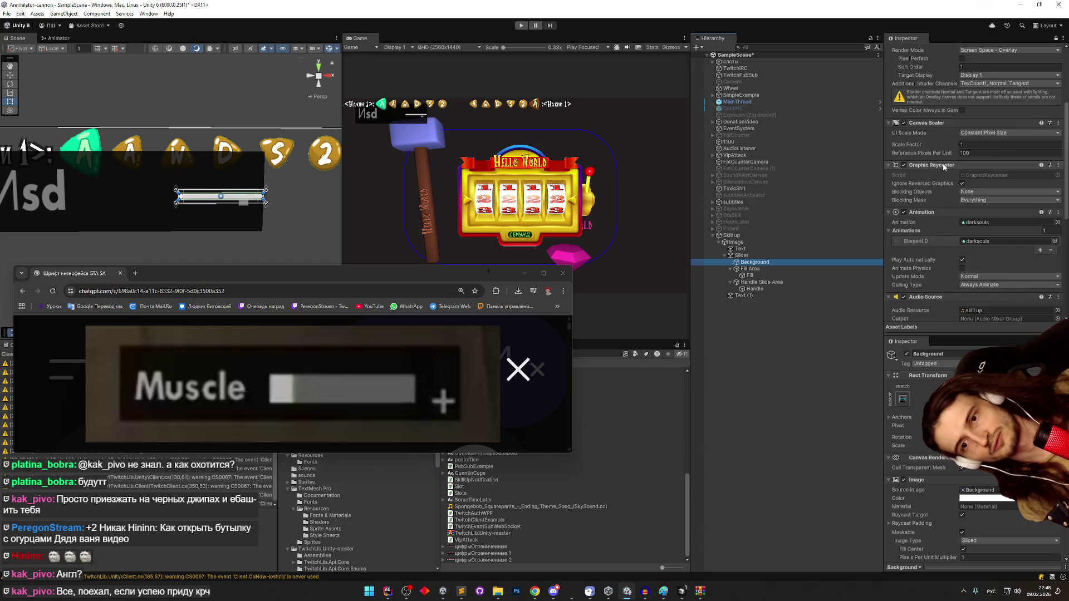
{"action": "scroll", "coordinate": [944, 167], "scroll_direction": "up", "scroll_amount": 3}
{"action": "scroll", "coordinate": [949, 155], "scroll_direction": "down", "scroll_amount": 10}
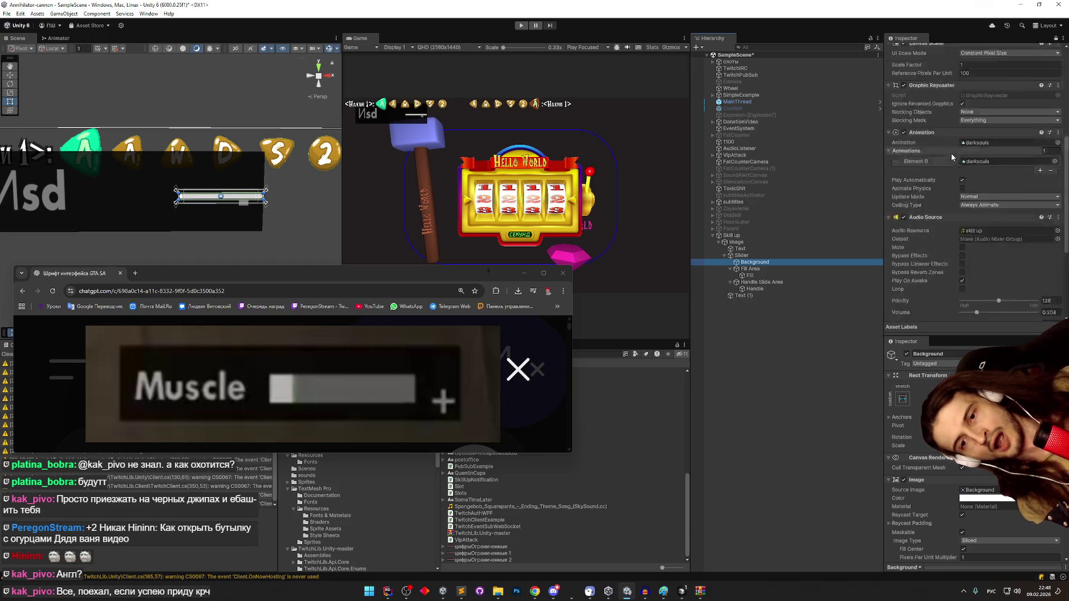
{"action": "scroll", "coordinate": [943, 180], "scroll_direction": "up", "scroll_amount": 1}
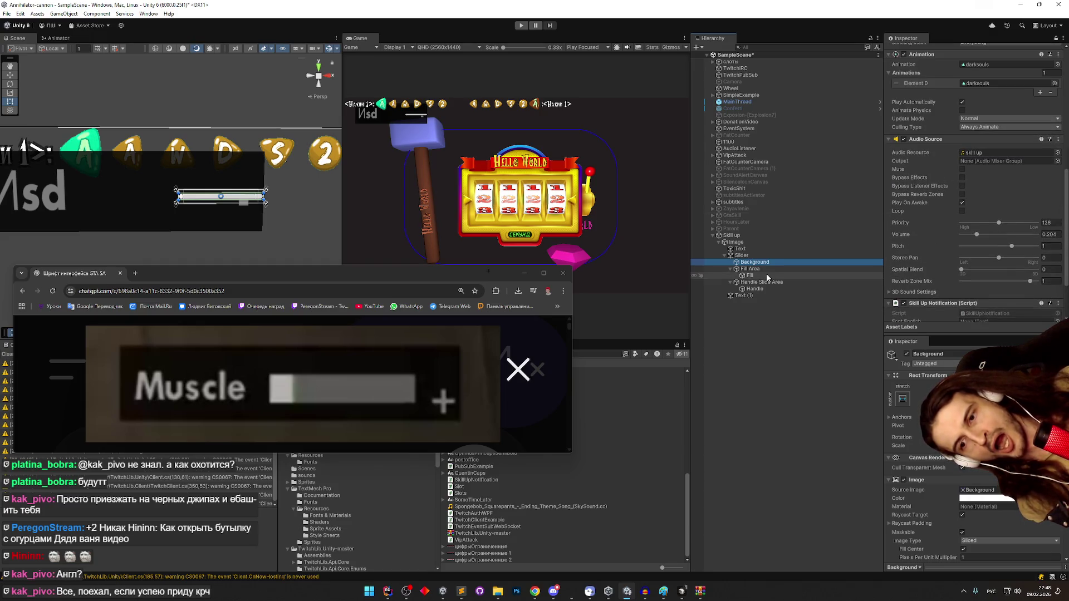
{"action": "scroll", "coordinate": [982, 236], "scroll_direction": "down", "scroll_amount": 3}
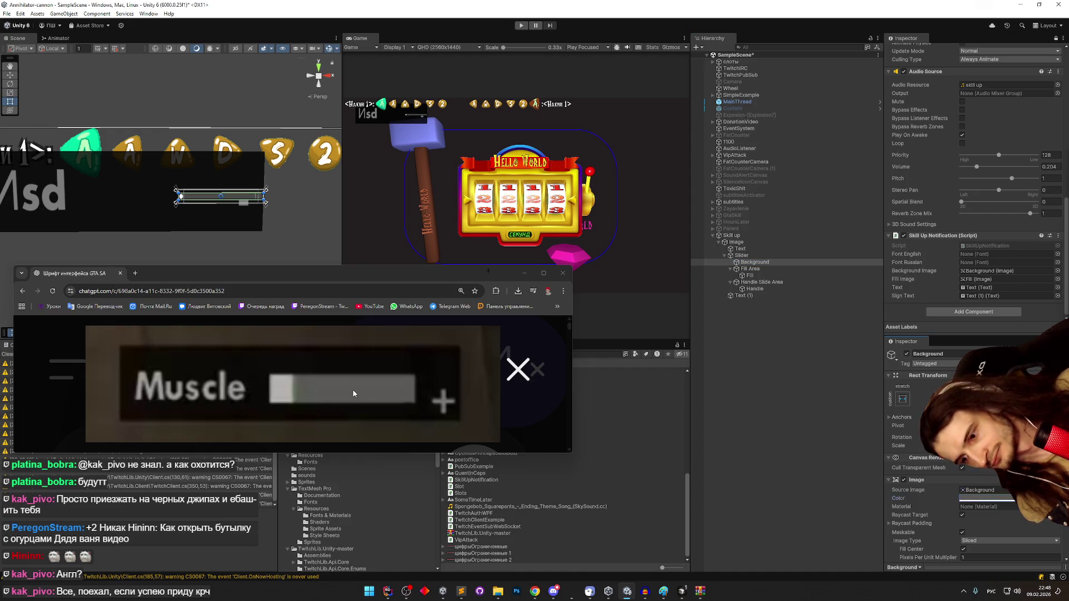
- Check the colour setting on the slider Fill object's image
{"action": "left_click", "coordinate": [776, 275]}
{"action": "left_click", "coordinate": [1009, 506]}
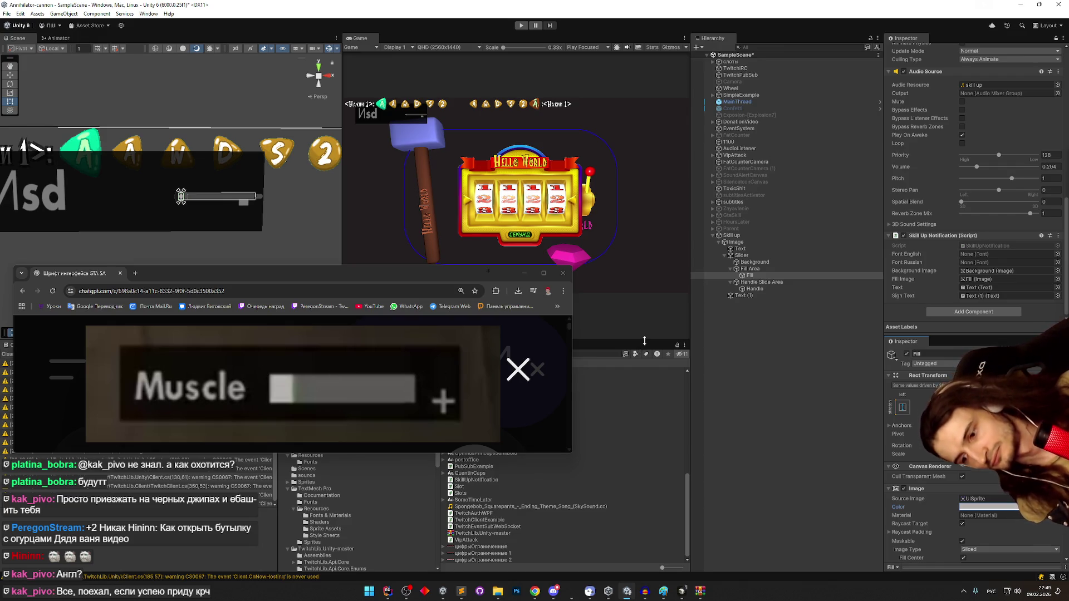
{"action": "left_click", "coordinate": [765, 277]}
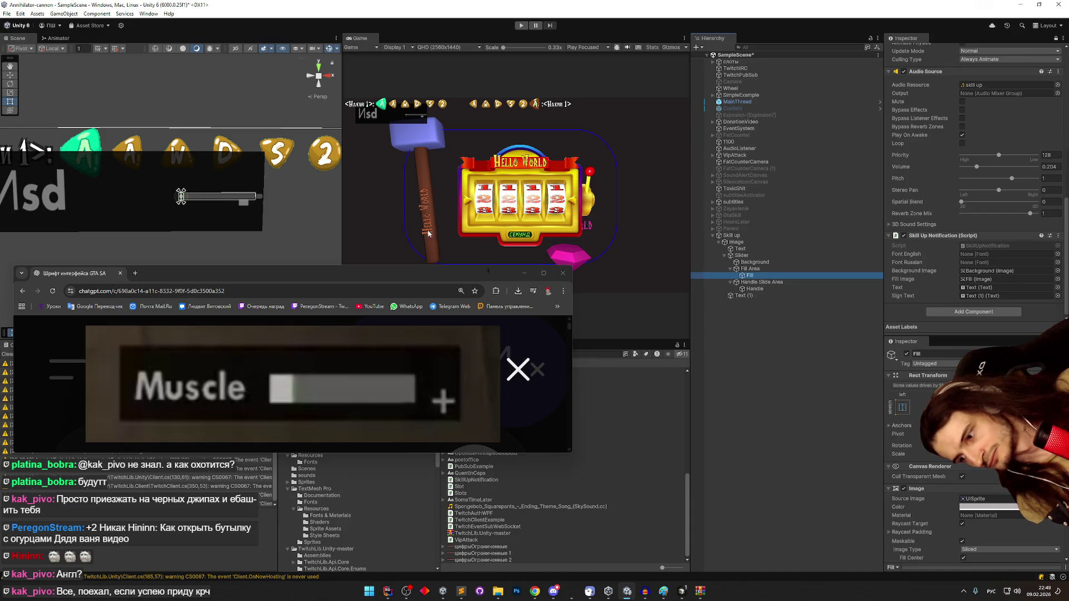
{"action": "scroll", "coordinate": [250, 212], "scroll_direction": "down", "scroll_amount": 1}
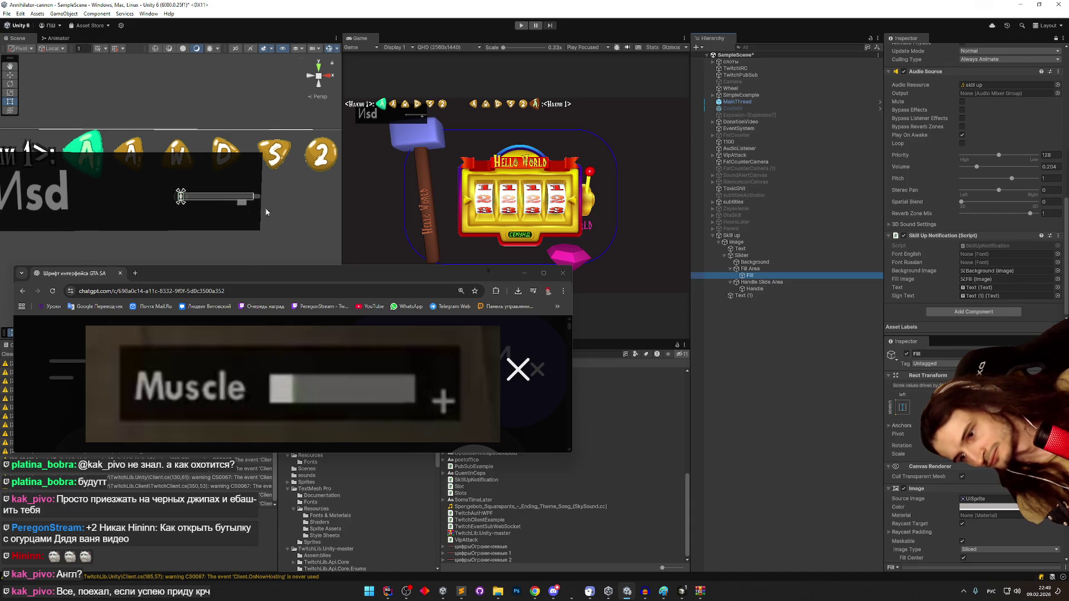
- Make the Slider taller, raising its height to about 97.86
{"action": "left_click", "coordinate": [749, 255]}
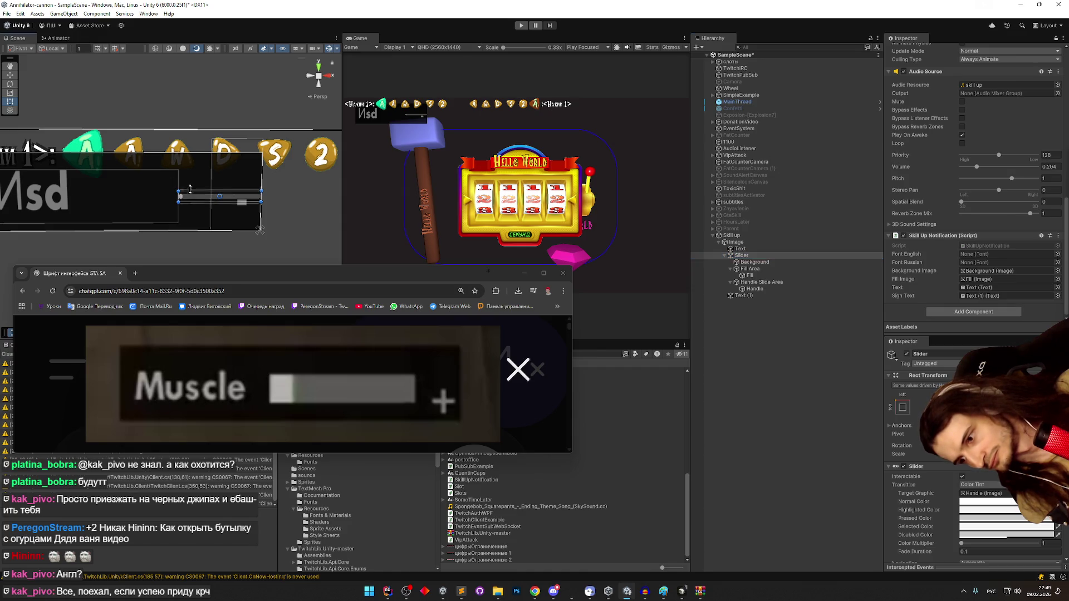
{"action": "mouse_move", "coordinate": [191, 176]}
{"action": "left_mouse_down"}
{"action": "mouse_move", "coordinate": [196, 132]}
{"action": "mouse_move", "coordinate": [195, 157]}
{"action": "left_mouse_up"}
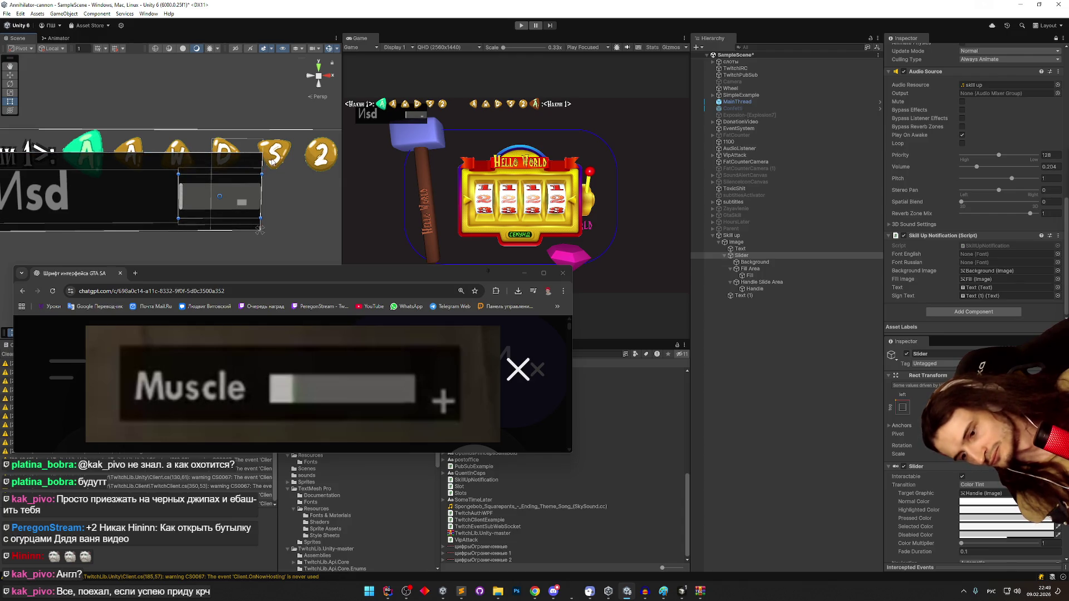
{"action": "left_click", "coordinate": [756, 242]}
- Open the font picker for the Skill Up Notification's Font English field
{"action": "left_click", "coordinate": [757, 237]}
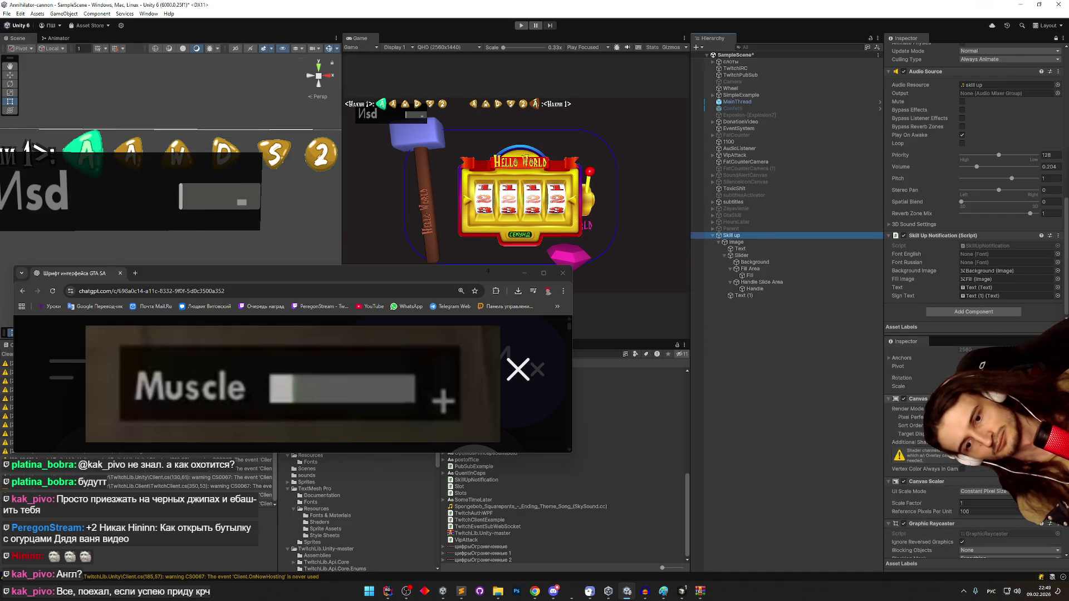
{"action": "scroll", "coordinate": [918, 445], "scroll_direction": "down", "scroll_amount": 4}
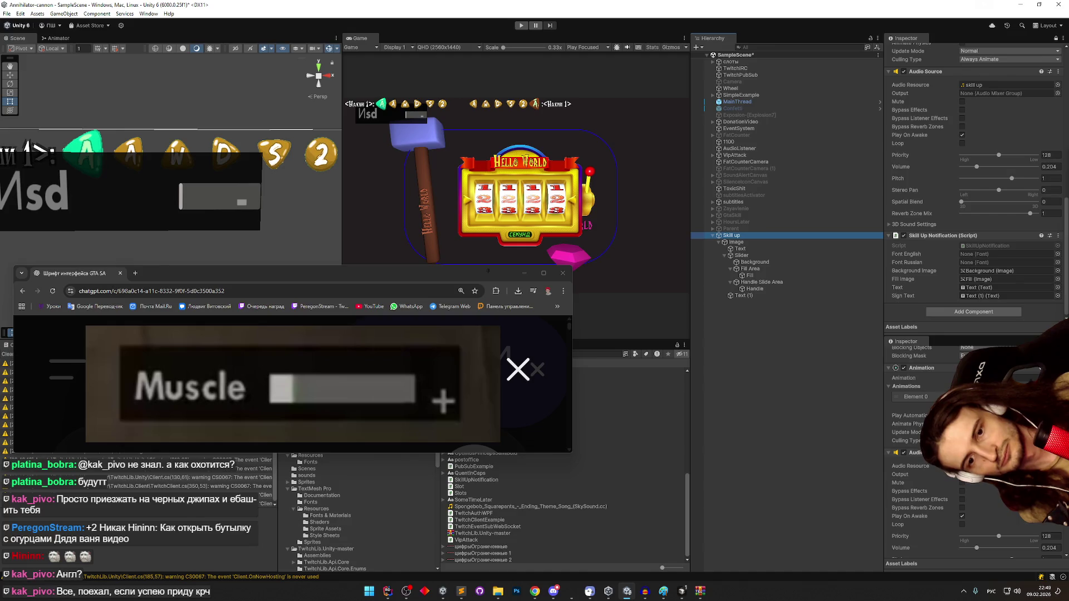
{"action": "scroll", "coordinate": [919, 445], "scroll_direction": "up", "scroll_amount": 4}
{"action": "scroll", "coordinate": [919, 445], "scroll_direction": "up", "scroll_amount": 1}
{"action": "scroll", "coordinate": [918, 446], "scroll_direction": "down", "scroll_amount": 1}
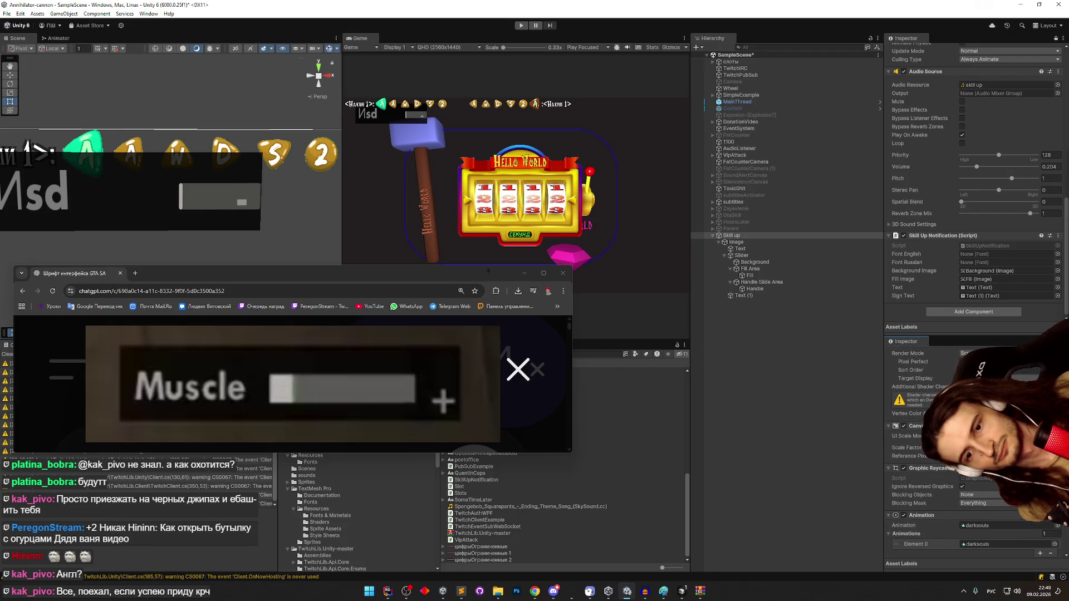
{"action": "scroll", "coordinate": [919, 446], "scroll_direction": "down", "scroll_amount": 1}
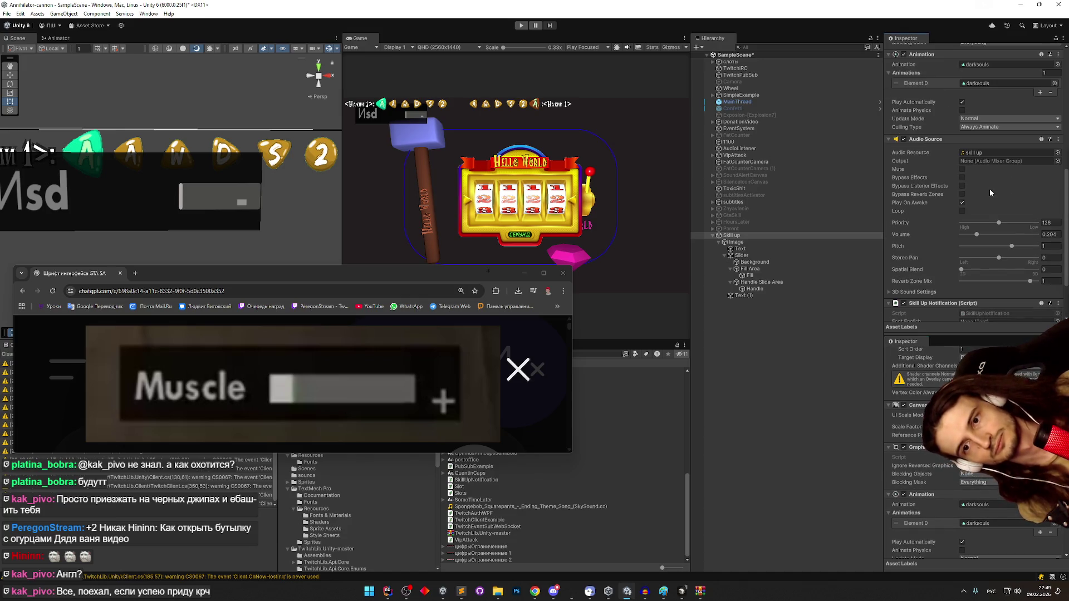
{"action": "left_click", "coordinate": [1058, 254]}
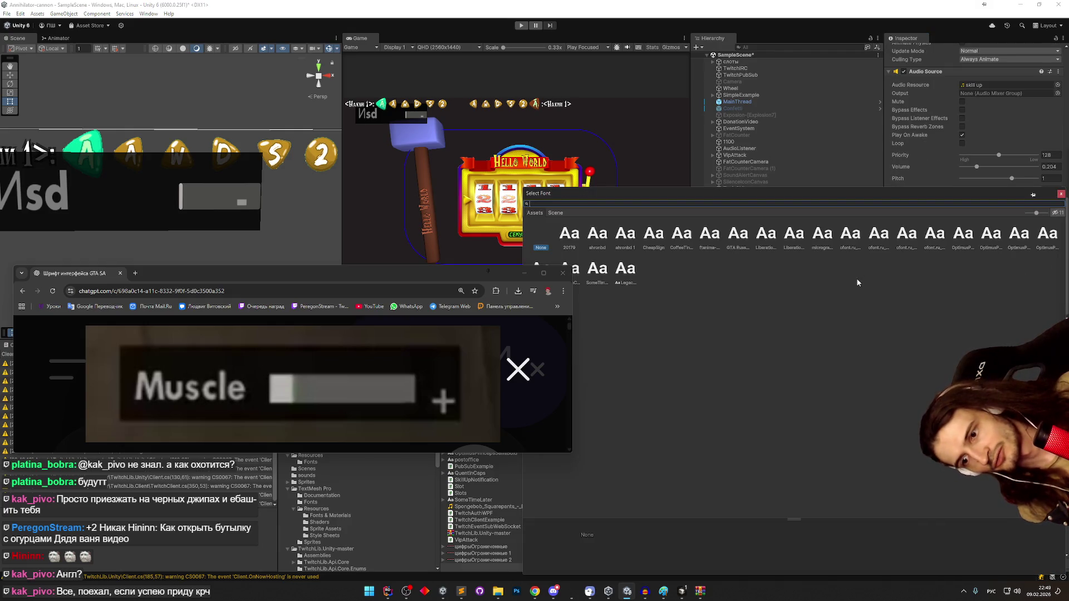
- Set Font English to ahronbd and Font Russian to ofont.ru_Franklin Gothic Medium
{"action": "double_click", "coordinate": [613, 241]}
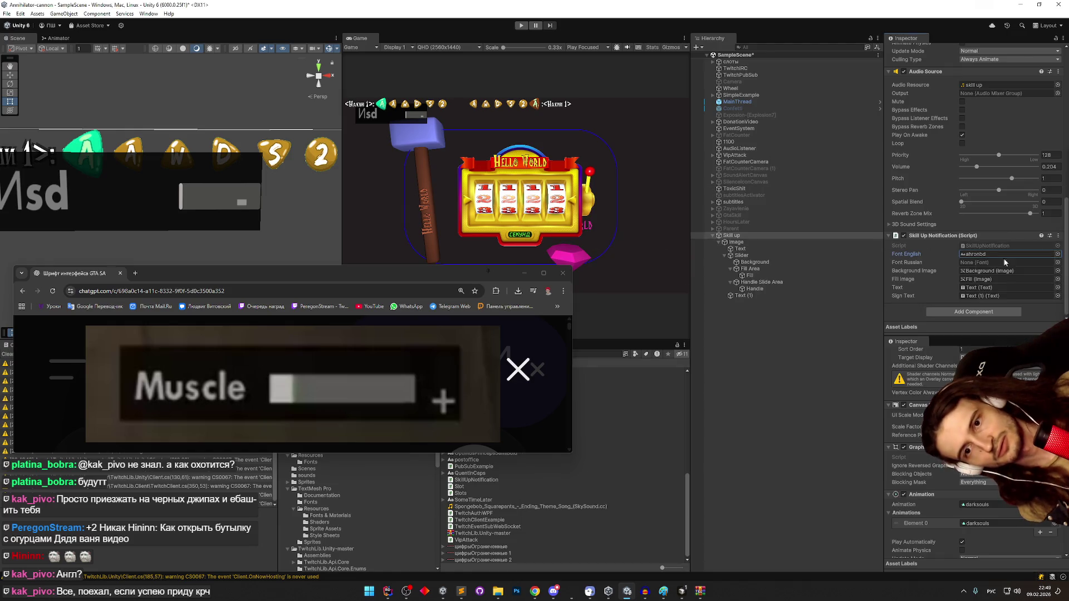
{"action": "left_click", "coordinate": [1057, 262]}
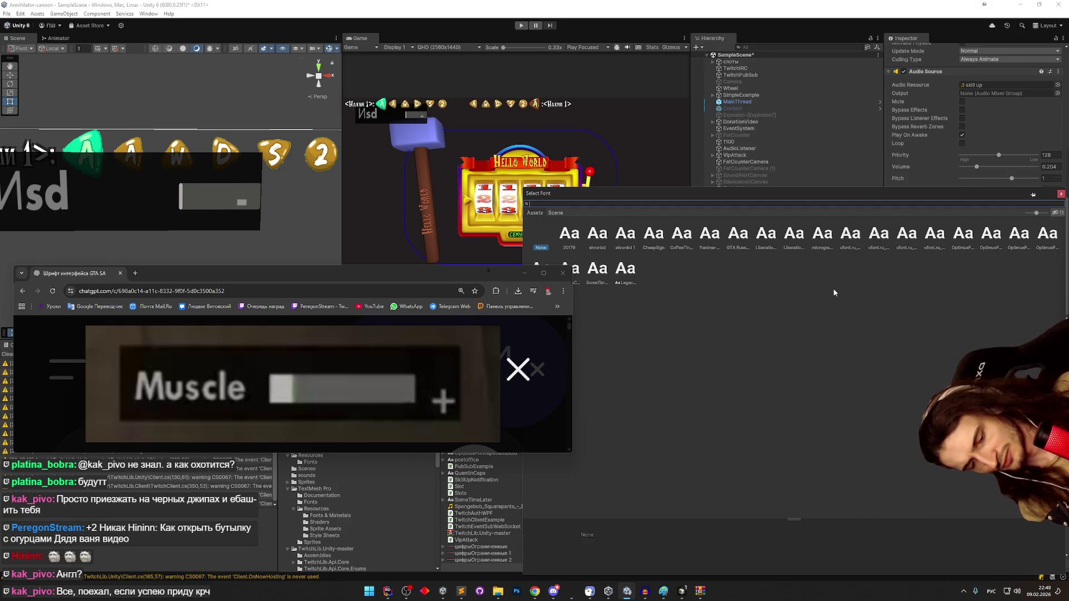
{"action": "type", "text": "п"}
{"action": "key", "text": "BackSpace"}
{"action": "type", "text": "пш"}
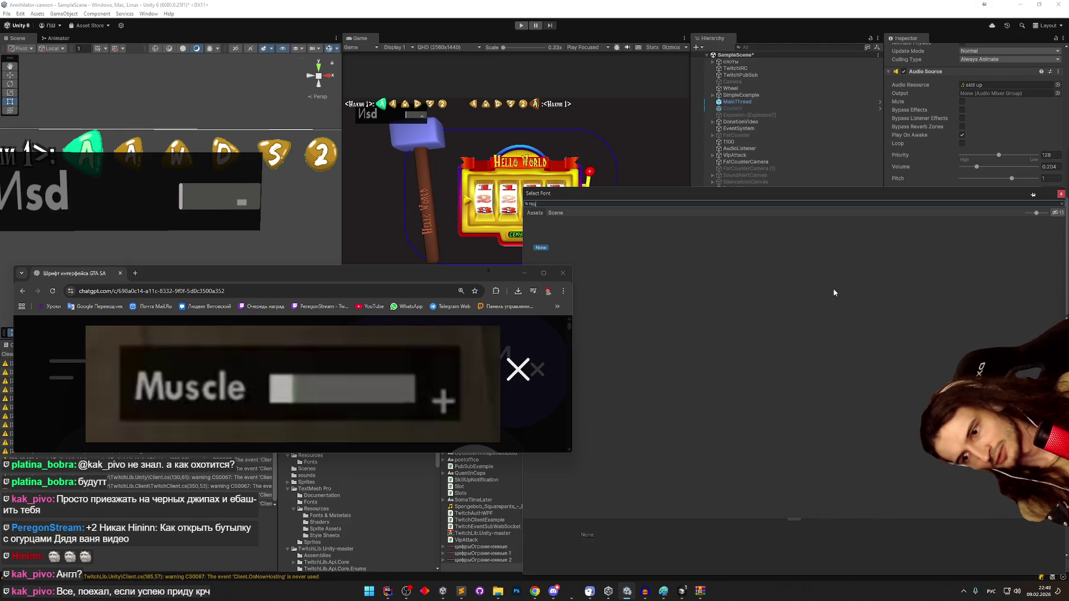
{"action": "key", "text": "alt+shift"}
{"action": "key", "text": "BackSpace"}
{"action": "key", "text": "BackSpace"}
{"action": "type", "text": "go"}
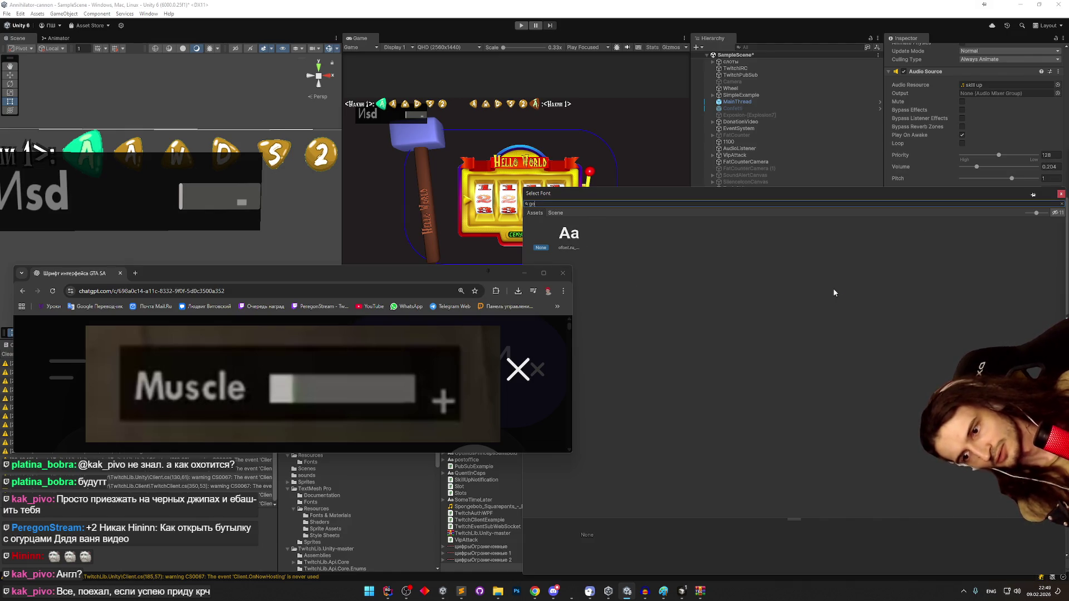
{"action": "left_click", "coordinate": [569, 236]}
{"action": "double_click", "coordinate": [569, 236]}
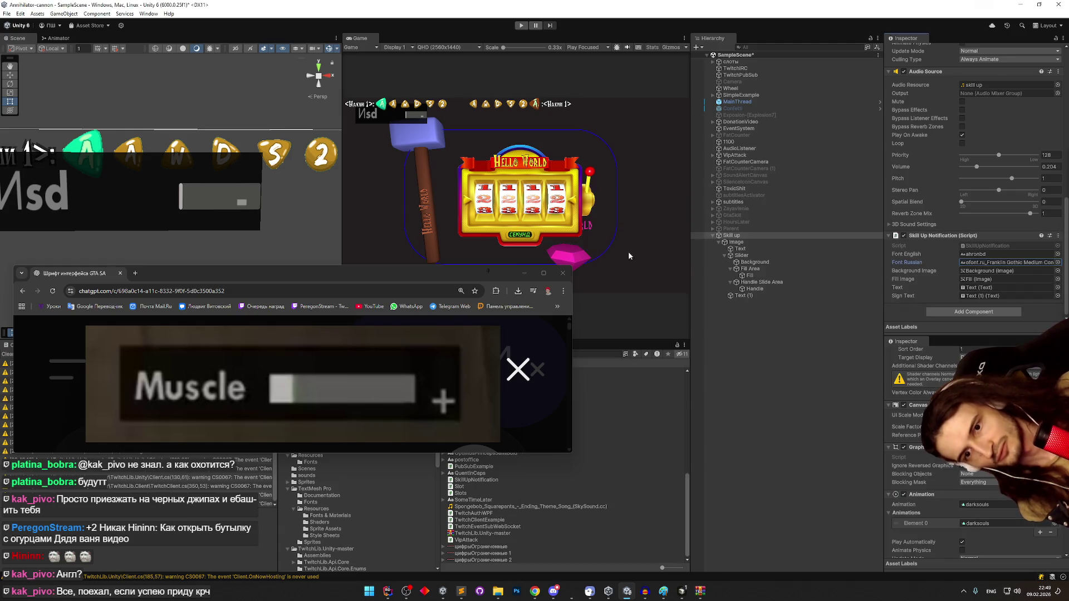
- Save the scene and switch over to Cursor
{"action": "key", "text": "ctrl+s"}
{"action": "left_click_drag", "start_coordinate": [222, 202], "coordinate": [295, 194]}
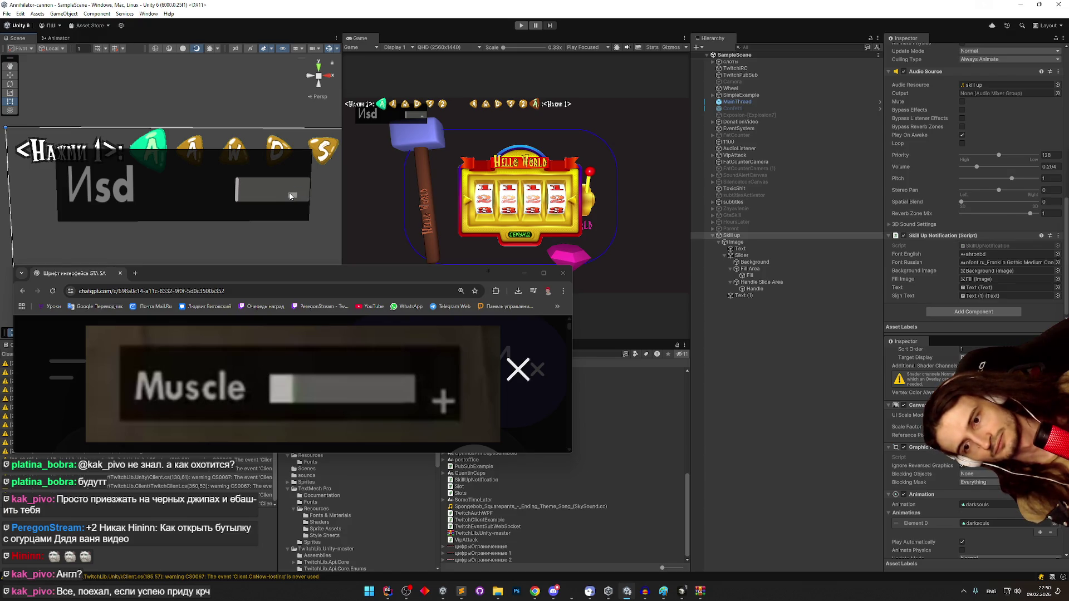
{"action": "left_click", "coordinate": [681, 591]}
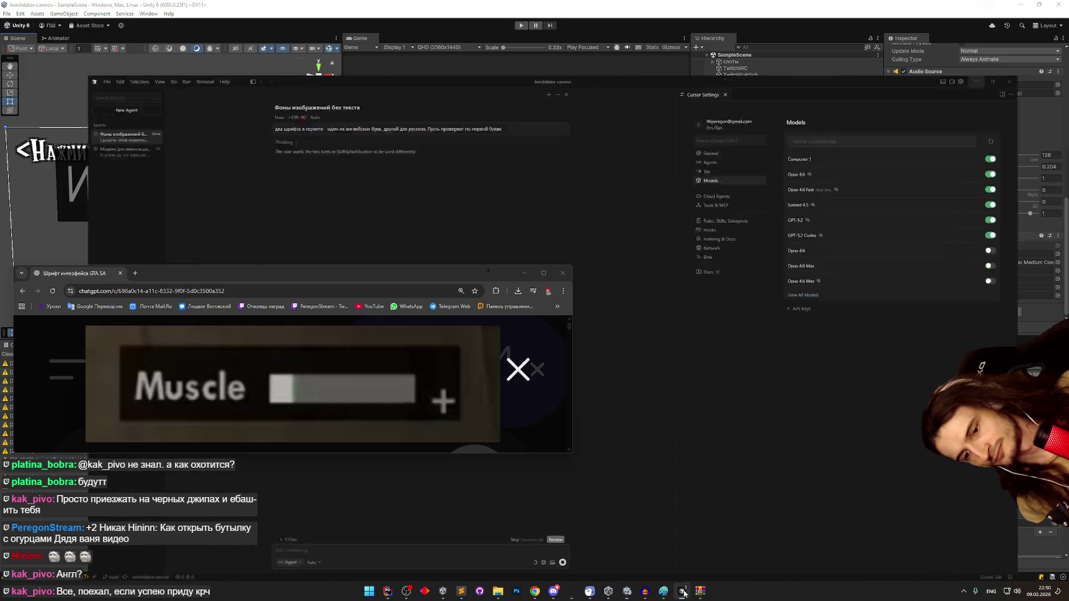
- Ask the agent, in Russian, for another serialized image: green for positive numbers, red for negative
{"action": "key", "text": "alt+shift"}
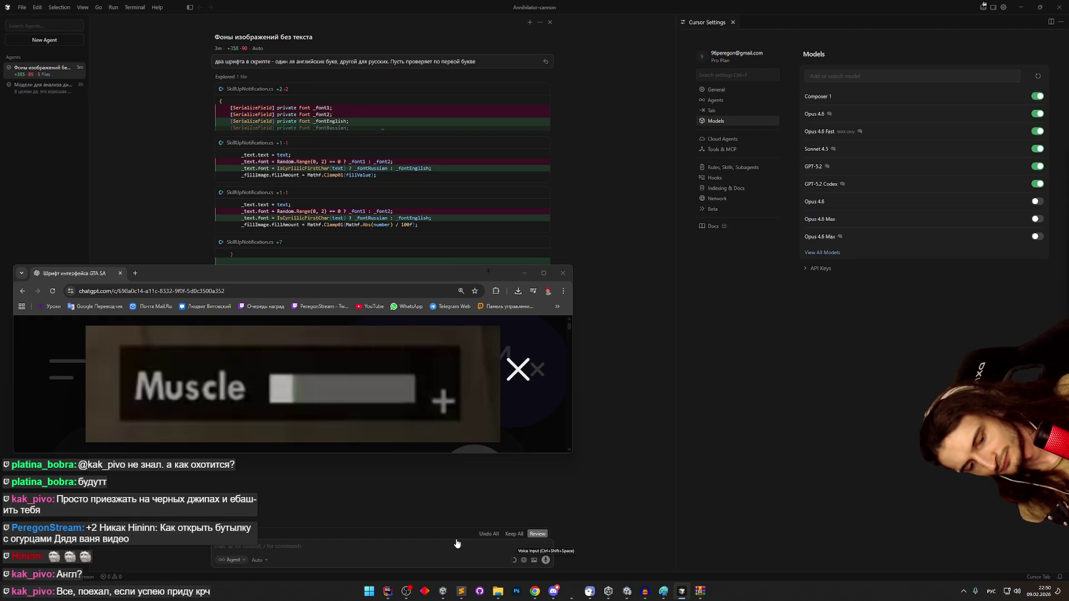
{"action": "type", "text": "добавь еще"}
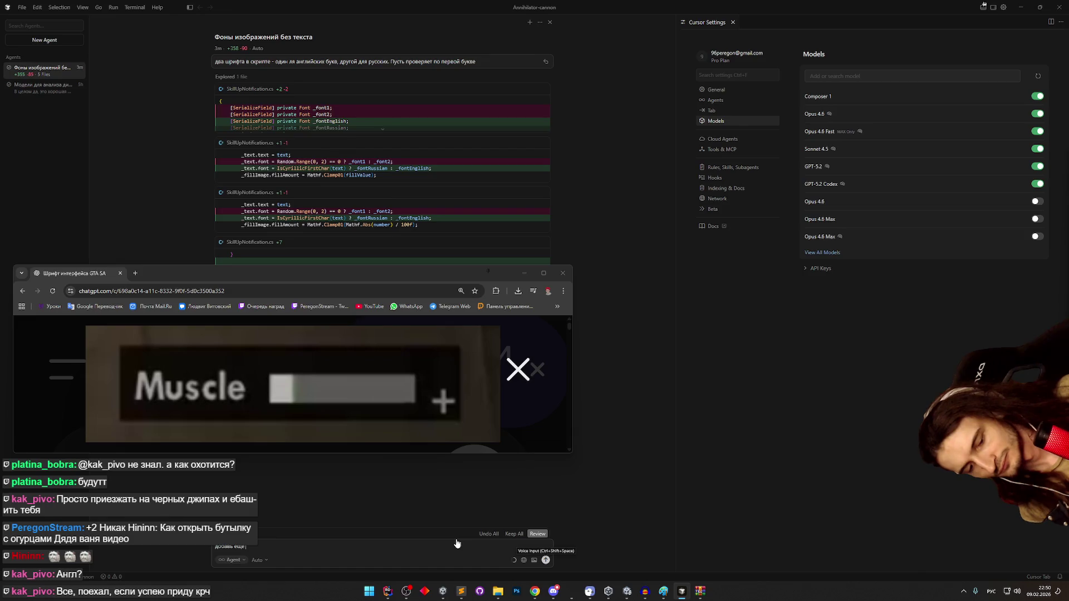
{"action": "type", "text": " сериализованный"}
{"action": "key", "text": "alt+shift"}
{"action": "type", "text": " image,"}
{"action": "key", "text": "alt+shift"}
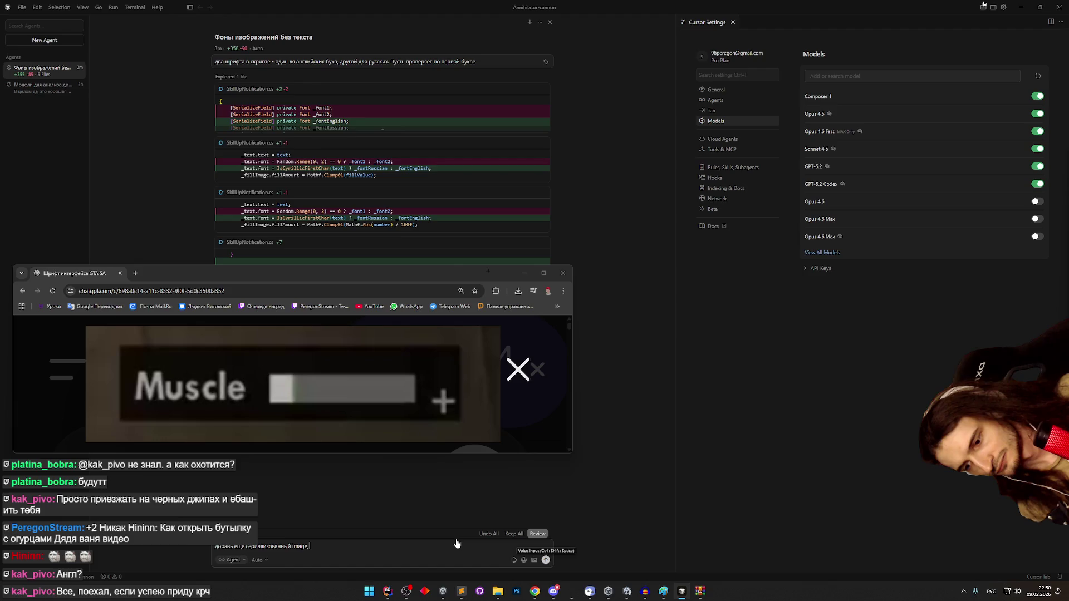
{"action": "type", "text": "который становится зеленым для положительного числа,"}
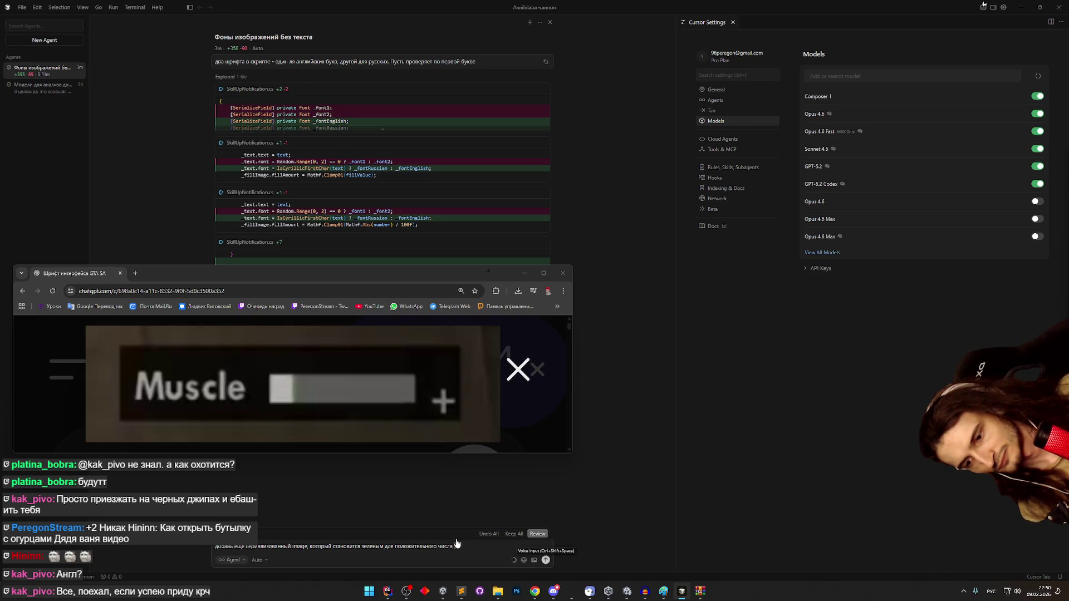
{"action": "type", "text": " красным для от"}
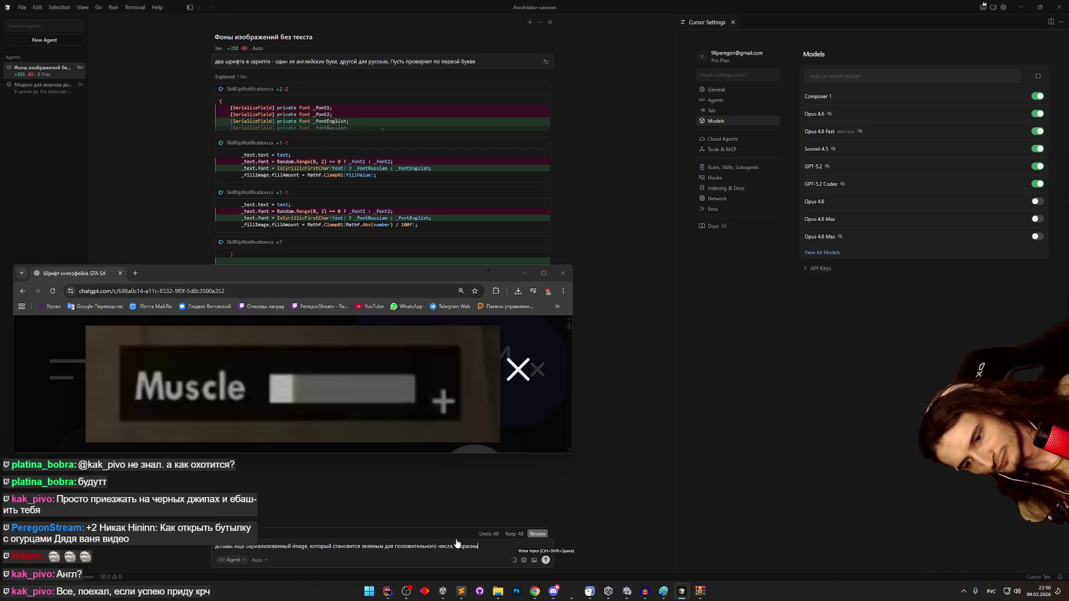
{"action": "type", "text": "рицательного"}
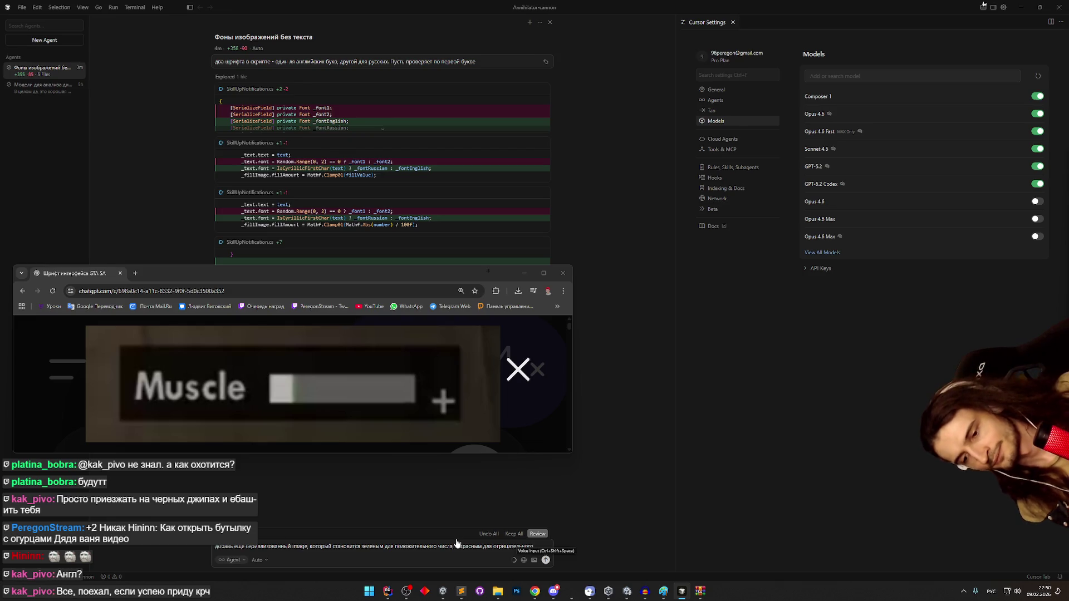
{"action": "key", "text": "Return"}
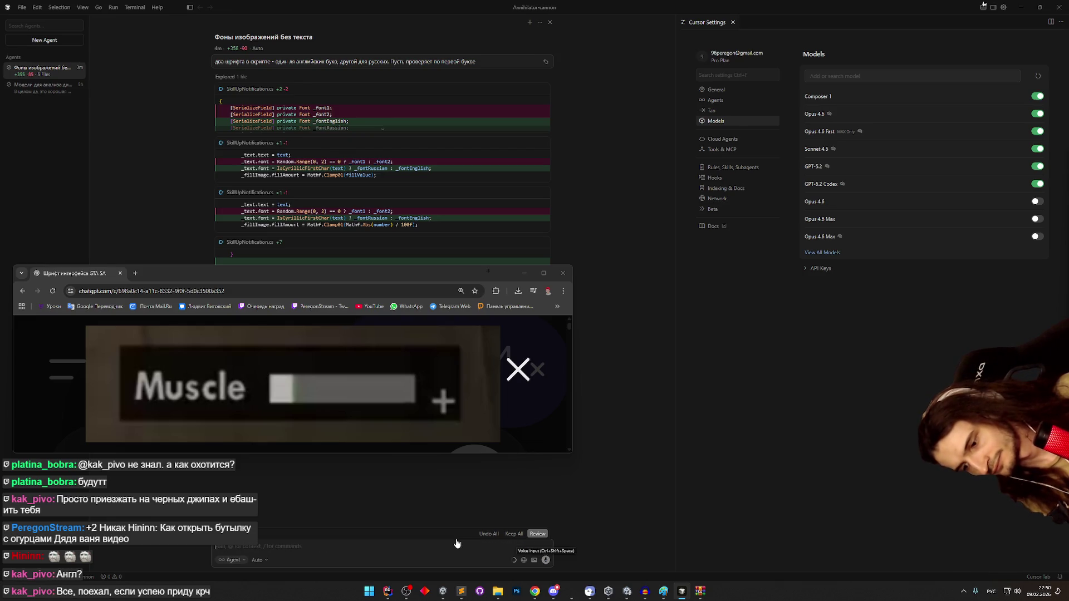
- Add to the prompt that a sign parameter is also passed, describing its positive case
{"action": "type", "text": "п"}
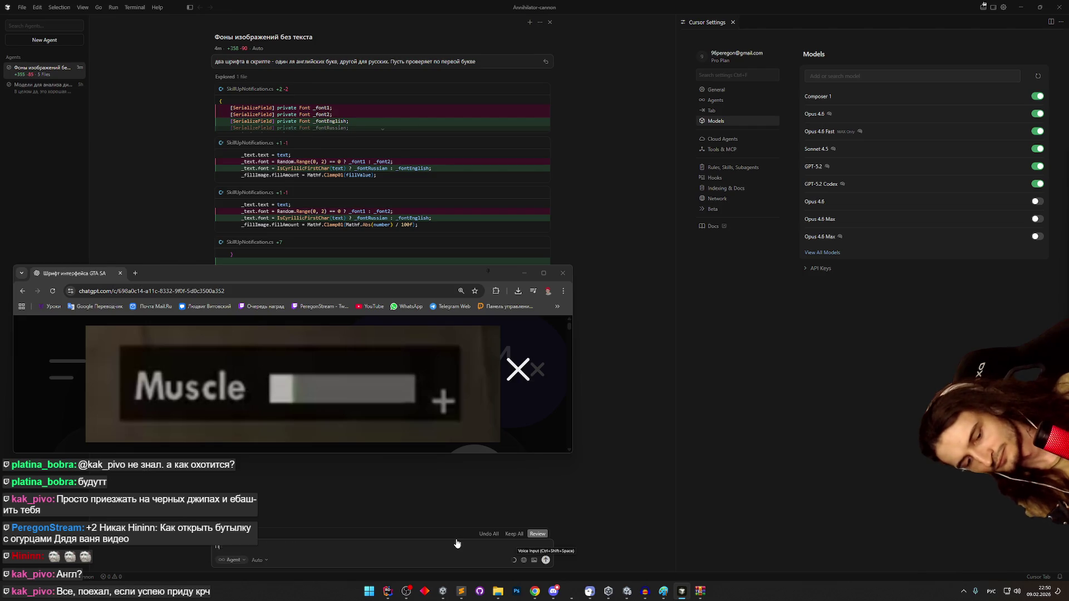
{"action": "type", "text": "усть в snow"}
{"action": "key", "text": "alt+shift"}
{"action": "type", "text": "подается еще параметр"}
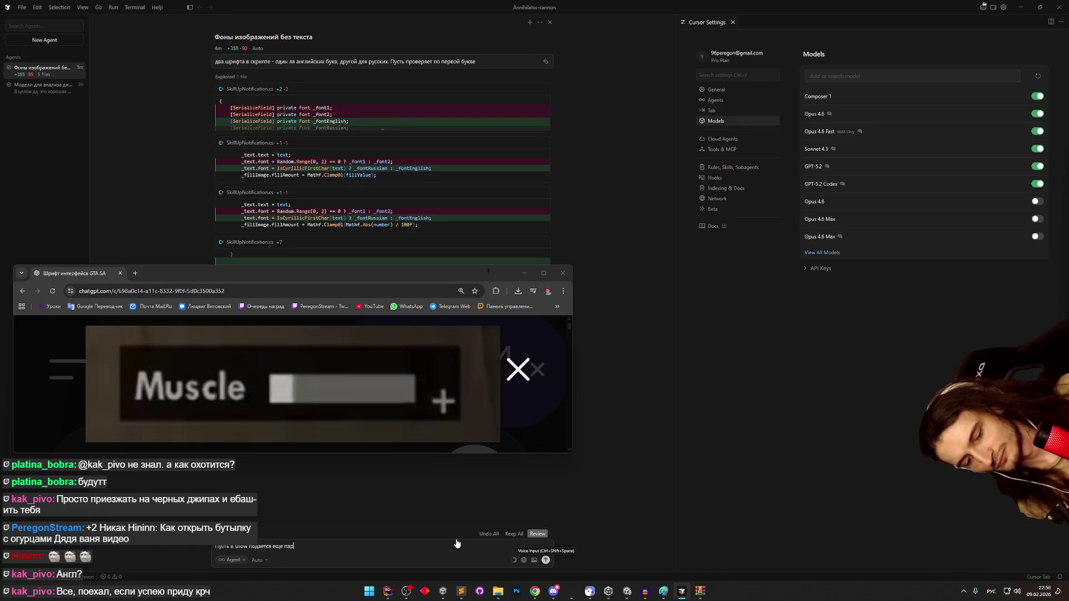
{"action": "key", "text": "super+space"}
{"action": "type", "text": "sign."}
{"action": "key", "text": "super+space"}
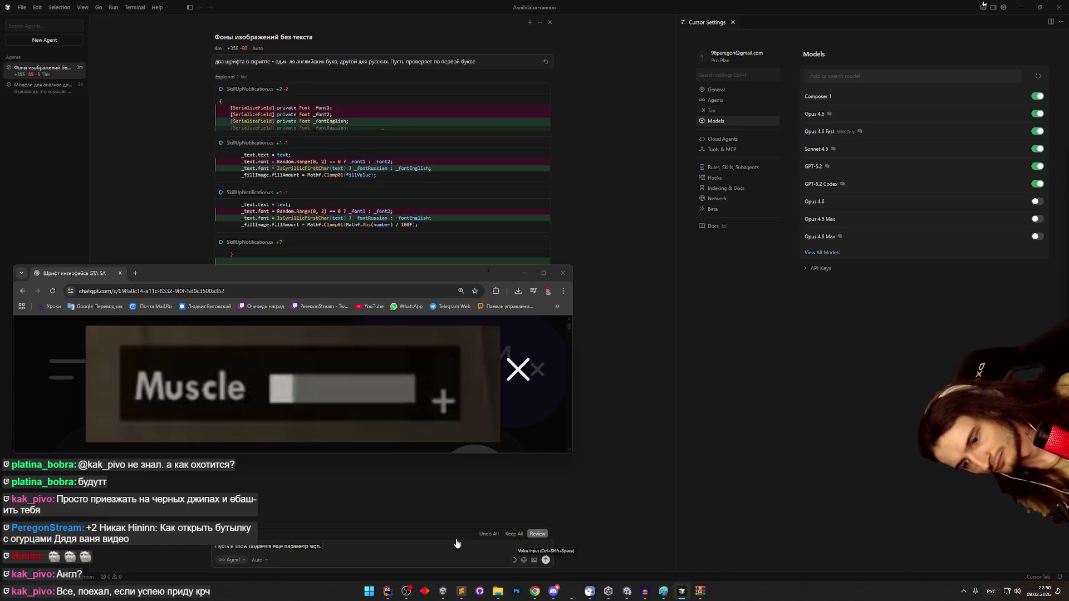
{"action": "type", "text": "Ес"}
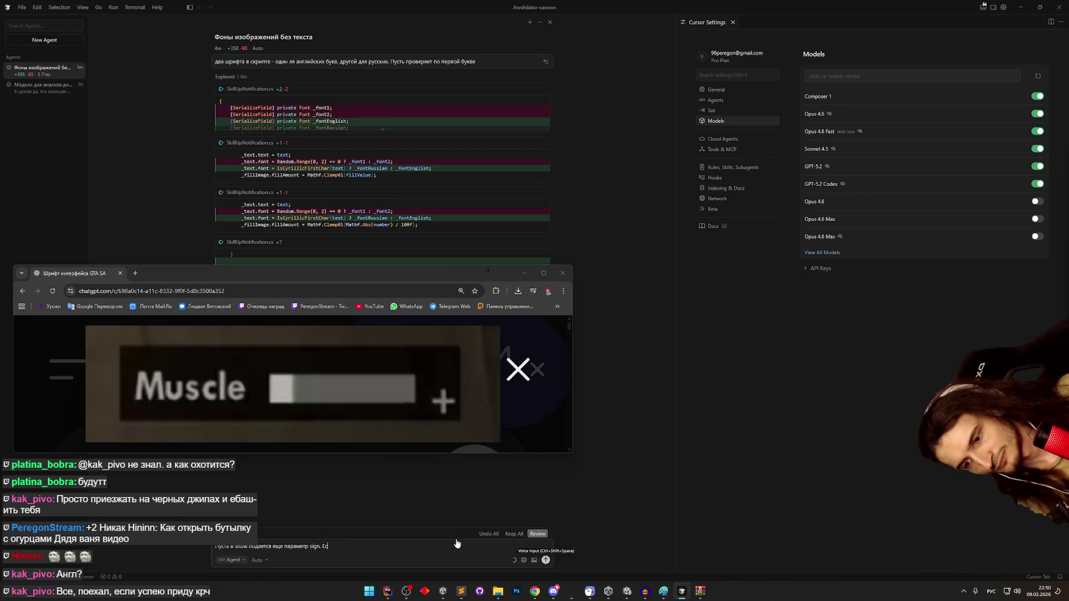
{"action": "type", "text": "ли он положительный"}
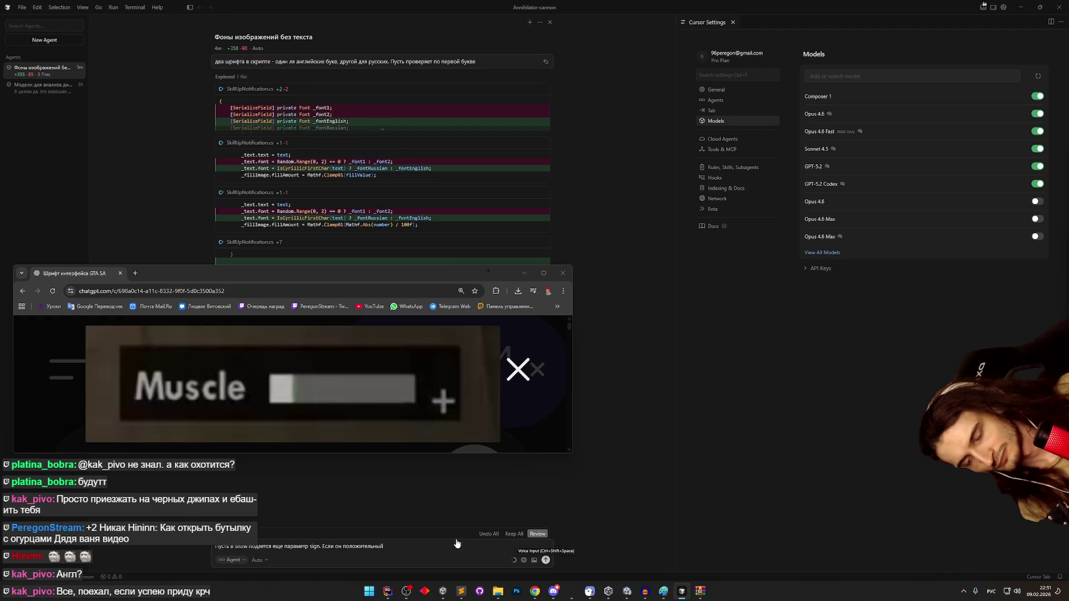
{"action": "type", "text": ", то ст"}
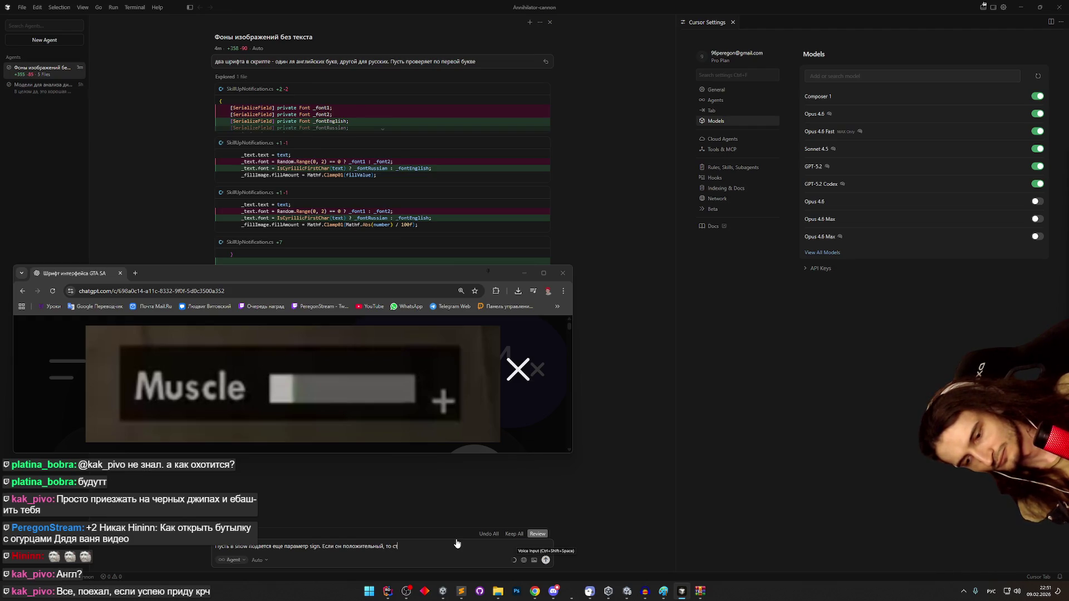
{"action": "type", "text": "авит"}
{"action": "type", "text": "поле зна"}
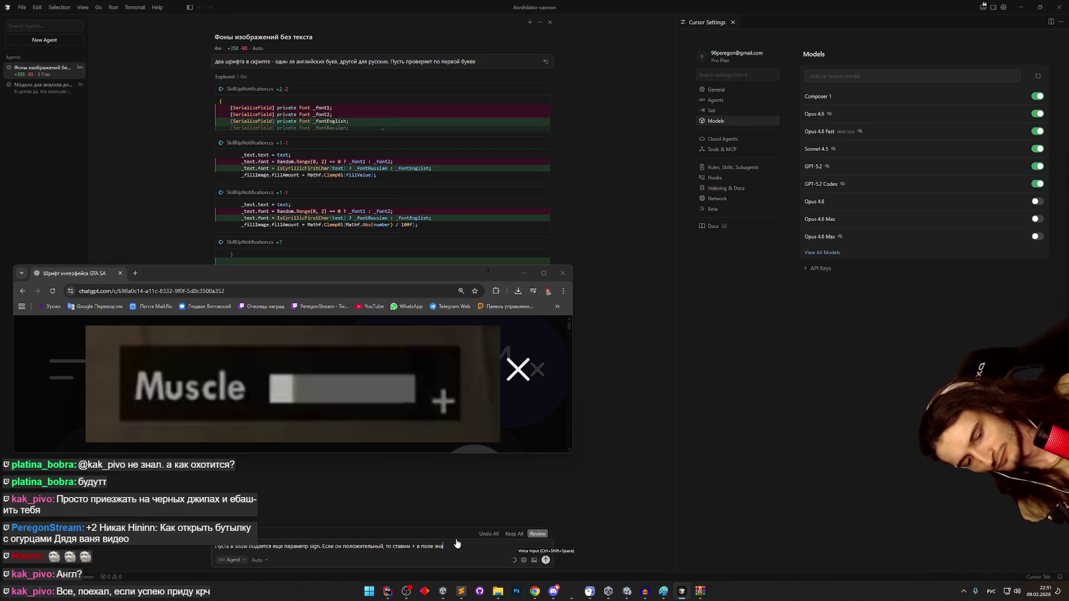
{"action": "type", "text": "ка от"}
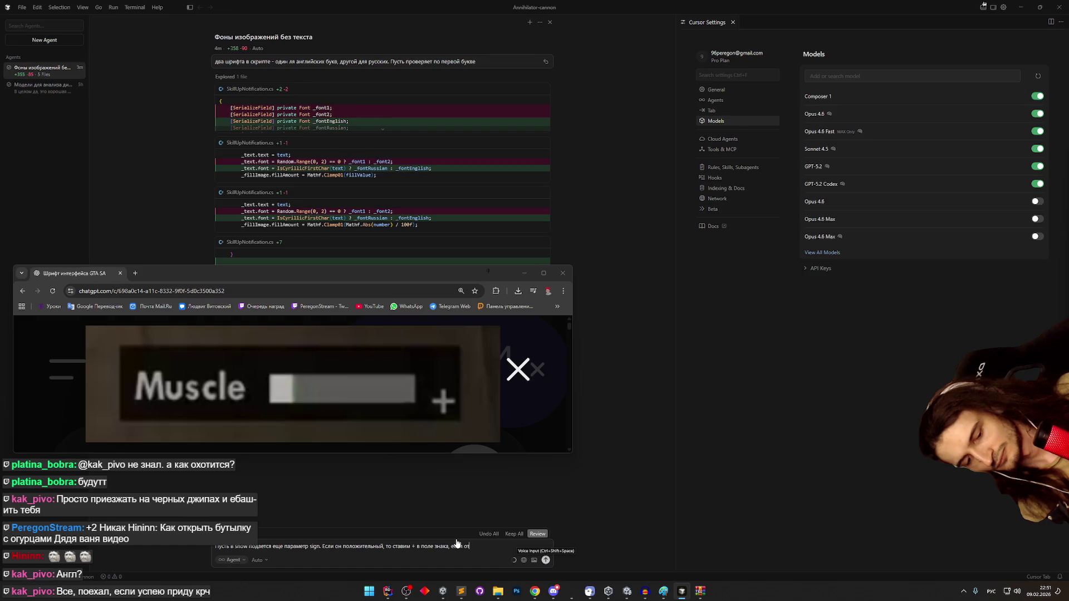
{"action": "type", "text": "цате"}
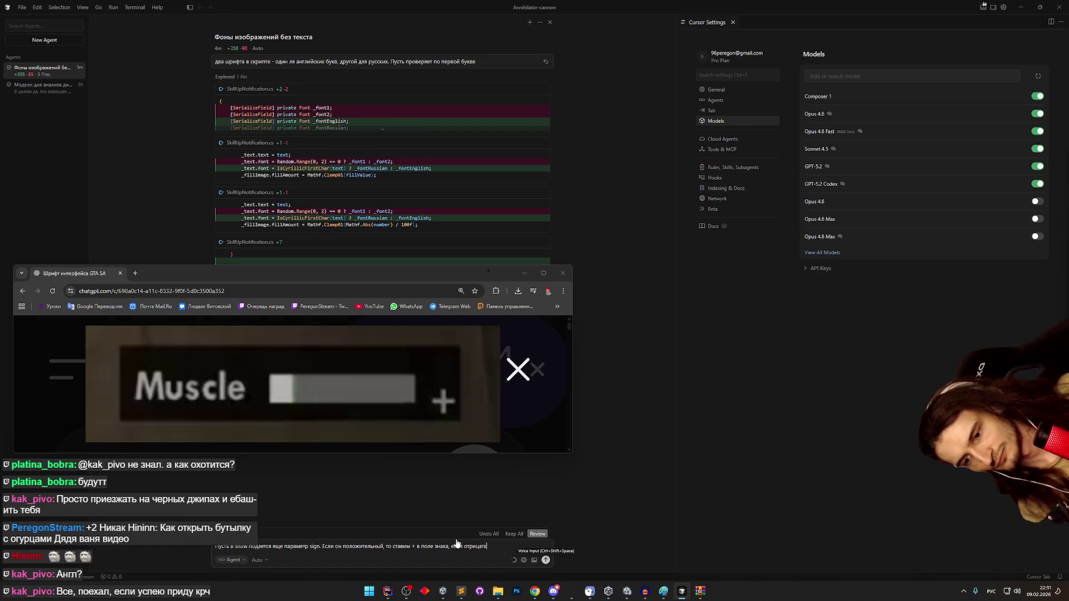
{"action": "type", "text": "ьны"}
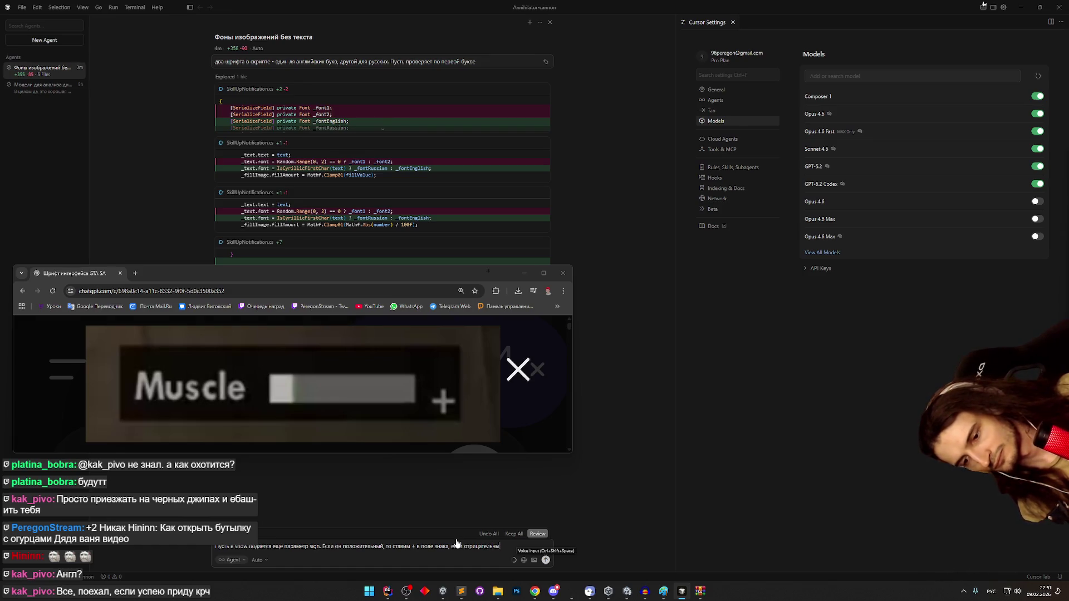
{"action": "type", "text": "й, ставим -"}
- Add a new line requesting a separate serialized image that turns green when sign is positive, using rectTransform
{"action": "key", "text": "shift+Return"}
{"action": "type", "text": "льны"}
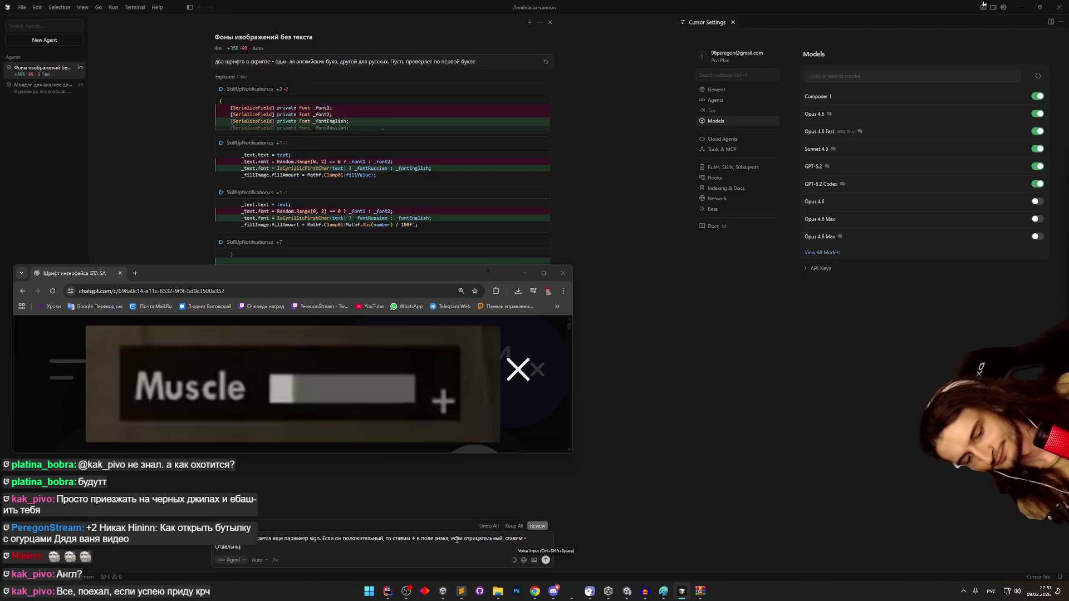
{"action": "type", "text": "й сериализованны"}
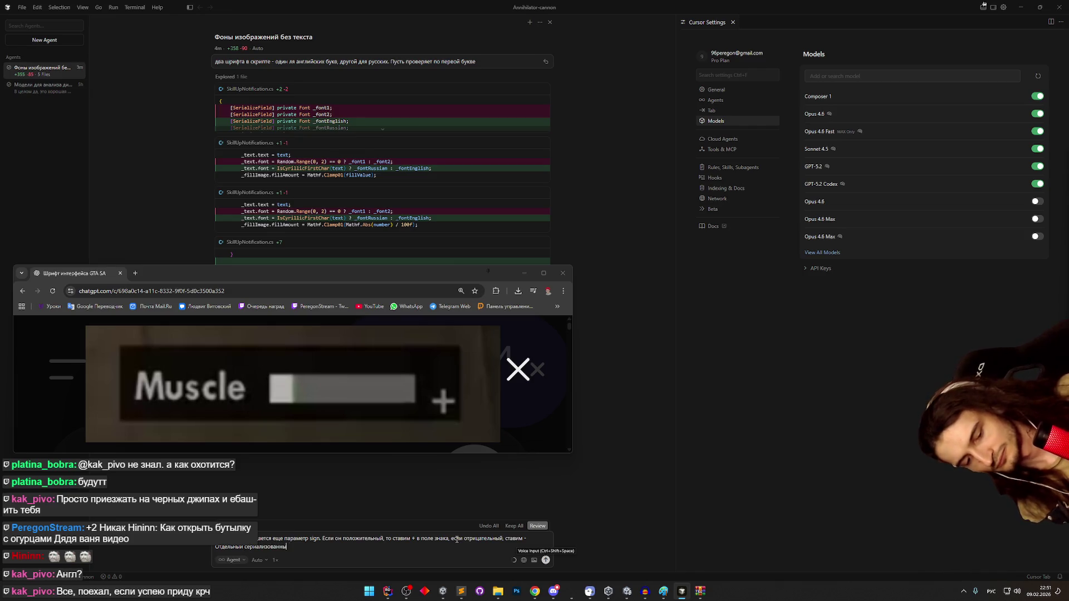
{"action": "type", "text": "й image"}
{"action": "key", "text": "alt+shift"}
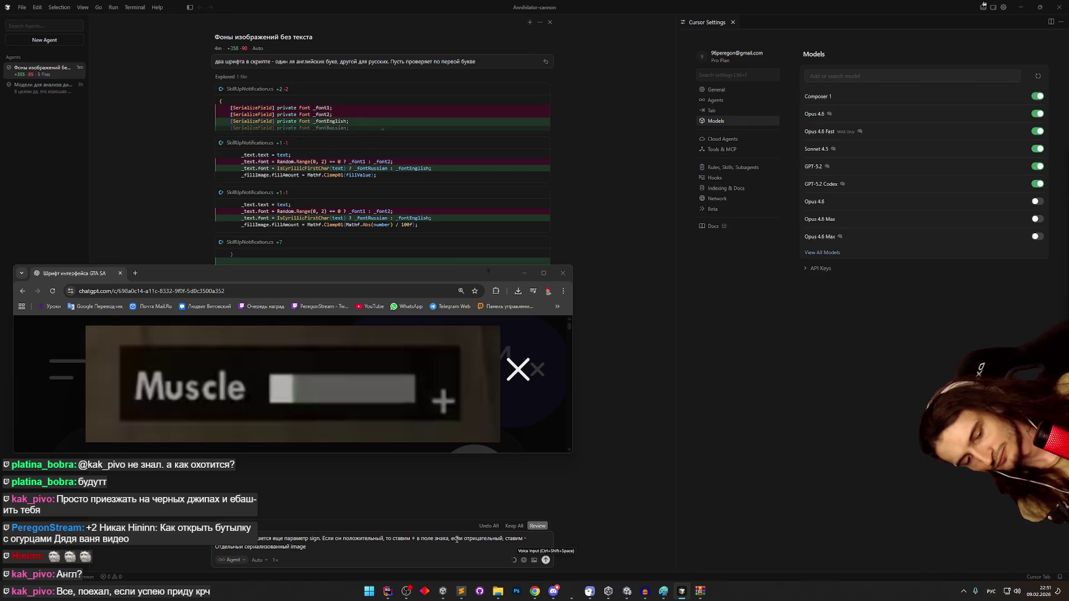
{"action": "type", "text": " в этот же скрипт."}
{"action": "type", "text": " Если"}
{"action": "key", "text": "alt+shift"}
{"action": "type", "text": " sign"}
{"action": "key", "text": "alt+shift"}
{"action": "type", "text": " положител"}
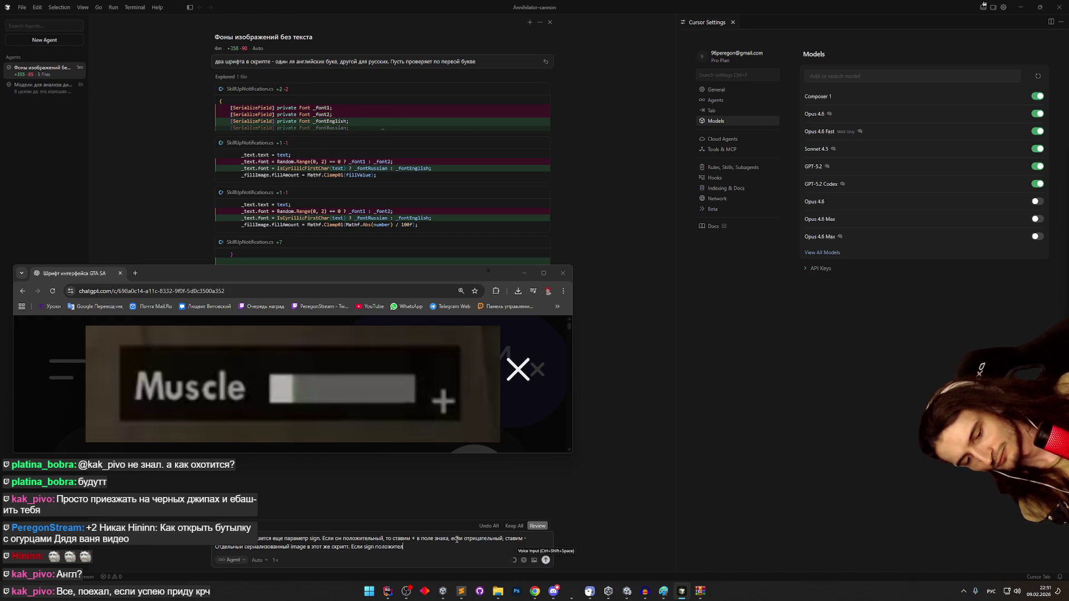
{"action": "type", "text": "ьный, то"}
{"action": "key", "text": "alt+shift"}
{"action": "type", "text": " image"}
{"action": "key", "text": "alt+shift"}
{"action": "type", "text": "заленый и его ан"}
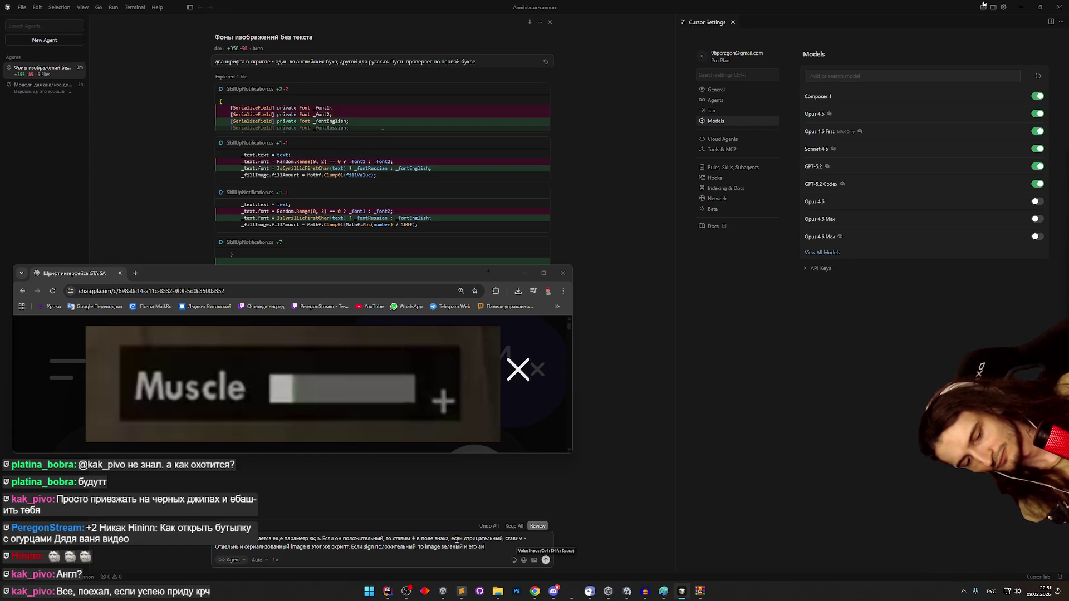
{"action": "type", "text": " цепляется"}
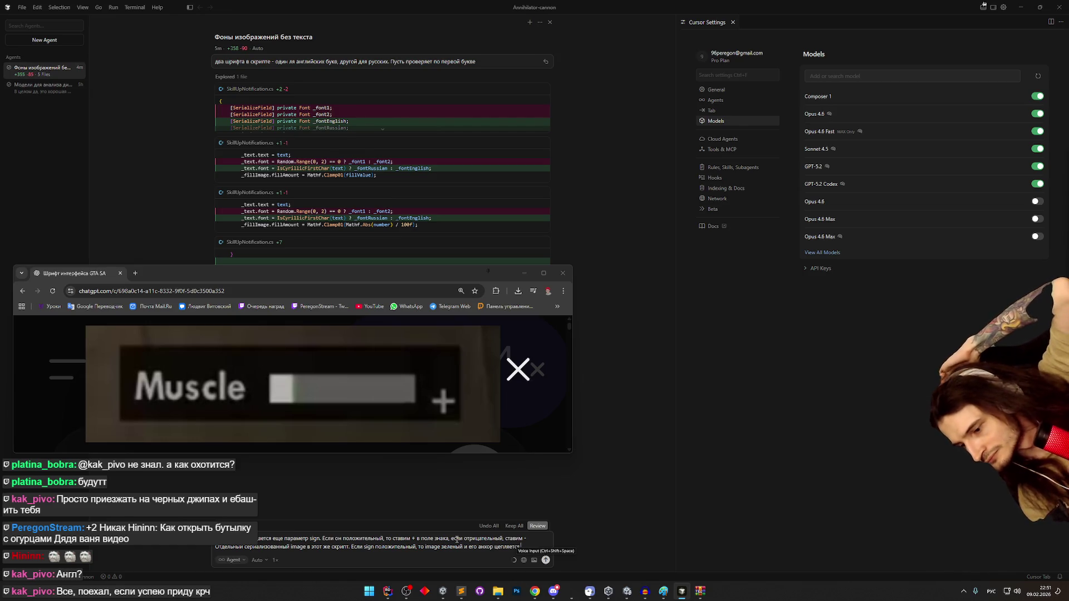
{"action": "key", "text": "BackSpace"}
{"action": "key", "text": "BackSpace"}
{"action": "key", "text": "BackSpace"}
{"action": "key", "text": "alt+shift"}
{"action": "type", "text": "rectTransform"}
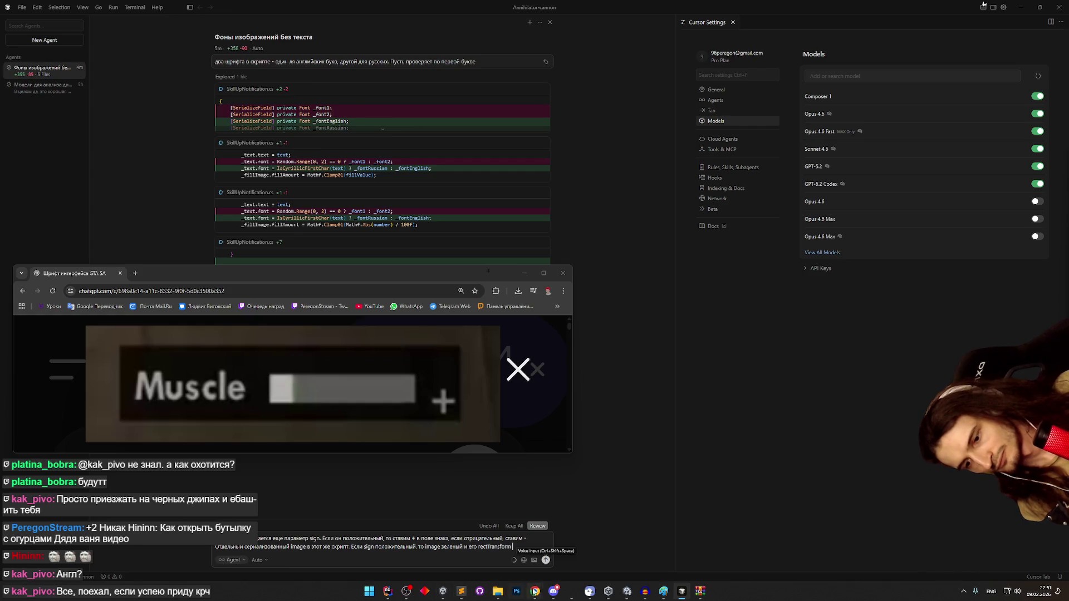
{"action": "left_click", "coordinate": [628, 593]}
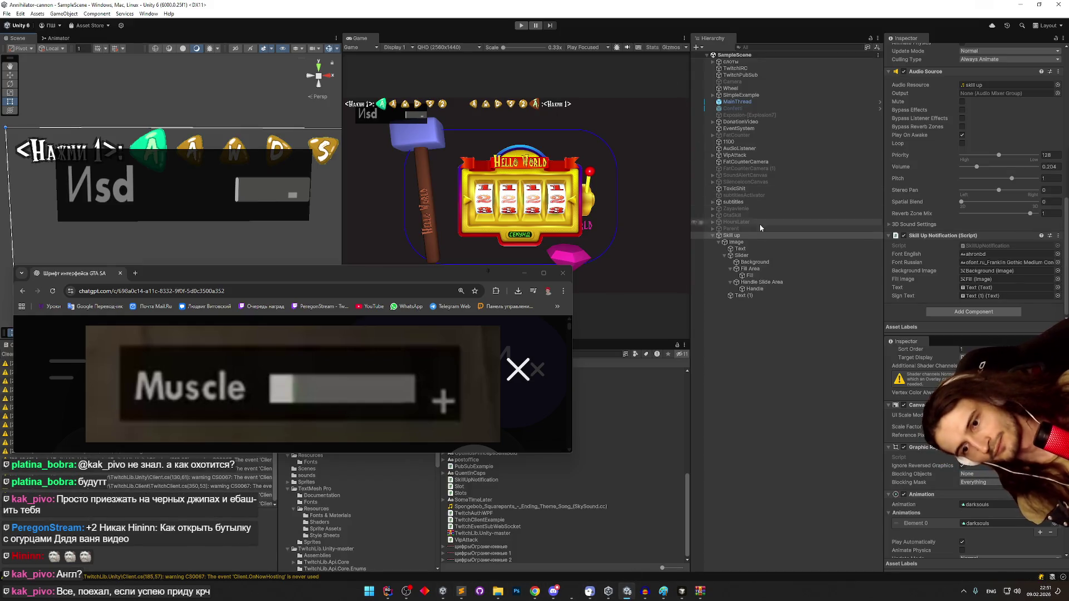
- Create a new Image named Delta under the Slider
{"action": "left_click", "coordinate": [753, 257]}
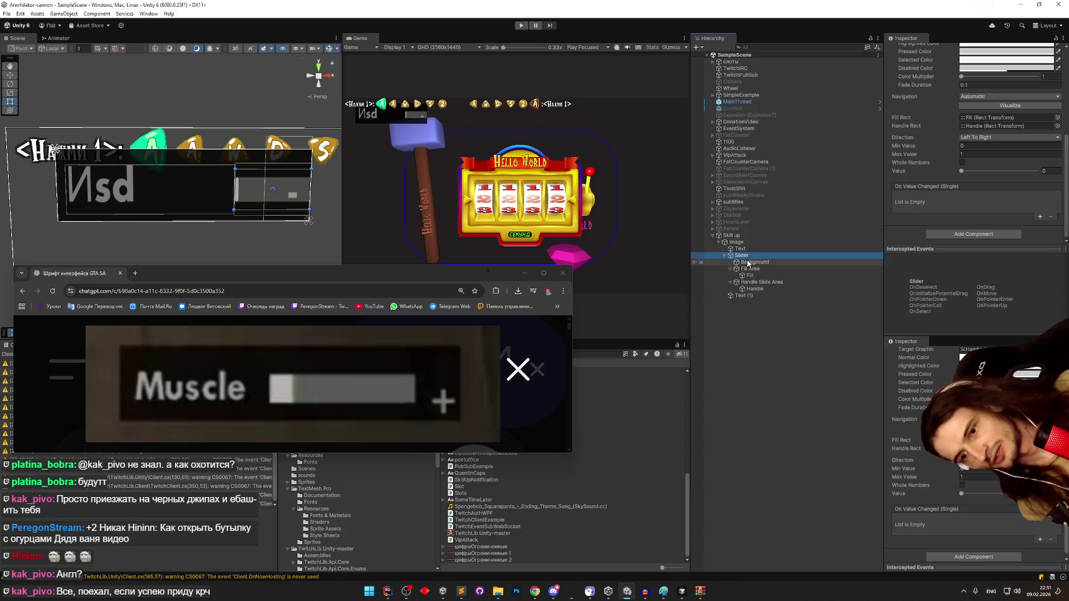
{"action": "left_click", "coordinate": [729, 268]}
{"action": "left_click", "coordinate": [731, 276]}
{"action": "right_click", "coordinate": [748, 255]}
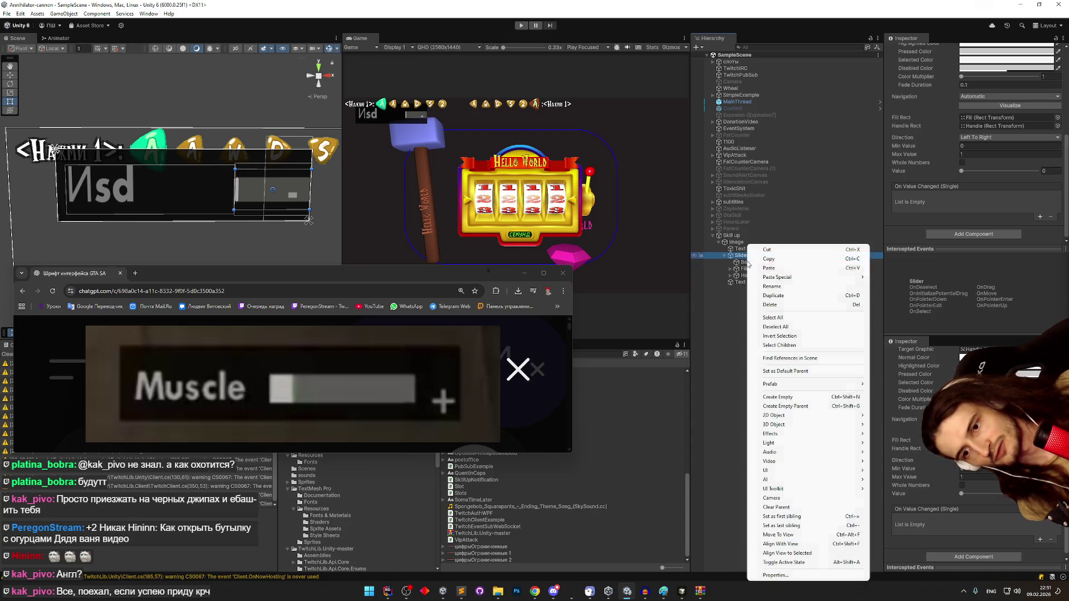
{"action": "mouse_move", "coordinate": [811, 472]}
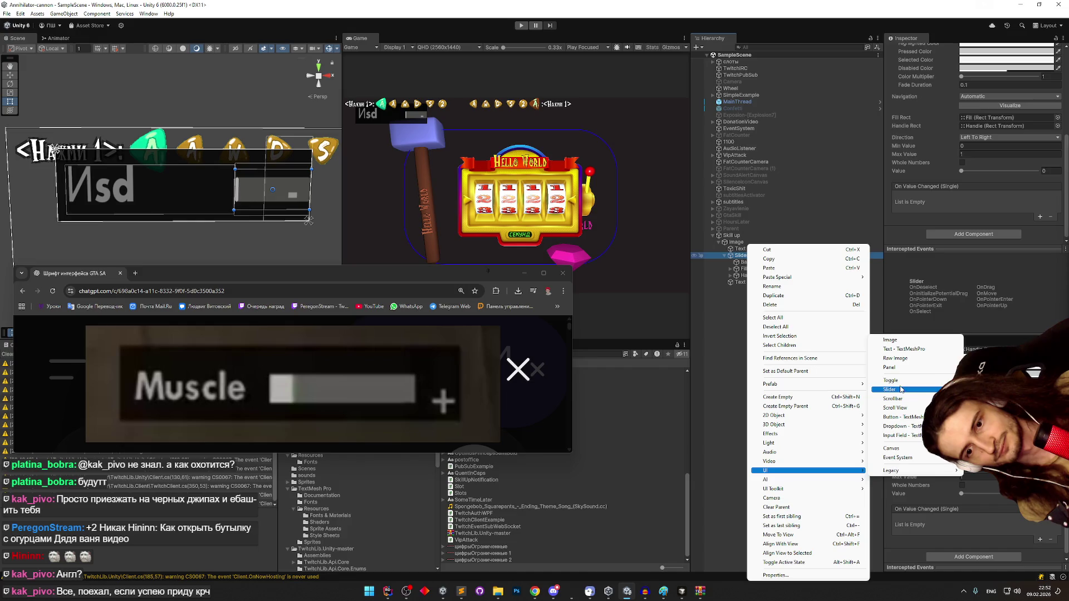
{"action": "left_click", "coordinate": [890, 340]}
{"action": "type", "text": "Delta"}
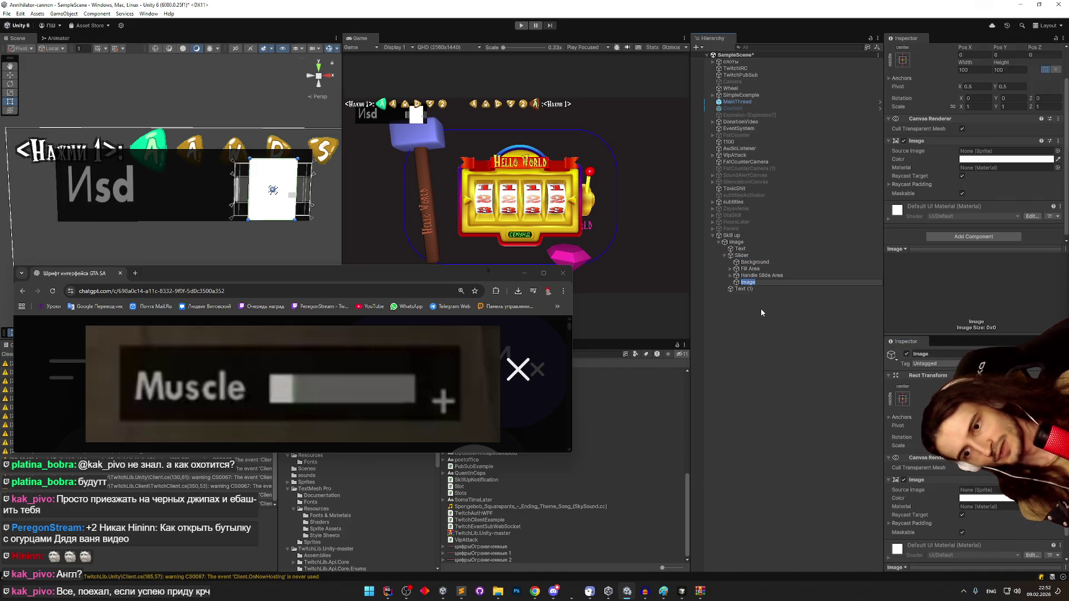
{"action": "key", "text": "Return"}
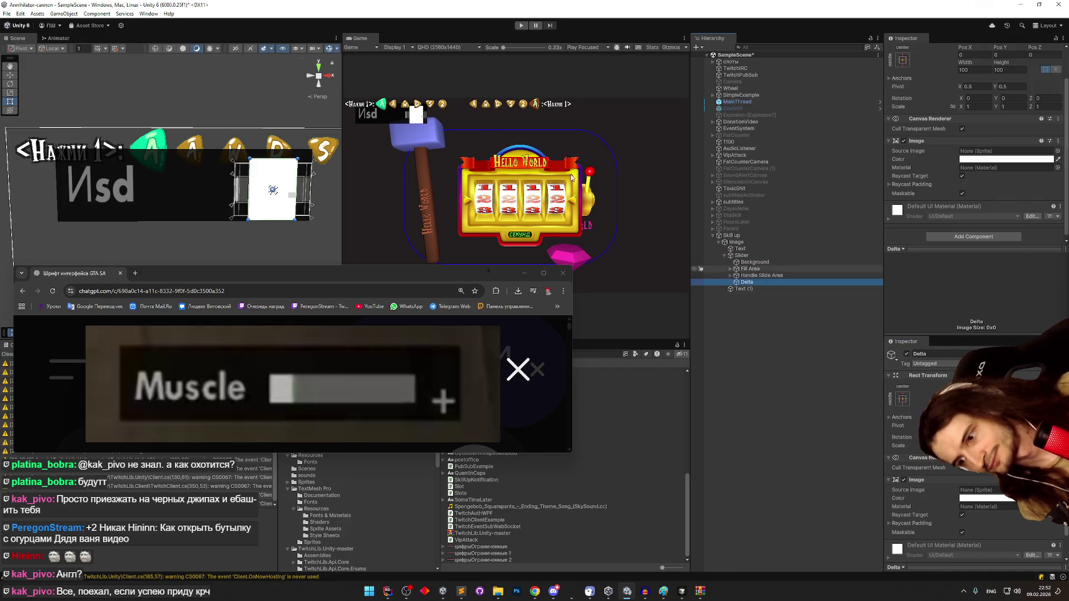
- Shrink Delta, move it under Fill Area > Fill, and anchor it middle left/right
{"action": "mouse_move", "coordinate": [250, 160]}
{"action": "left_mouse_down"}
{"action": "mouse_move", "coordinate": [271, 206]}
{"action": "mouse_move", "coordinate": [256, 187]}
{"action": "left_mouse_up"}
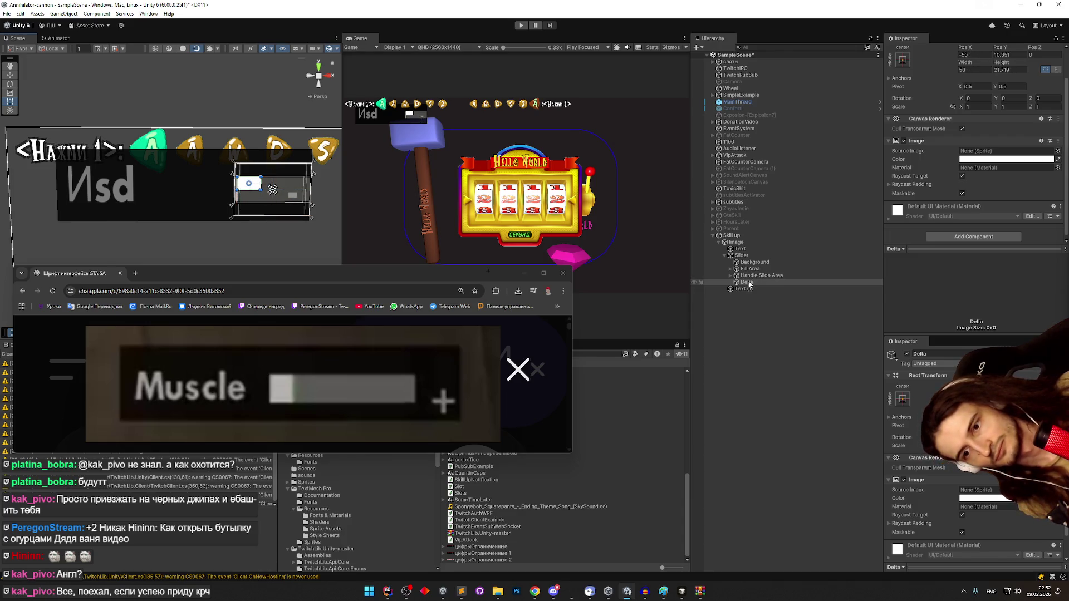
{"action": "left_click", "coordinate": [730, 282]}
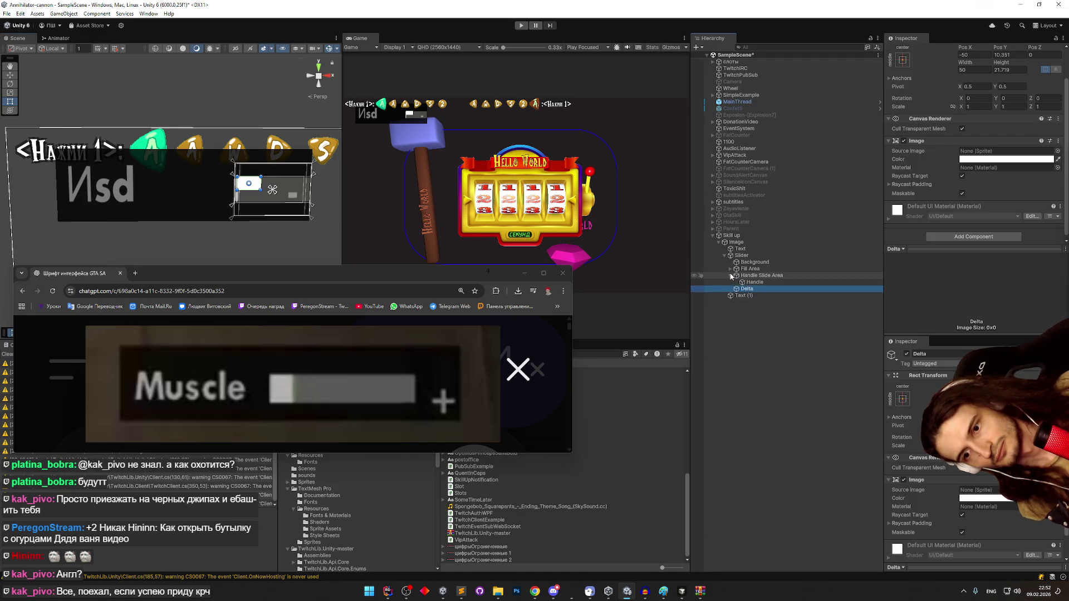
{"action": "left_click", "coordinate": [730, 269]}
{"action": "left_click_drag", "start_coordinate": [749, 288], "coordinate": [750, 275]}
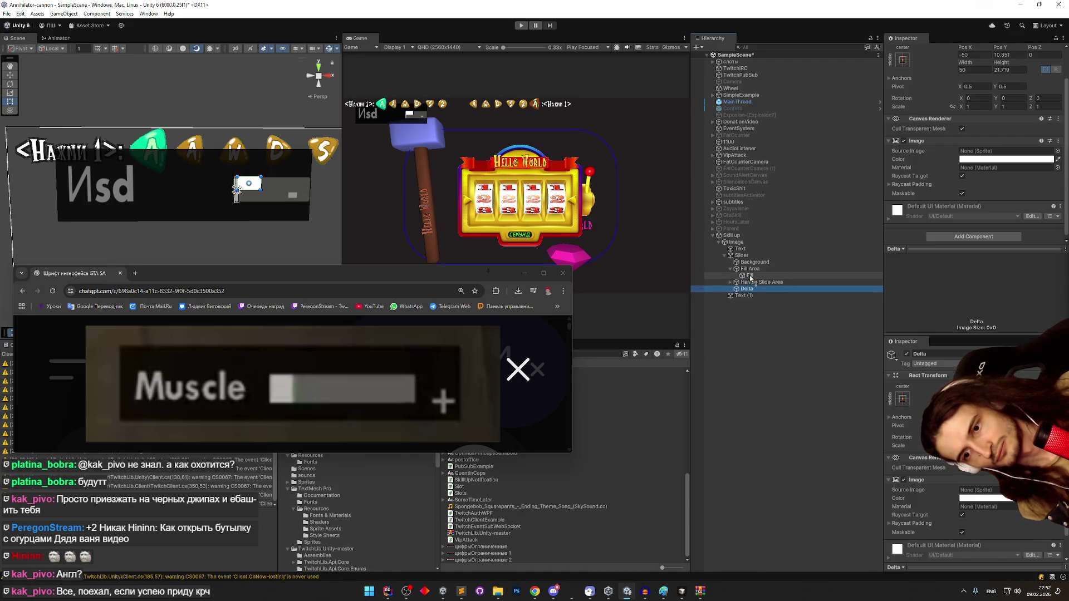
{"action": "left_click", "coordinate": [903, 59]}
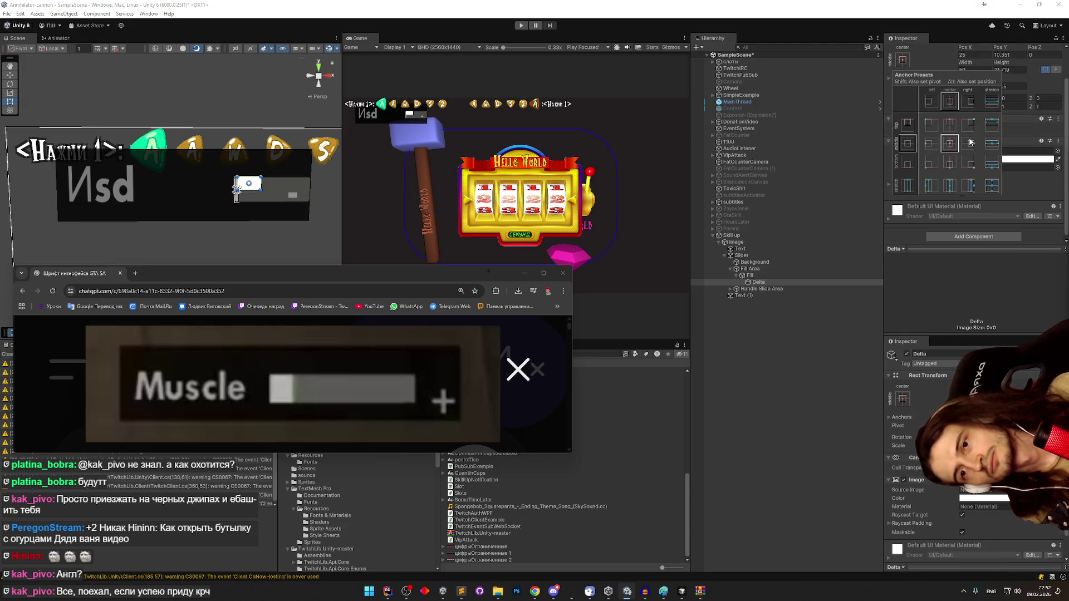
{"action": "left_click", "coordinate": [933, 145]}
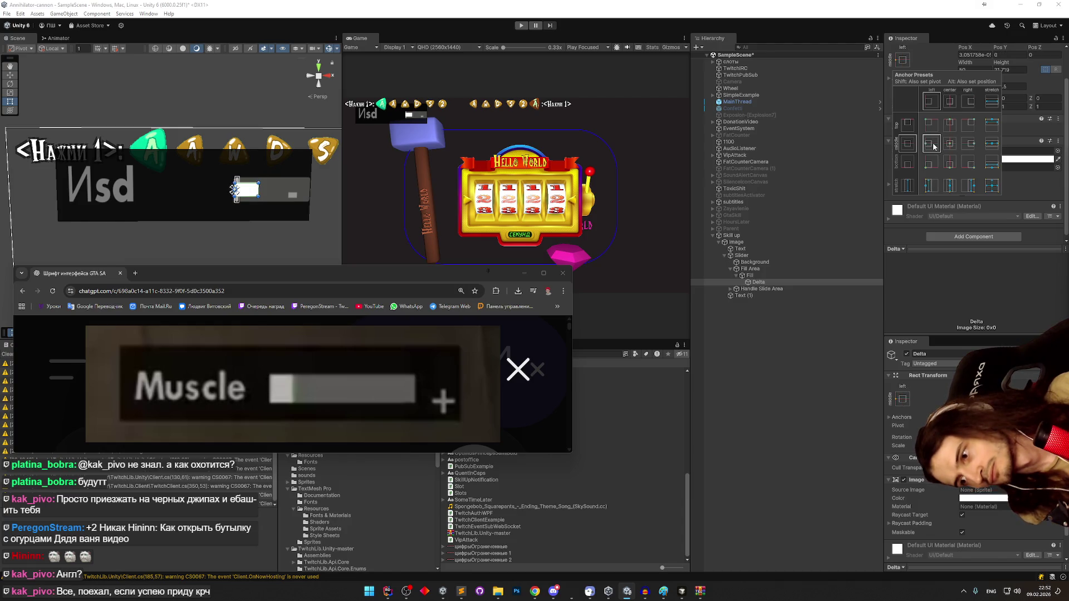
{"action": "left_click", "coordinate": [967, 143]}
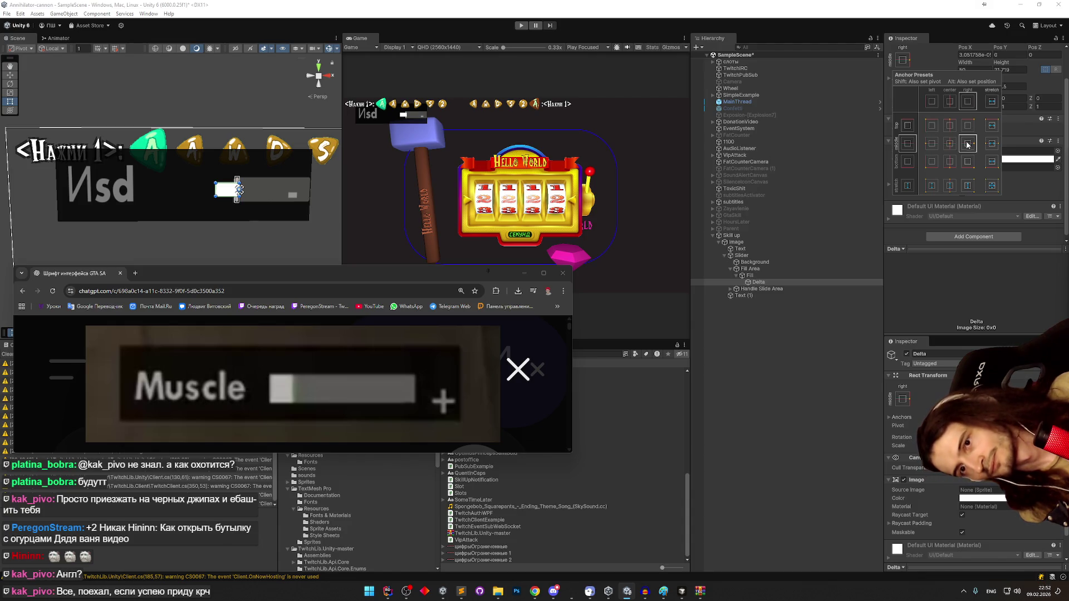
{"action": "left_click", "coordinate": [935, 282]}
- Set Delta's X position to 0 and its width to 10
{"action": "scroll", "coordinate": [941, 139], "scroll_direction": "up", "scroll_amount": 2}
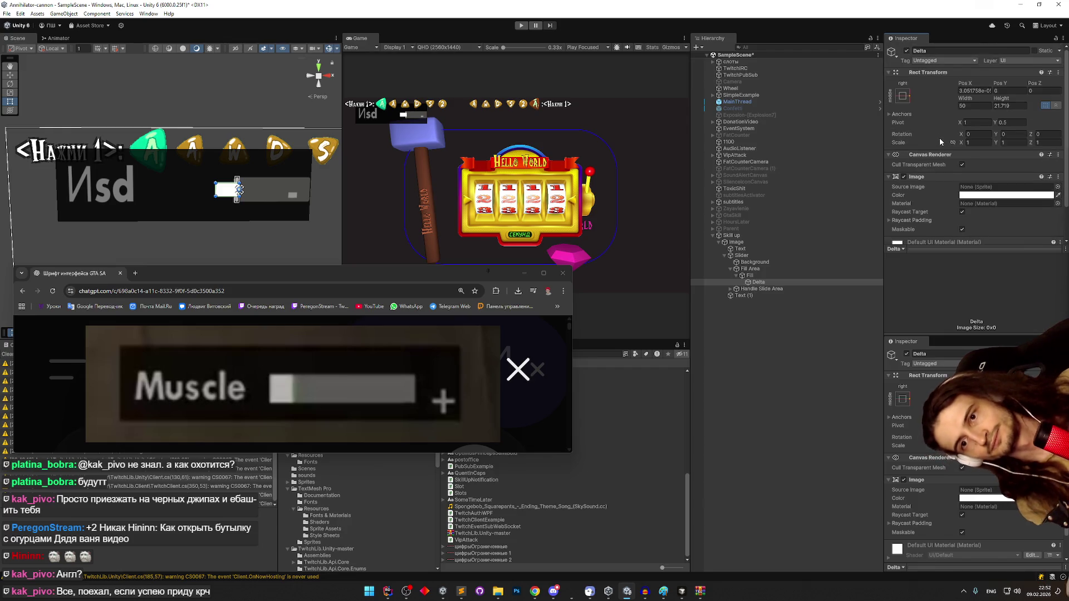
{"action": "left_click", "coordinate": [975, 91]}
{"action": "type", "text": "0"}
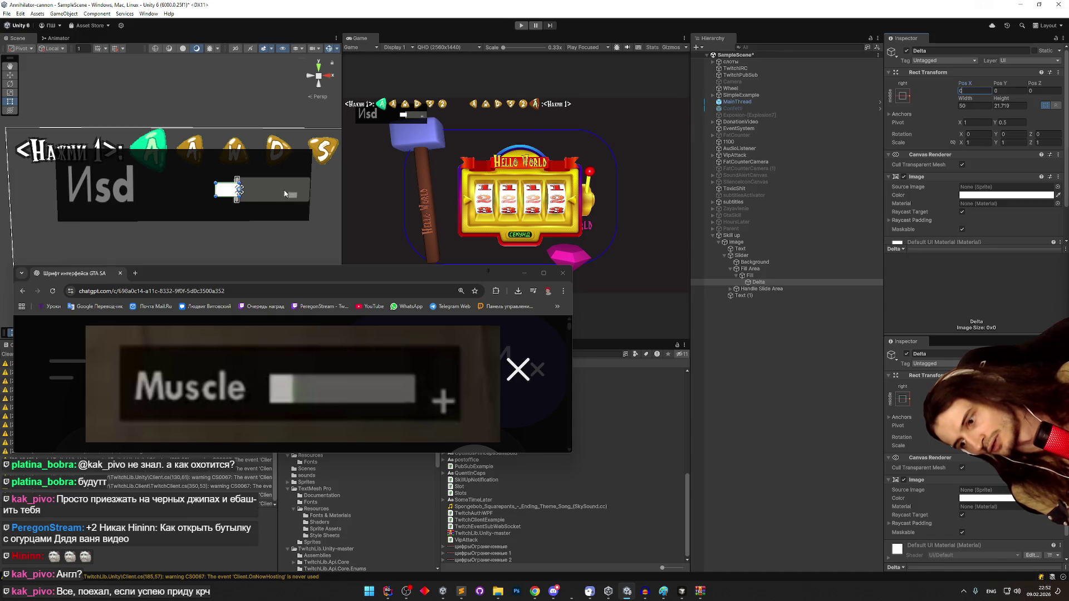
{"action": "left_click_drag", "start_coordinate": [216, 189], "coordinate": [238, 189]}
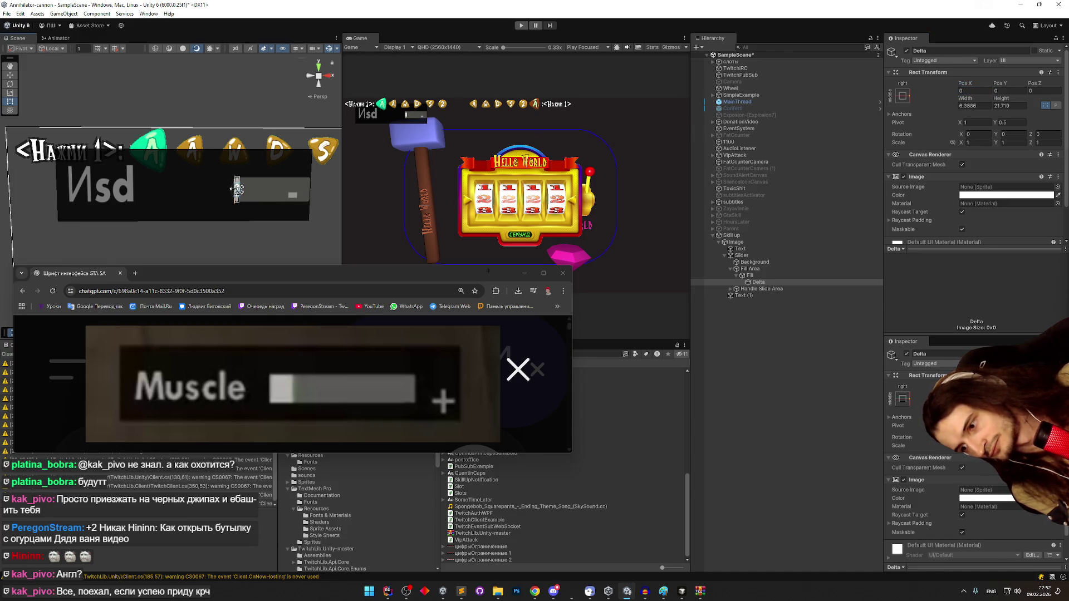
{"action": "left_click", "coordinate": [970, 104]}
{"action": "type", "text": "10"}
{"action": "left_click", "coordinate": [963, 91]}
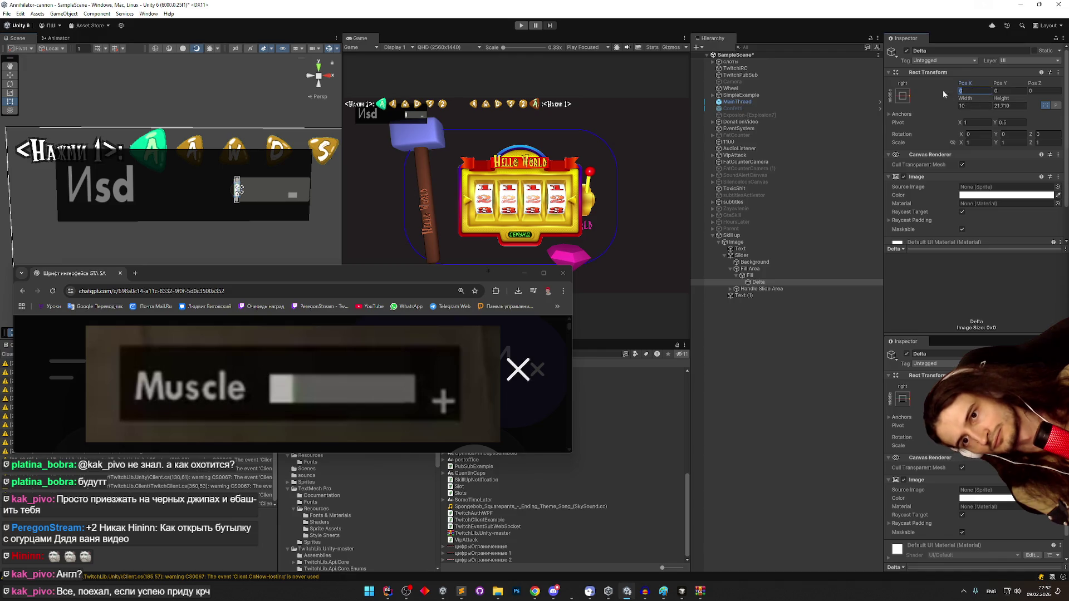
{"action": "type", "text": "10"}
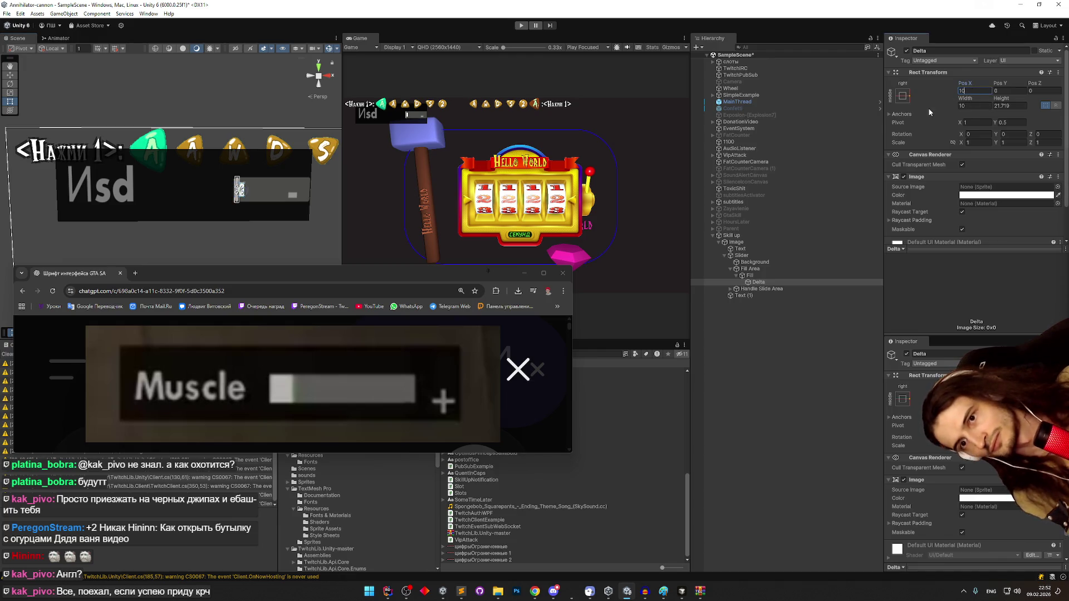
{"action": "key", "text": "Escape"}
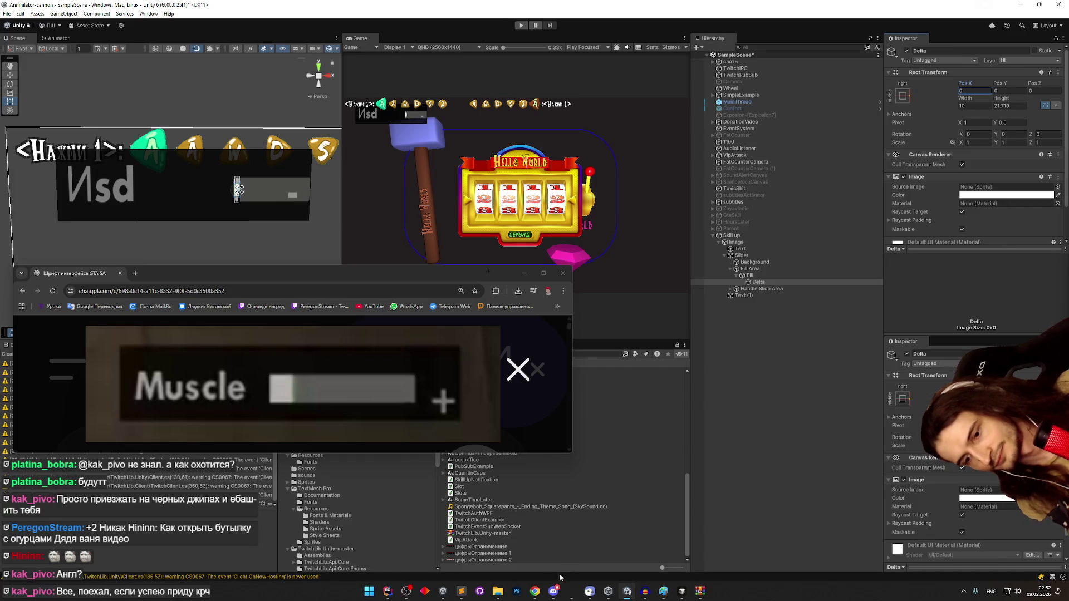
{"action": "mouse_move", "coordinate": [534, 591]}
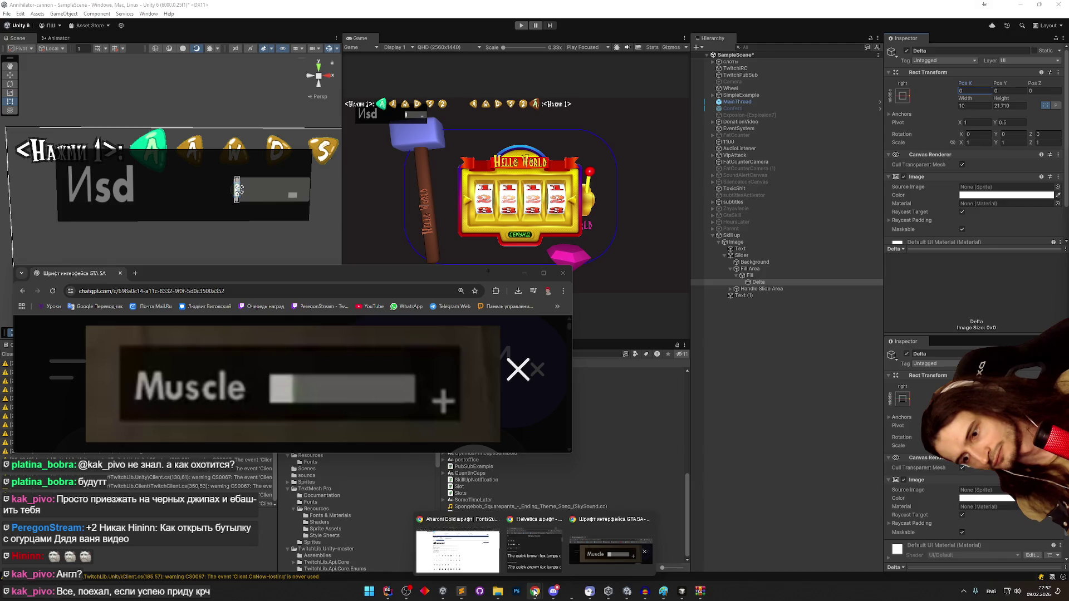
{"action": "mouse_move", "coordinate": [537, 568]}
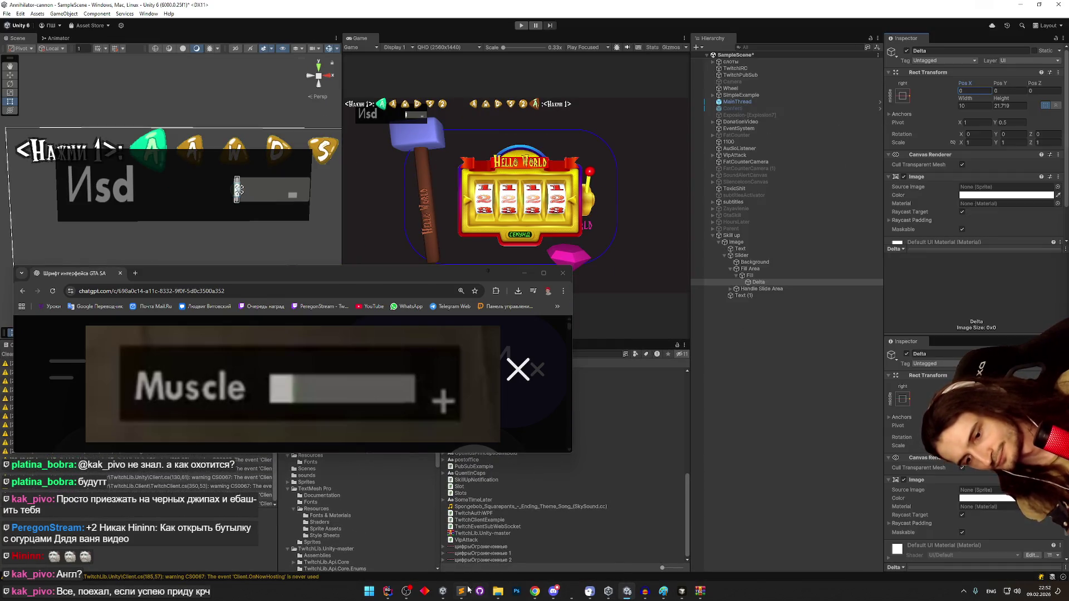
{"action": "left_click", "coordinate": [681, 591]}
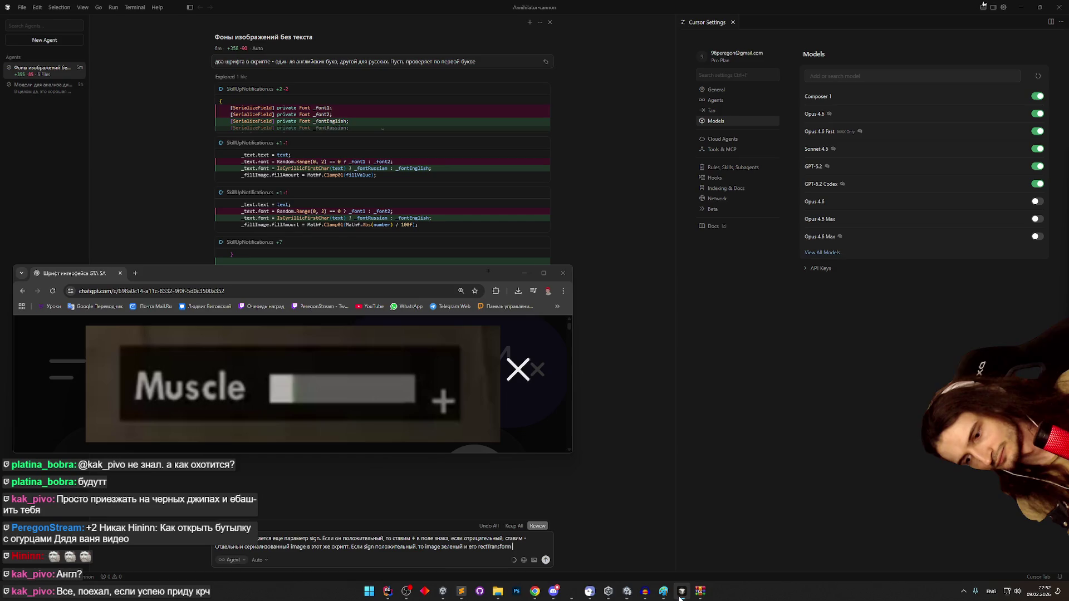
- Finish and send the sign prompt: minus for negative, configurable positive x offset (default 10)
{"action": "left_click", "coordinate": [512, 557]}
{"action": "type", "text": "ч"}
{"action": "type", "text": "x"}
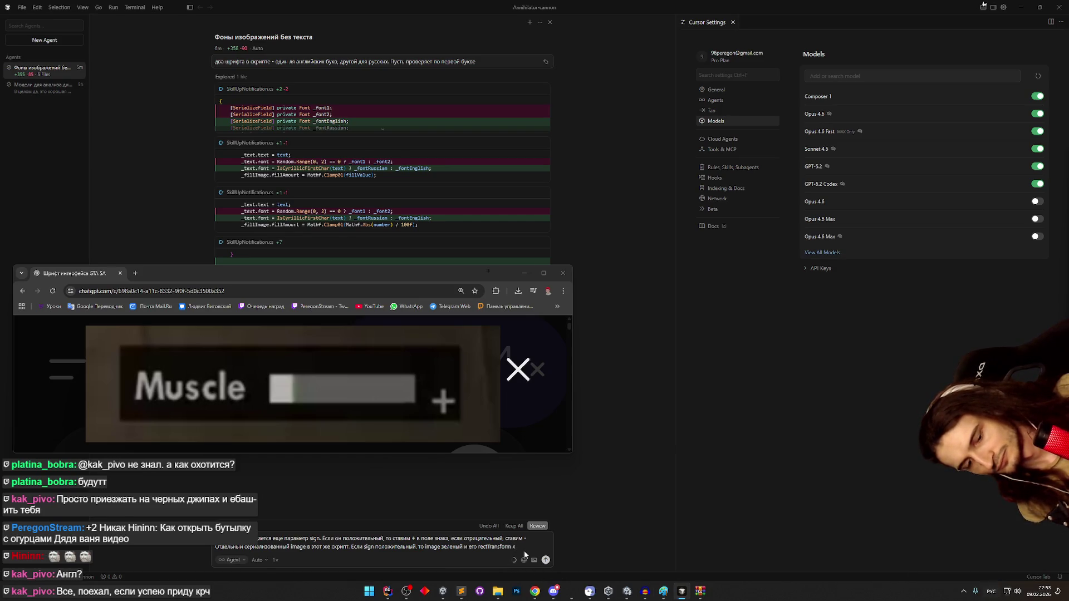
{"action": "key", "text": "alt+shift"}
{"action": "type", "text": "position"}
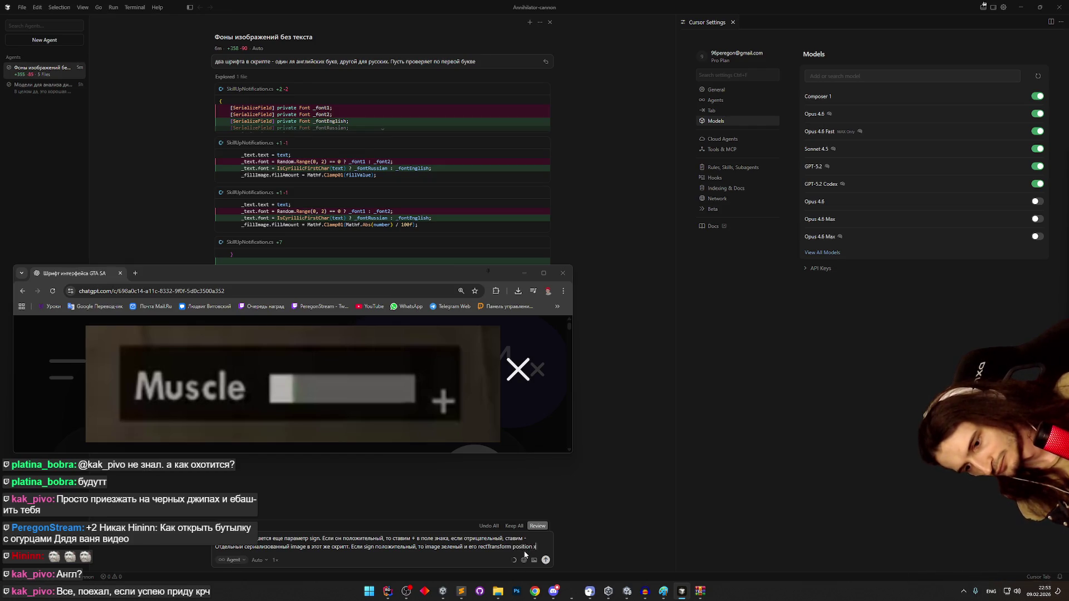
{"action": "key", "text": "alt+shift"}
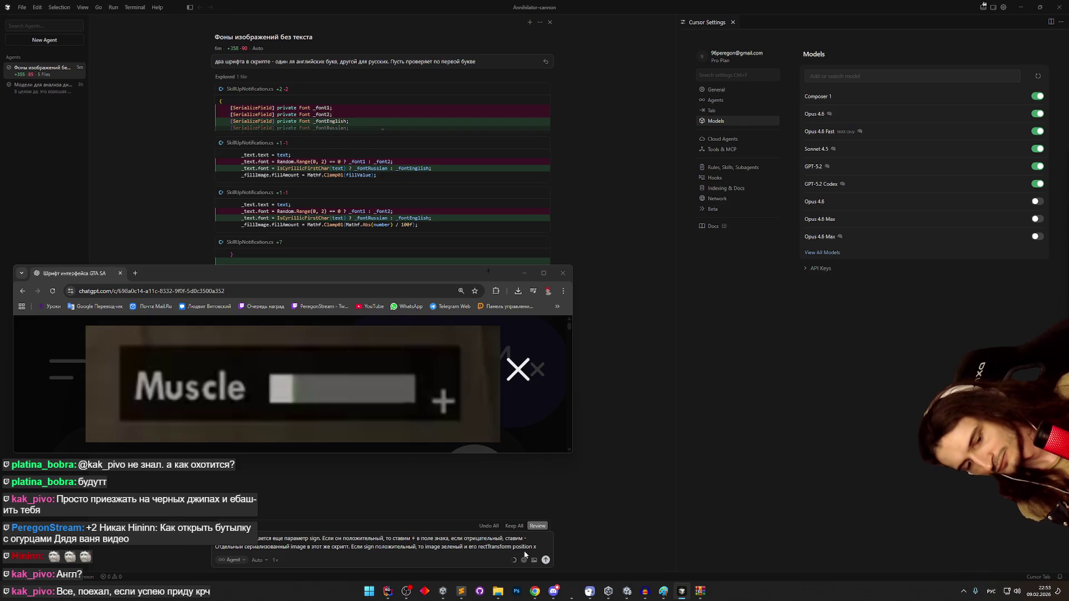
{"action": "type", "text": "для "}
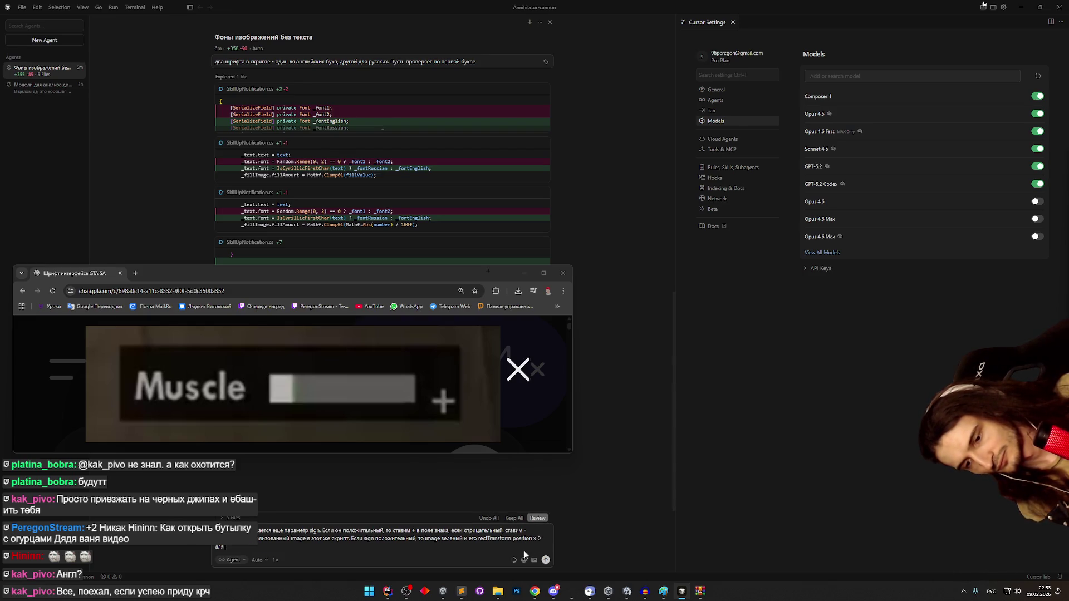
{"action": "type", "text": "отрицательного"}
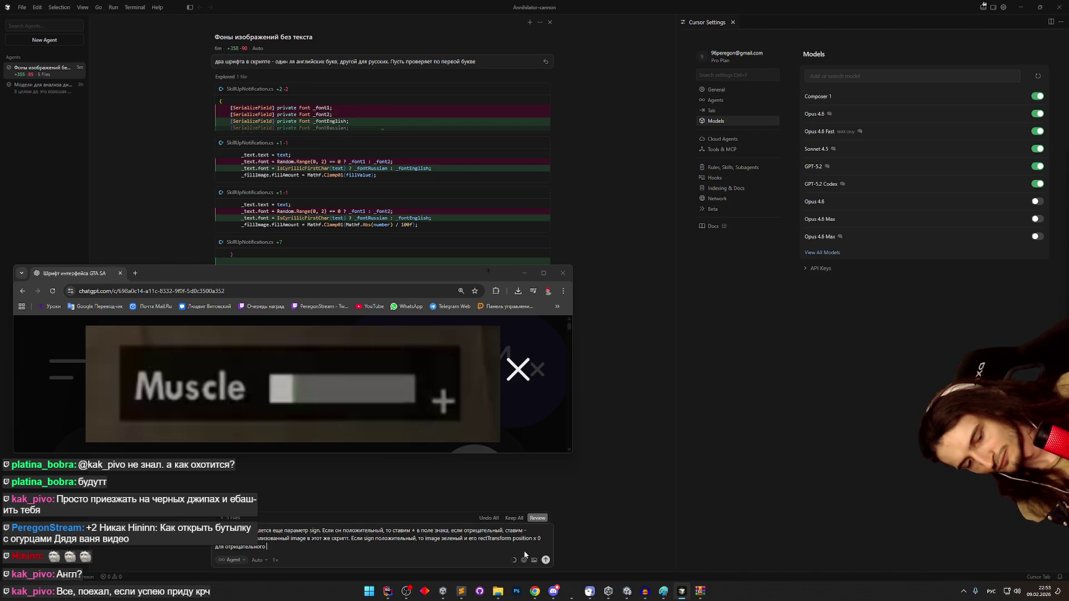
{"action": "type", "text": " знака, и на"}
{"action": "type", "text": "строенный"}
{"action": "key", "text": "BackSpace"}
{"action": "key", "text": "BackSpace"}
{"action": "key", "text": "BackSpace"}
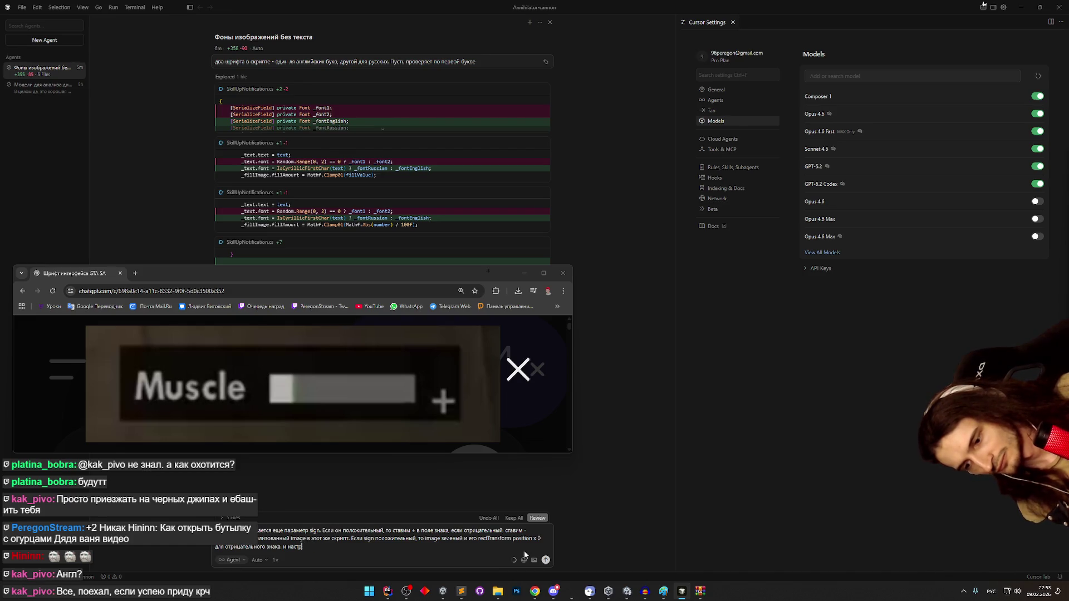
{"action": "key", "text": "BackSpace"}
{"action": "type", "text": "ам"}
{"action": "key", "text": "BackSpace"}
{"action": "key", "text": "BackSpace"}
{"action": "type", "text": "емое число для положительного (по умолчанию 10"}
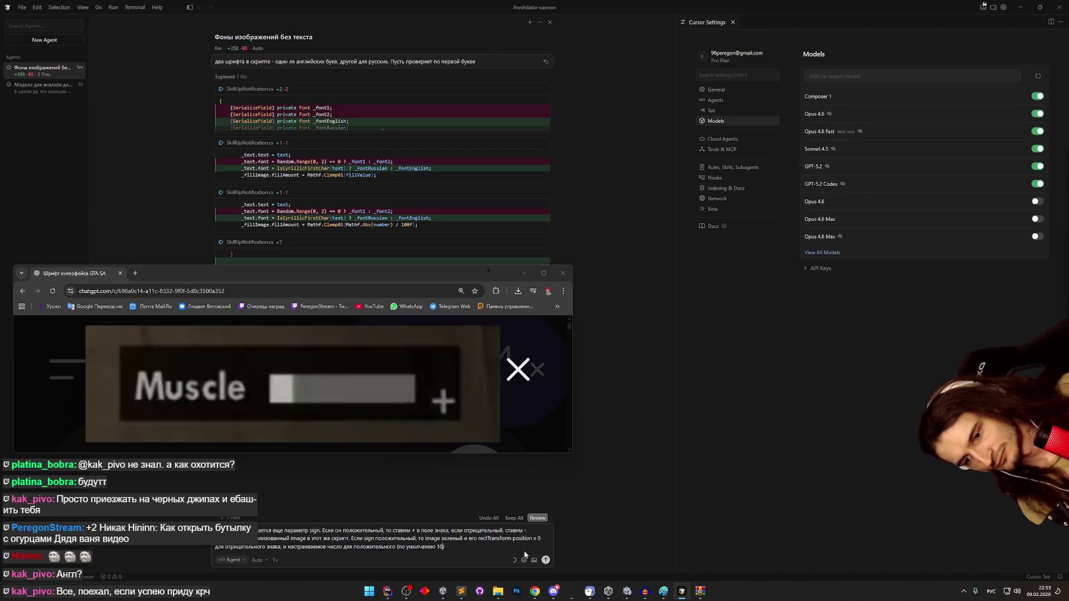
{"action": "key", "text": "Return"}
- Check the notification's Image object in Unity, watch the agent's edits, then return to Unity
{"action": "left_click", "coordinate": [524, 273]}
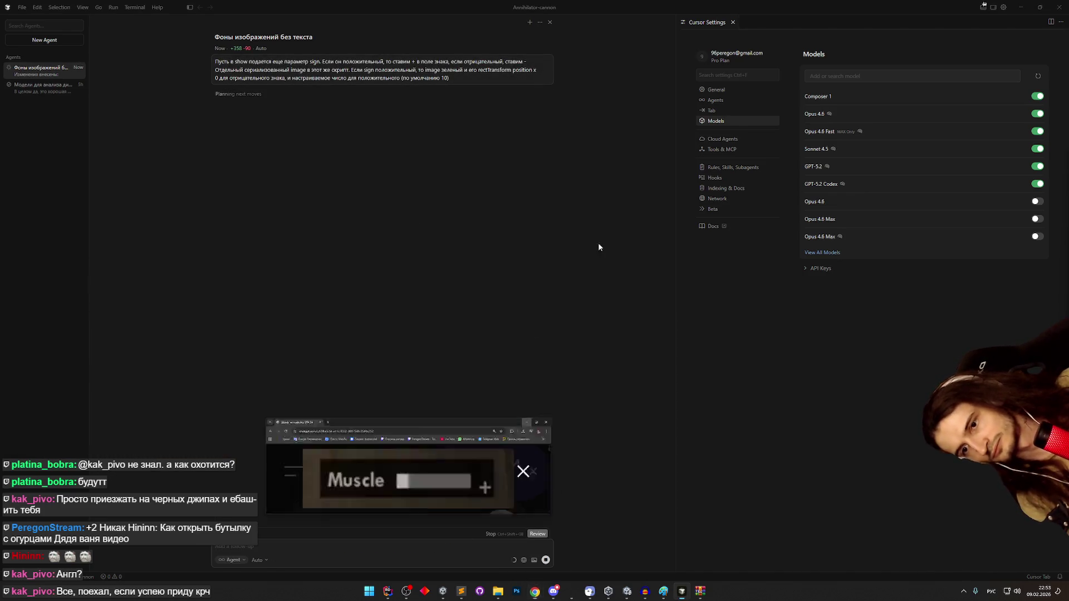
{"action": "left_click", "coordinate": [1020, 7]}
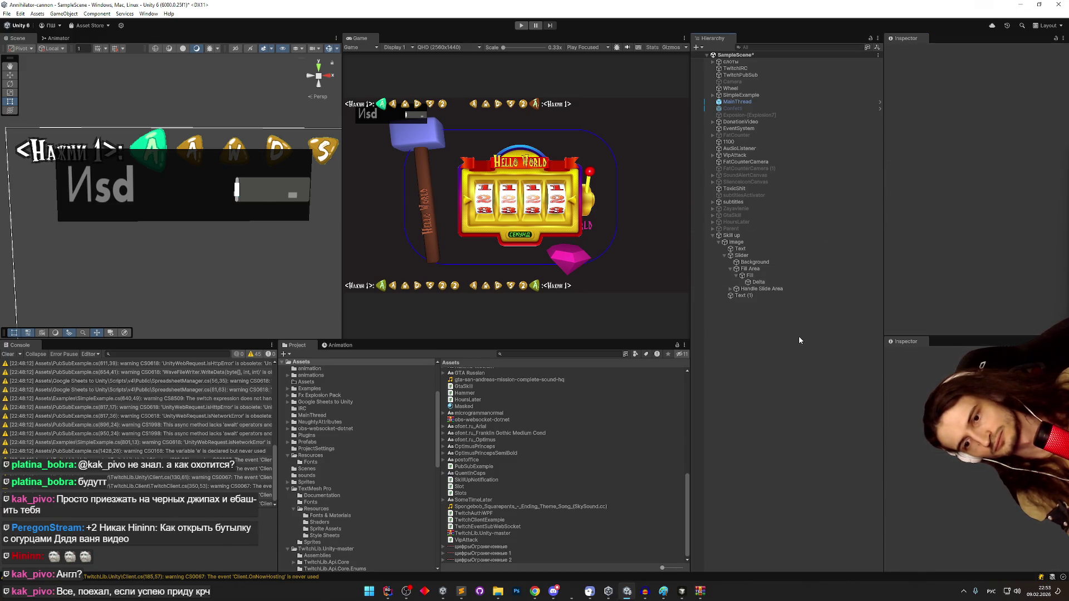
{"action": "left_click", "coordinate": [771, 242]}
{"action": "left_click", "coordinate": [680, 591]}
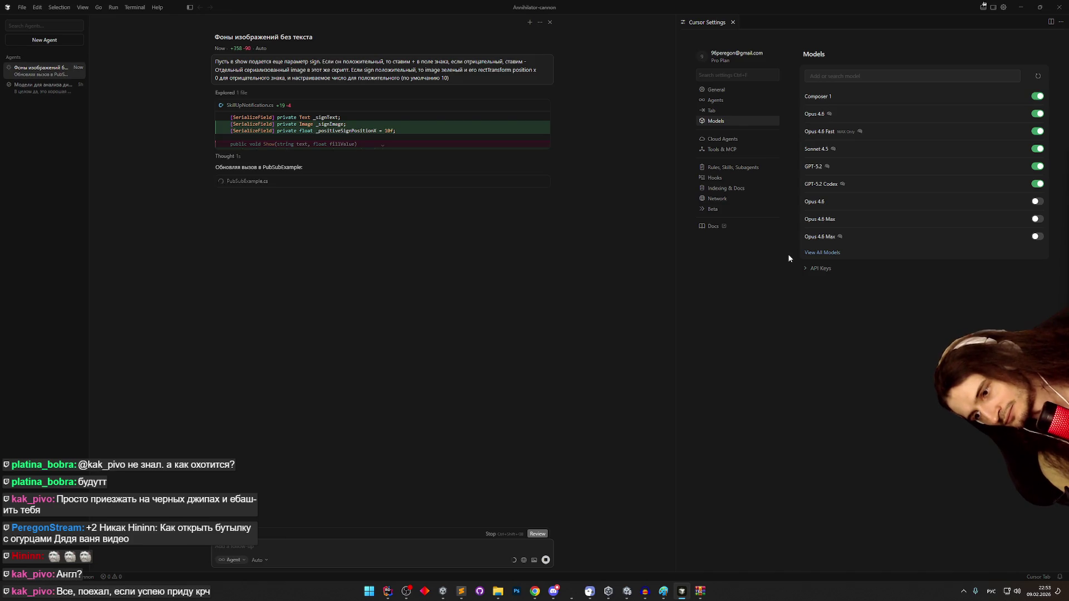
{"action": "key", "text": "alt+Tab"}
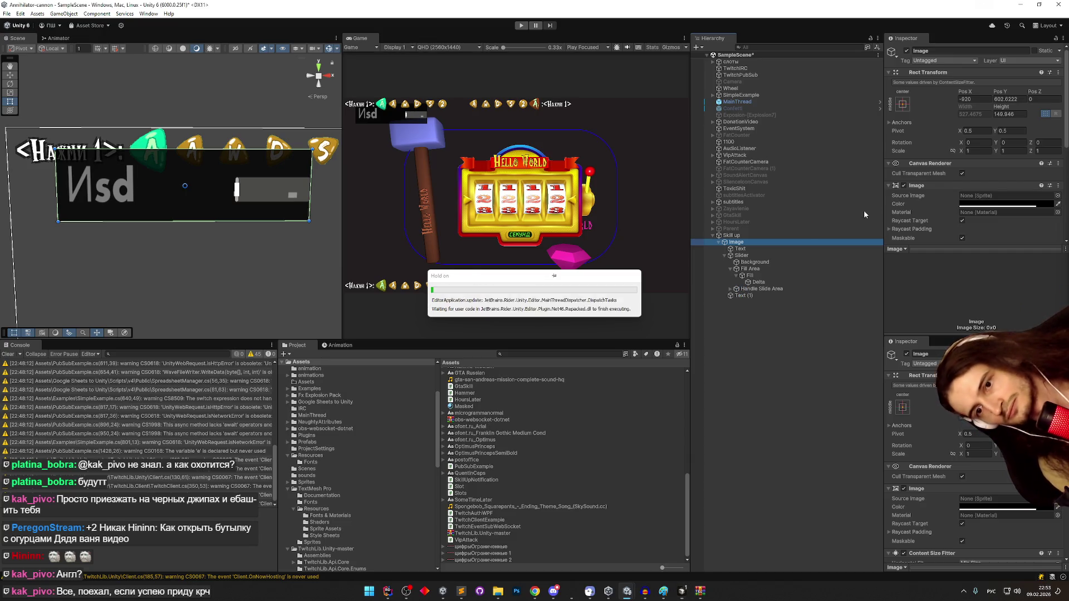
- Change the notification Text label from 'Иsd' to 'Muscle'
{"action": "left_click", "coordinate": [760, 249]}
{"action": "scroll", "coordinate": [941, 185], "scroll_direction": "down", "scroll_amount": 2}
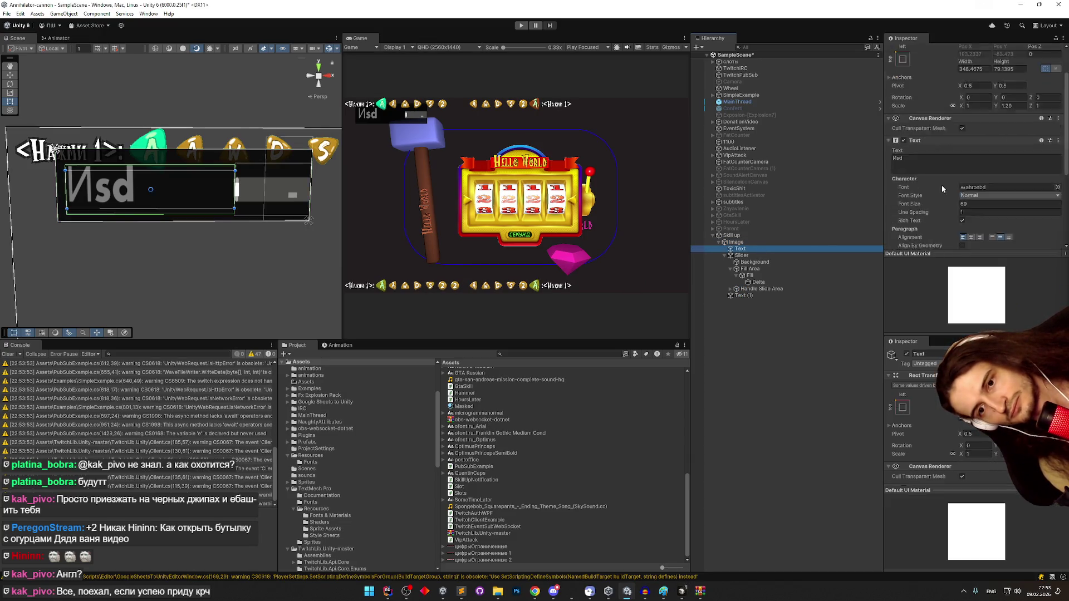
{"action": "scroll", "coordinate": [942, 184], "scroll_direction": "down", "scroll_amount": 1}
{"action": "left_click", "coordinate": [907, 90]}
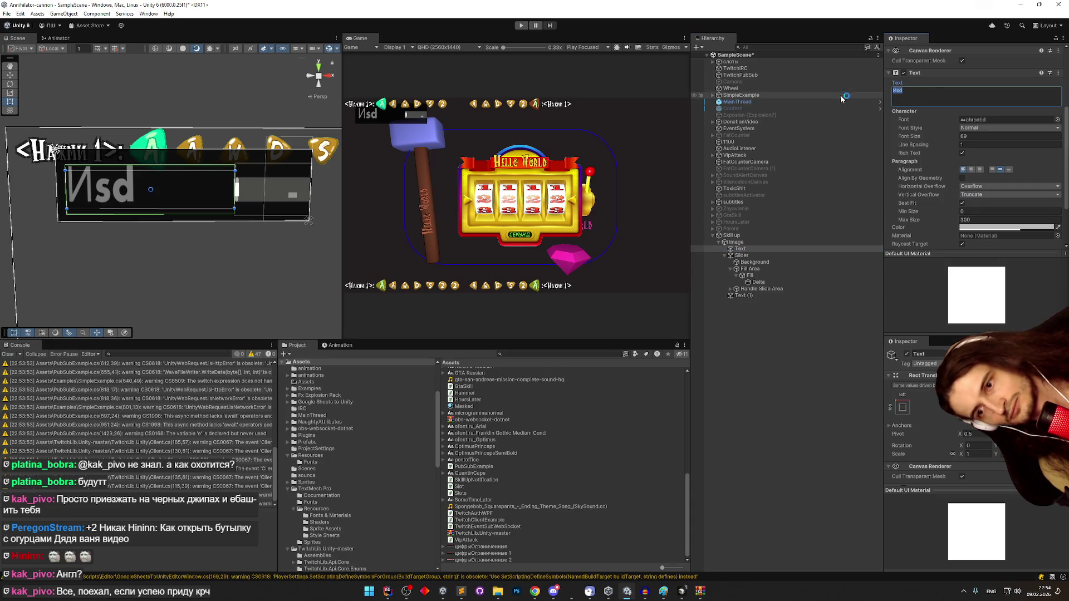
{"action": "key", "text": "BackSpace"}
{"action": "type", "text": "Mus"}
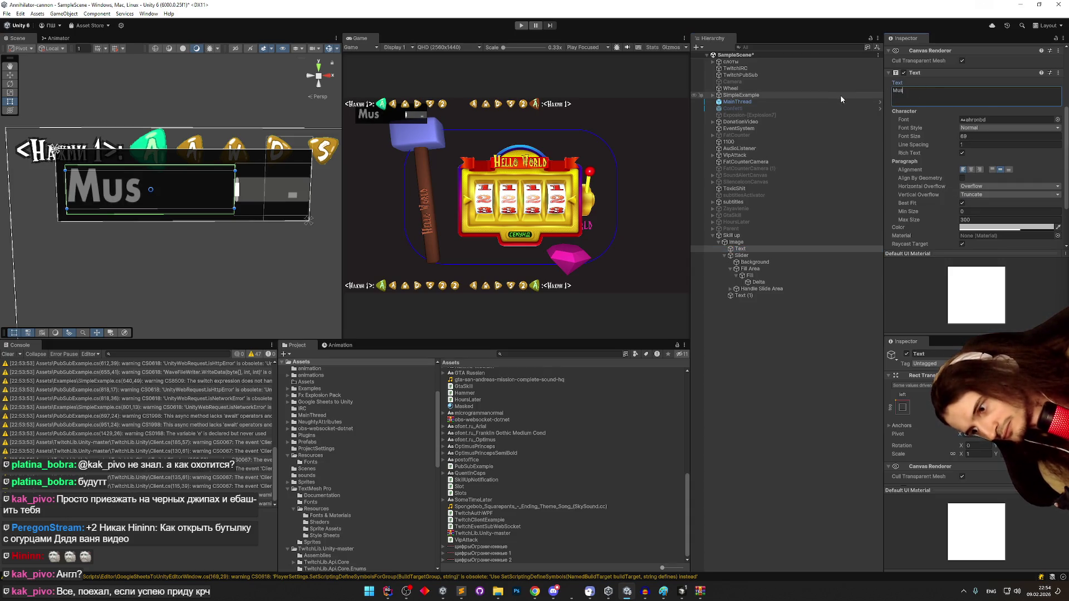
{"action": "type", "text": "cle"}
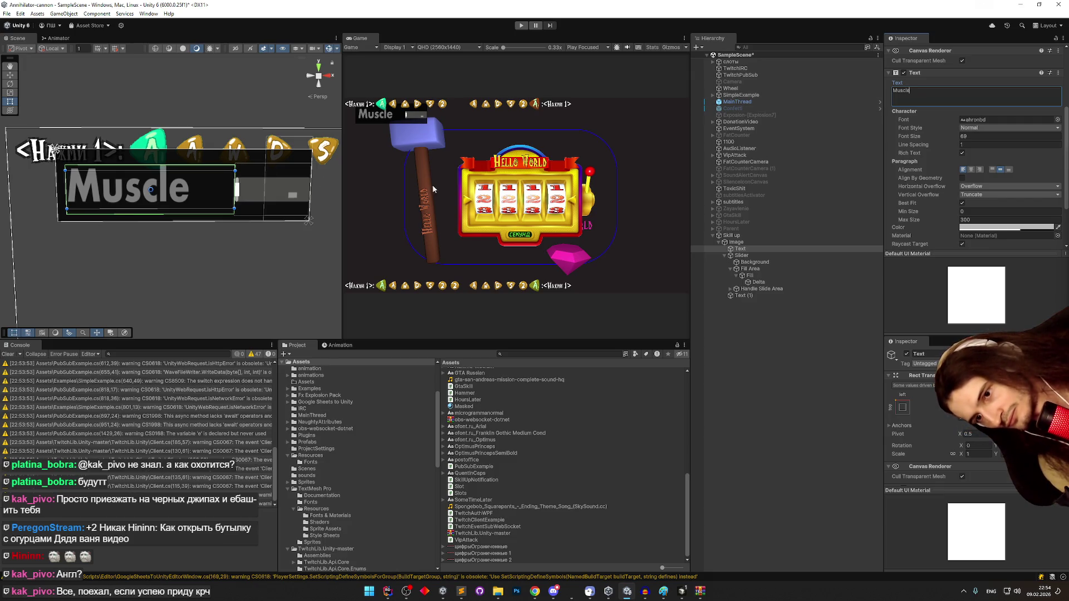
- Widen the Image panel's horizontal layout spacing to about 23.7 and centre the Muscle text
{"action": "left_click", "coordinate": [749, 236]}
{"action": "scroll", "coordinate": [974, 218], "scroll_direction": "down", "scroll_amount": 3}
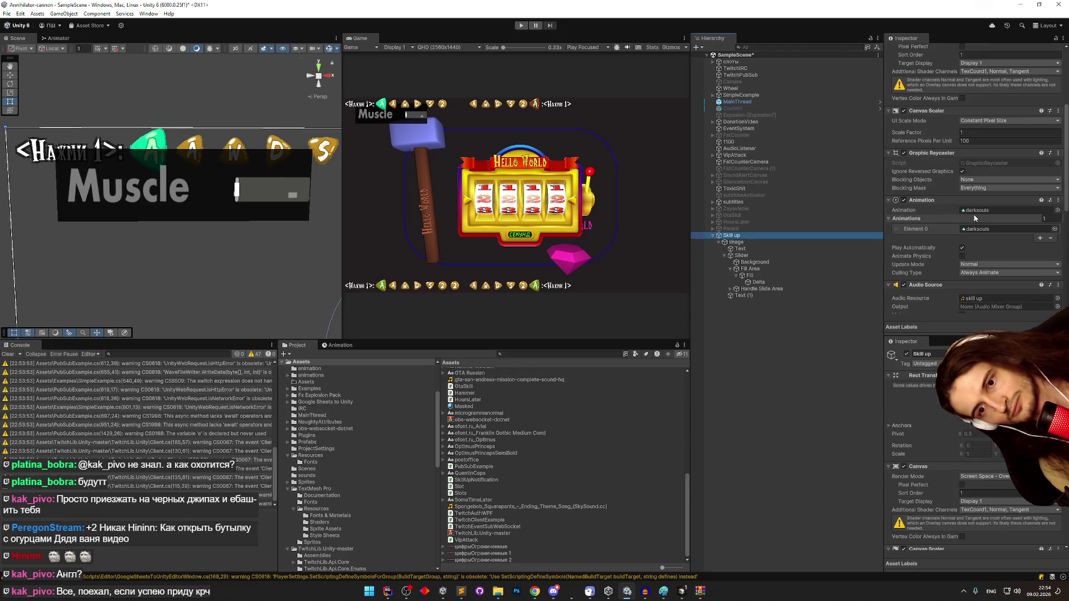
{"action": "left_click", "coordinate": [750, 241]}
{"action": "scroll", "coordinate": [946, 212], "scroll_direction": "down", "scroll_amount": 8}
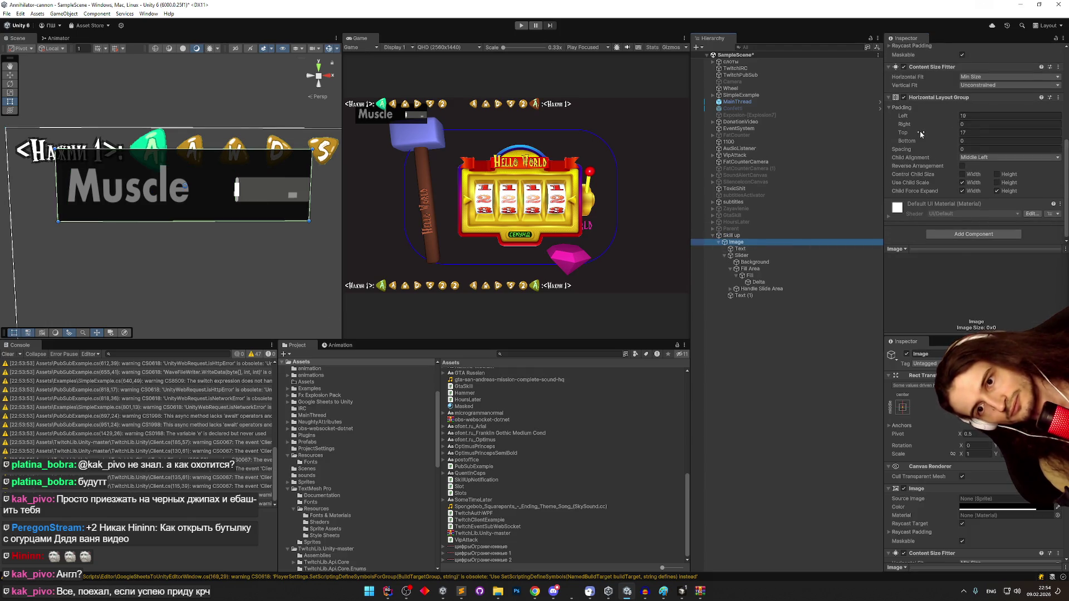
{"action": "left_click_drag", "start_coordinate": [915, 149], "coordinate": [930, 154]}
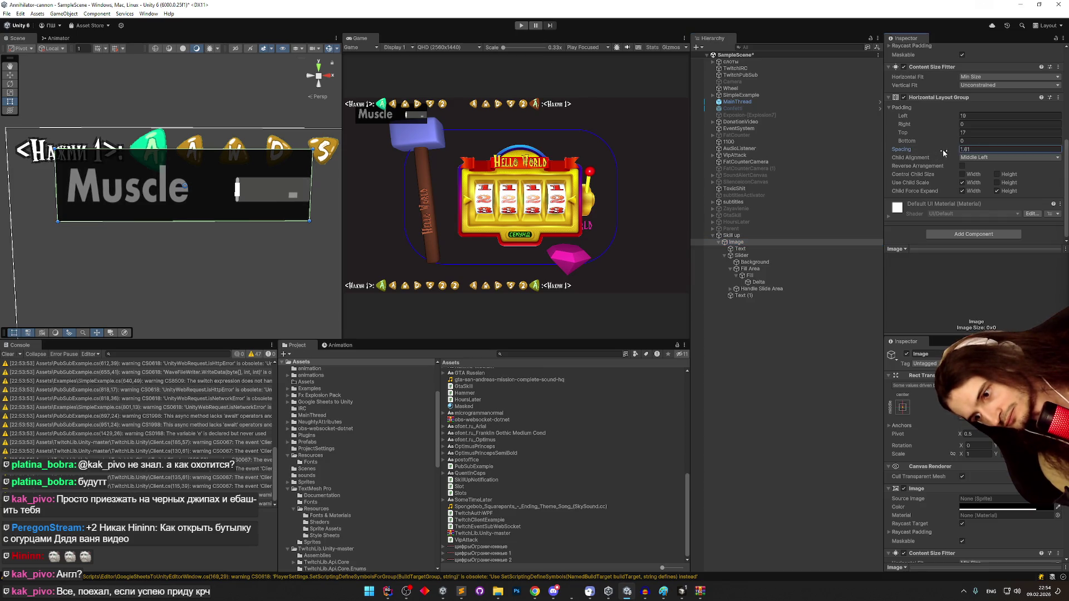
{"action": "left_click_drag", "start_coordinate": [92, 170], "coordinate": [180, 175]}
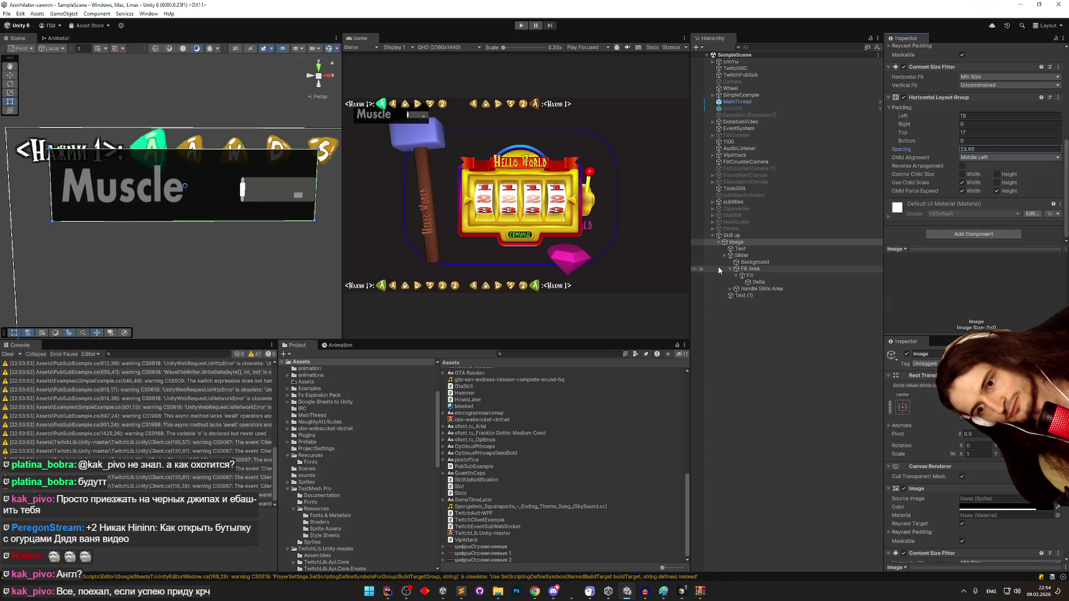
{"action": "left_click", "coordinate": [740, 248]}
{"action": "left_click", "coordinate": [971, 194]}
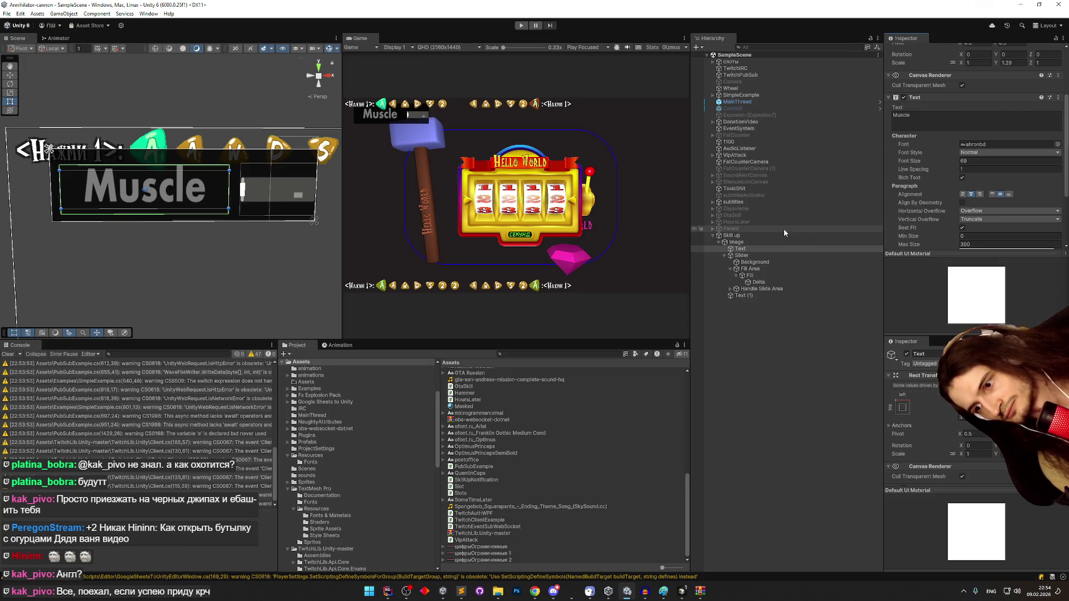
- Remove the slider Fill's source sprite, leaving None, and save the scene
{"action": "left_click", "coordinate": [750, 275]}
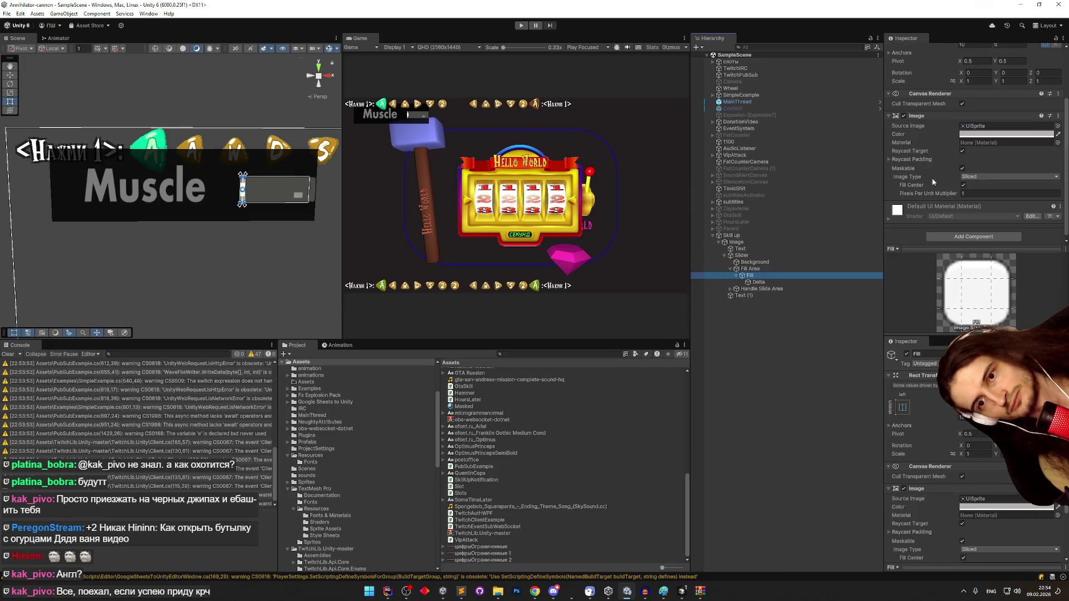
{"action": "left_click", "coordinate": [984, 127]}
{"action": "key", "text": "Delete"}
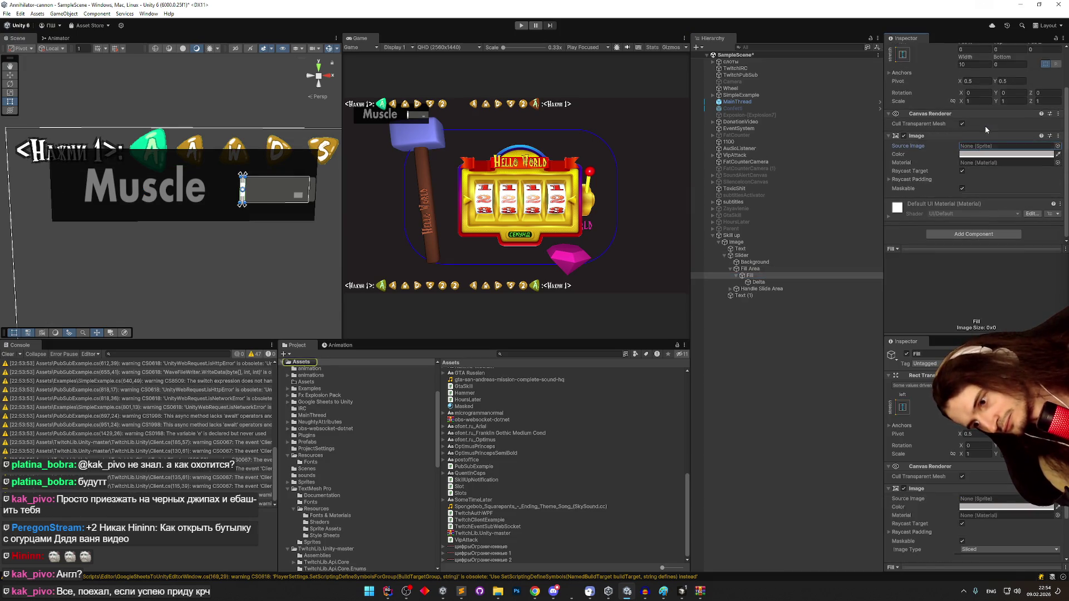
{"action": "key", "text": "ctrl+s"}
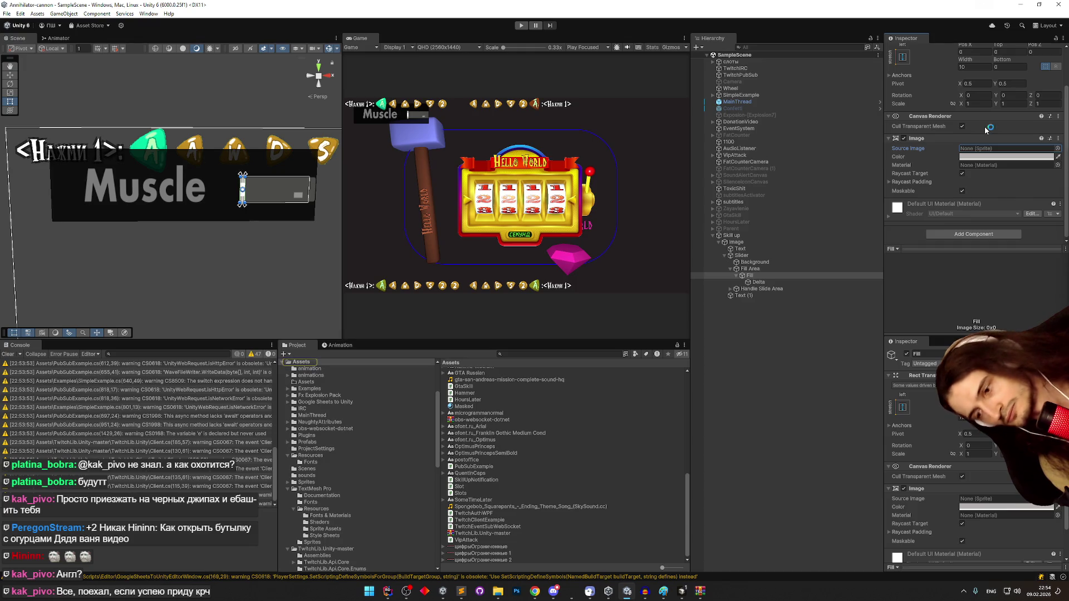
- Centre the slider in the Scene view and select its Background object
{"action": "scroll", "coordinate": [266, 184], "scroll_direction": "up", "scroll_amount": 5}
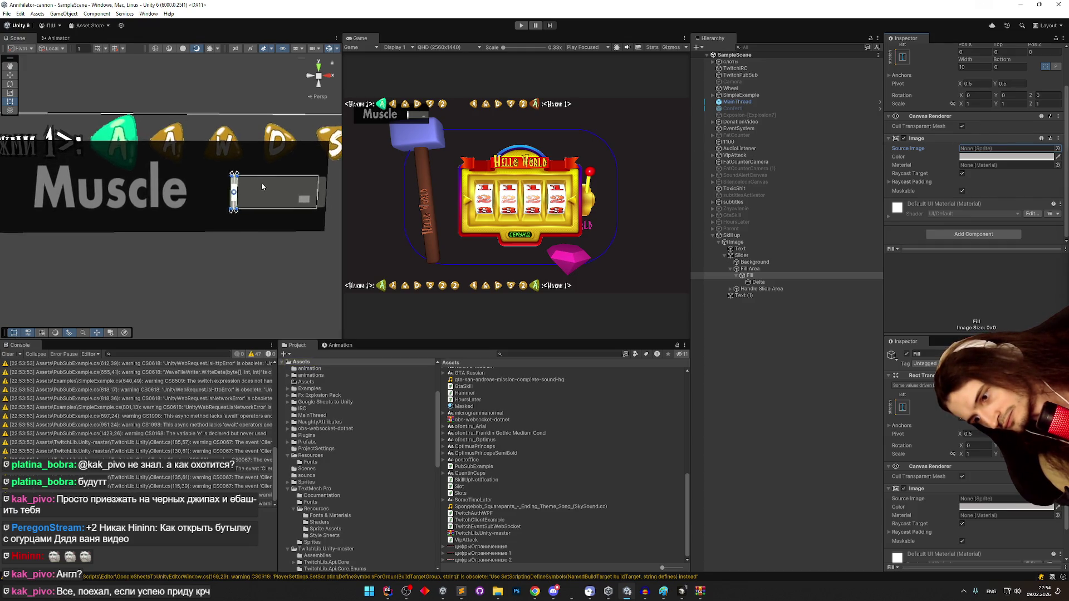
{"action": "mouse_move", "coordinate": [258, 186]}
{"action": "left_mouse_down"}
{"action": "mouse_move", "coordinate": [282, 185]}
{"action": "mouse_move", "coordinate": [182, 174]}
{"action": "left_mouse_up"}
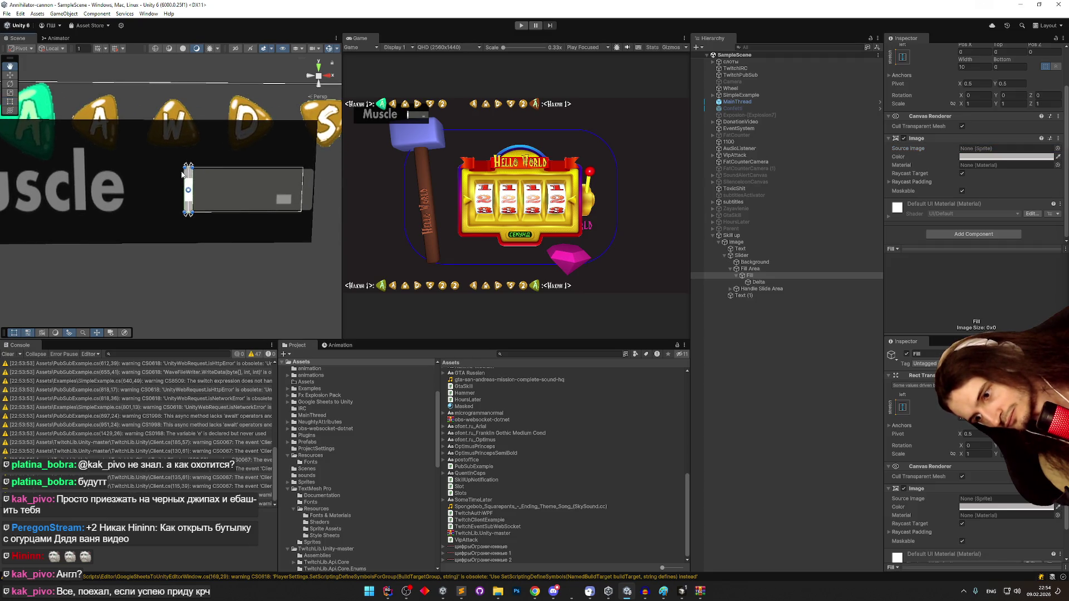
{"action": "left_click", "coordinate": [771, 287]}
{"action": "left_click", "coordinate": [730, 289]}
{"action": "left_click", "coordinate": [754, 262]}
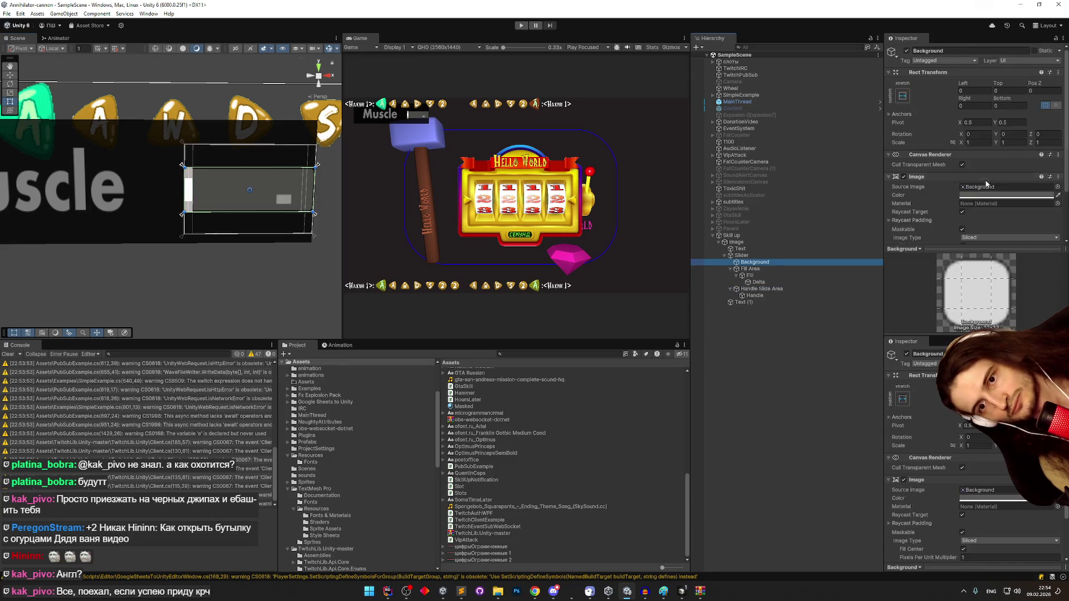
- Set the slider Background's pixels-per-unit multiplier to 50
{"action": "left_click", "coordinate": [987, 185]}
{"action": "scroll", "coordinate": [982, 206], "scroll_direction": "down", "scroll_amount": 3}
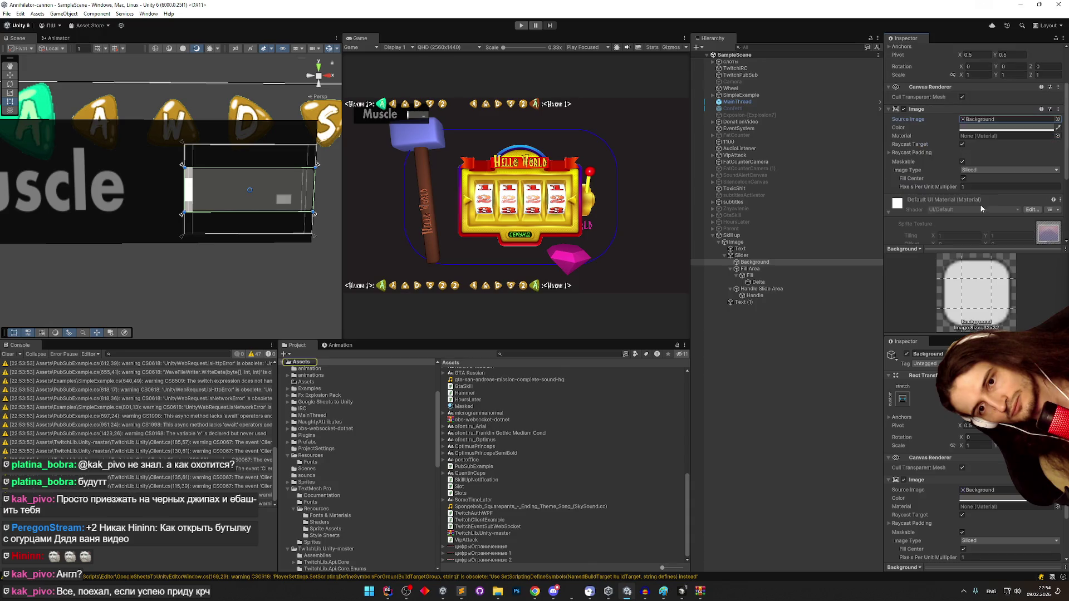
{"action": "left_click_drag", "start_coordinate": [938, 191], "coordinate": [974, 191]}
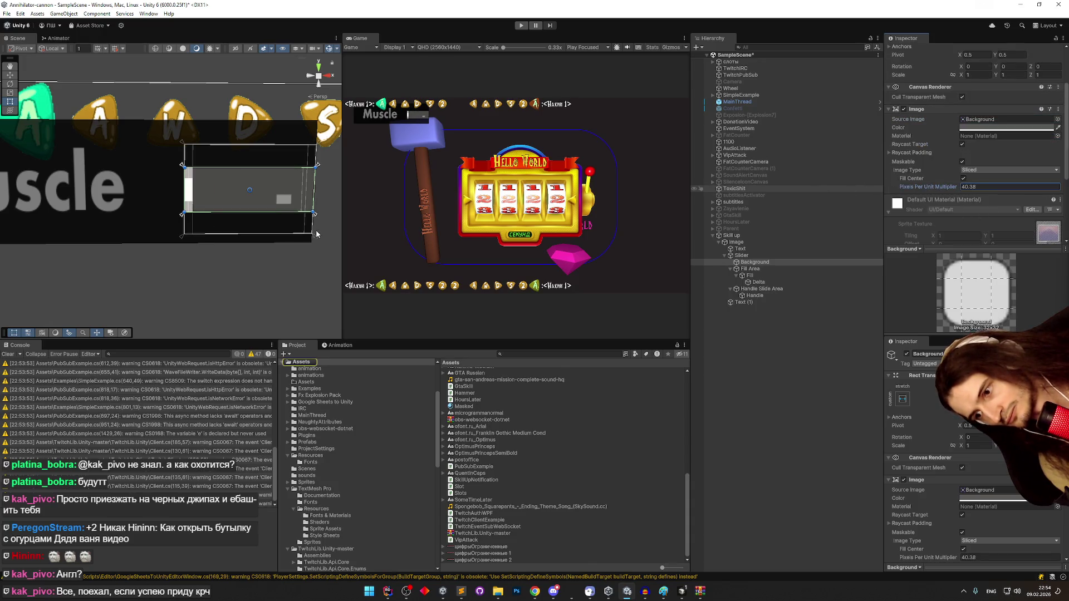
{"action": "left_click", "coordinate": [964, 187]}
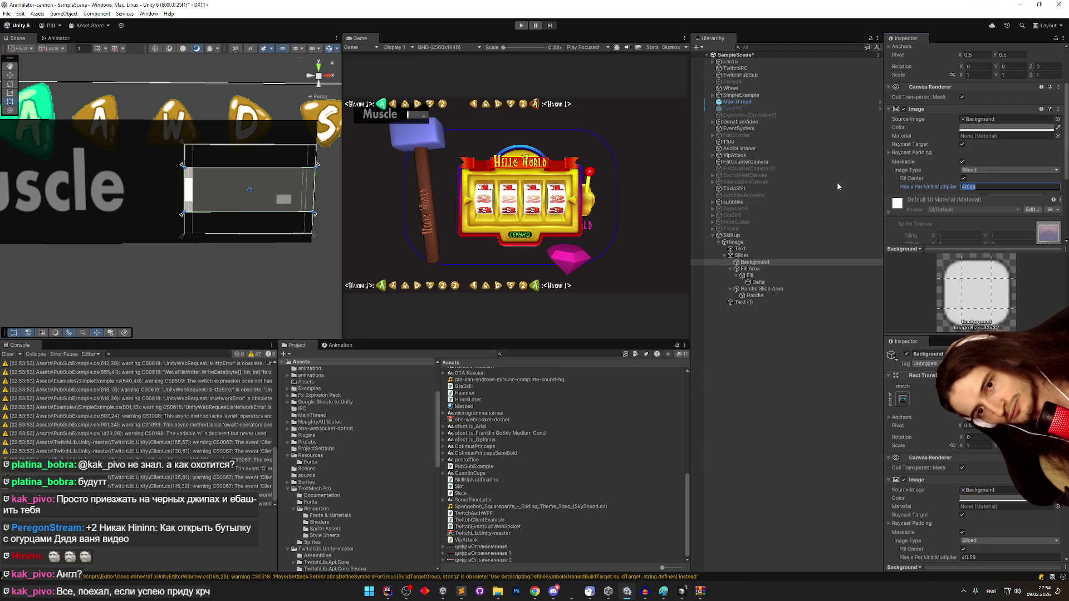
{"action": "type", "text": "50"}
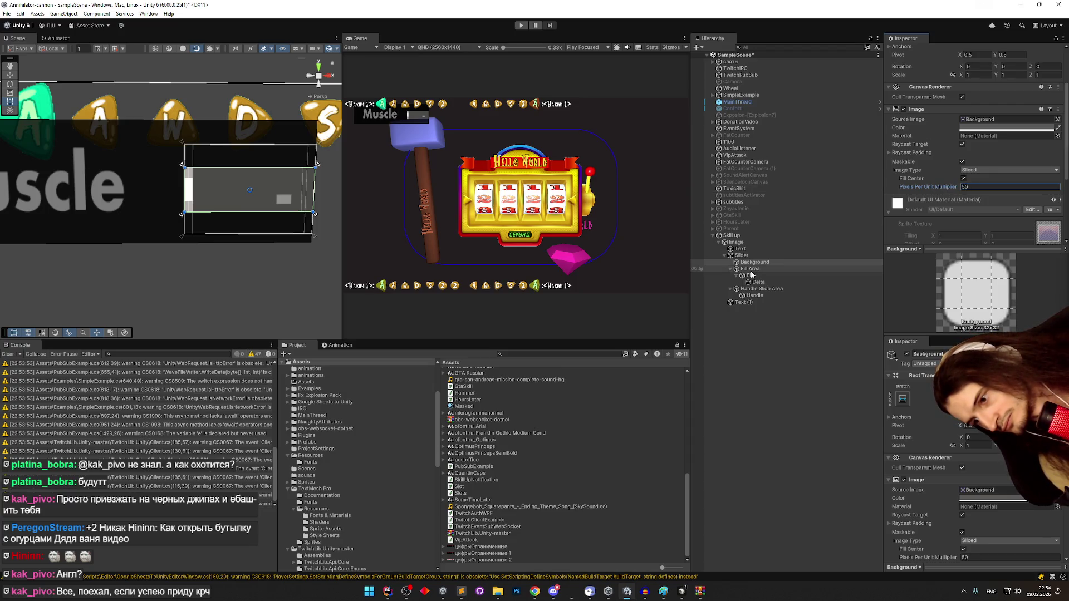
- Set the Skill up Image's layout right padding to 80, then inspect Text and Text (1)
{"action": "left_click", "coordinate": [807, 235]}
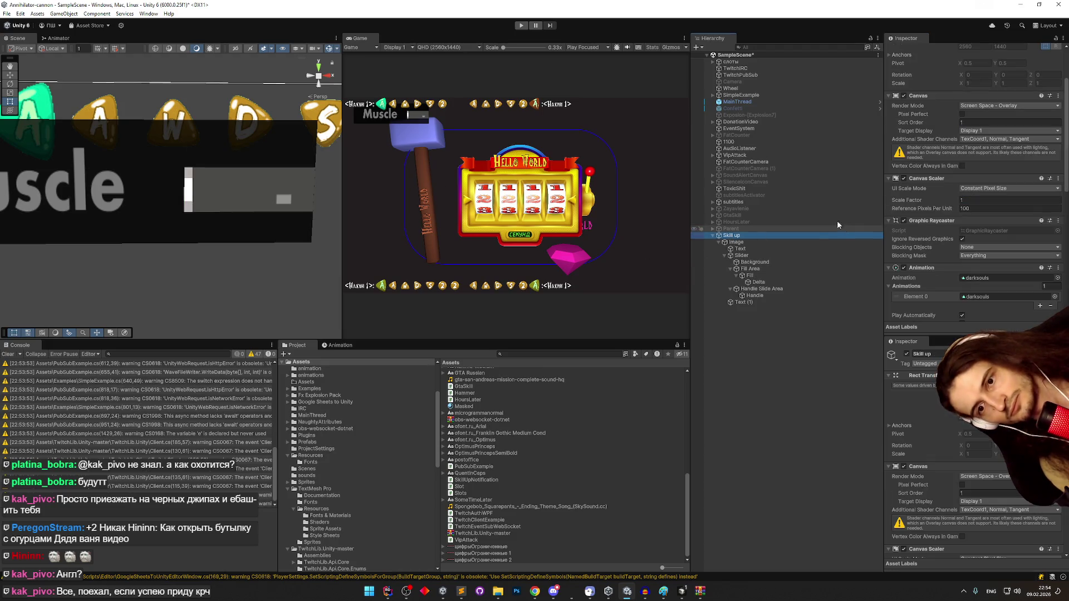
{"action": "left_click", "coordinate": [757, 242]}
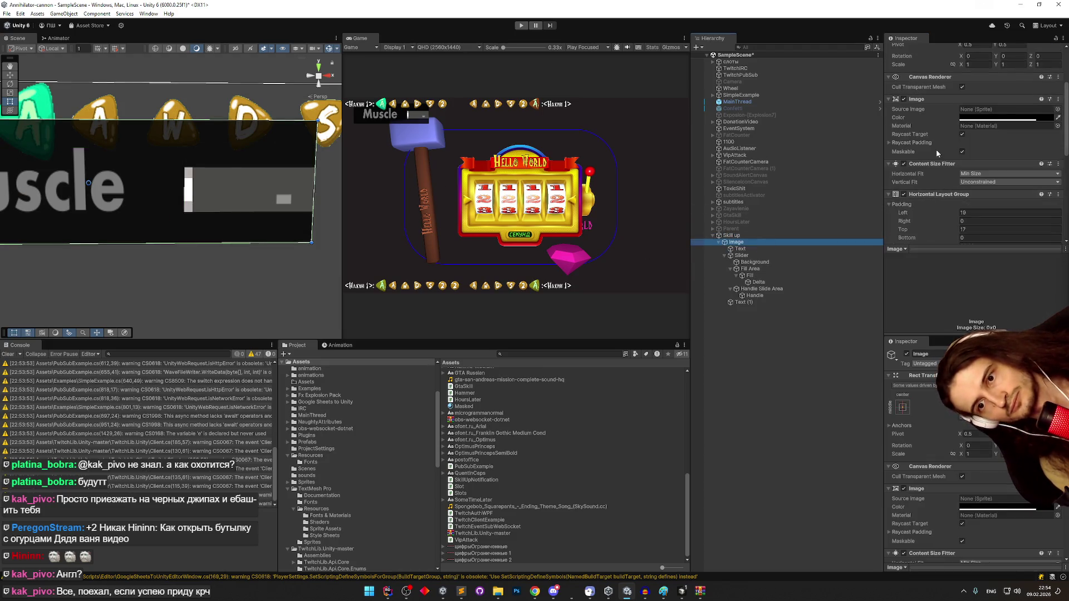
{"action": "scroll", "coordinate": [937, 154], "scroll_direction": "down", "scroll_amount": 1}
{"action": "left_click", "coordinate": [937, 201]}
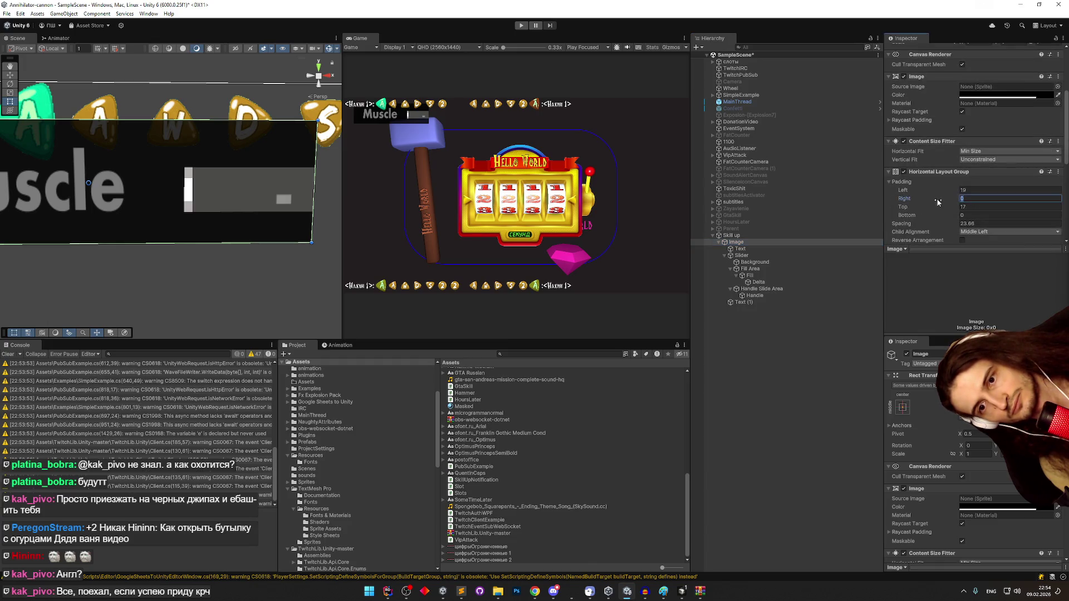
{"action": "type", "text": "10"}
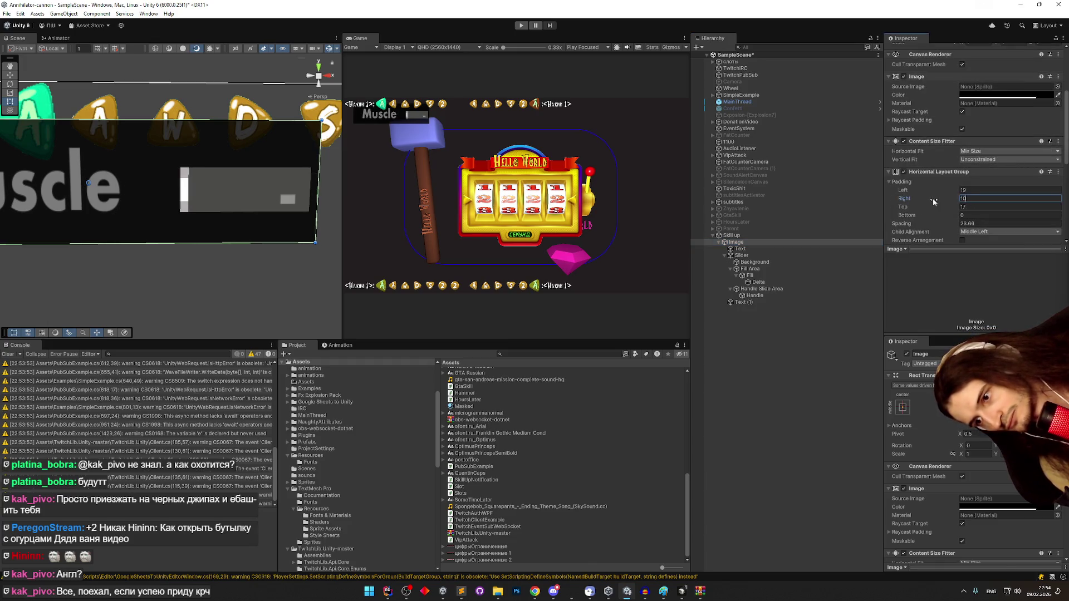
{"action": "type", "text": "20"}
{"action": "key", "text": "BackSpace"}
{"action": "key", "text": "BackSpace"}
{"action": "key", "text": "BackSpace"}
{"action": "type", "text": "20"}
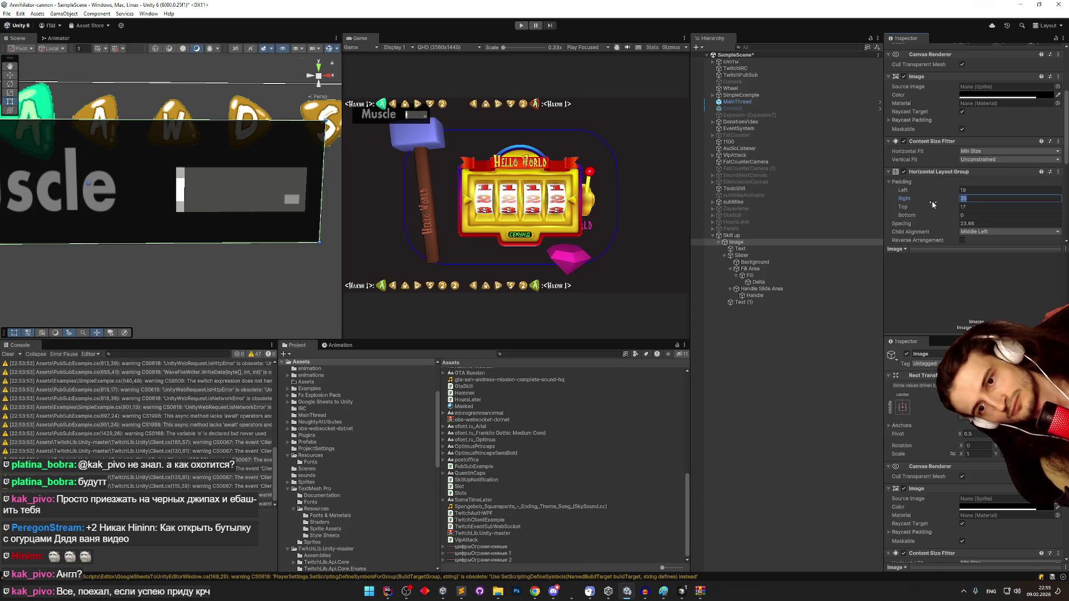
{"action": "type", "text": "50"}
{"action": "key", "text": "BackSpace"}
{"action": "key", "text": "BackSpace"}
{"action": "type", "text": "80"}
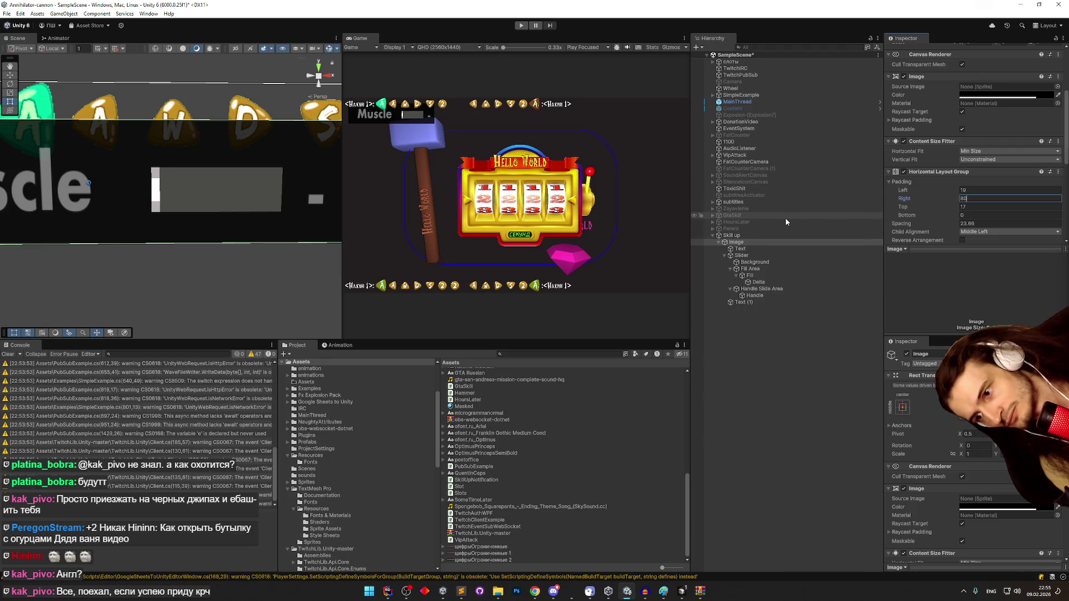
{"action": "left_click", "coordinate": [762, 250]}
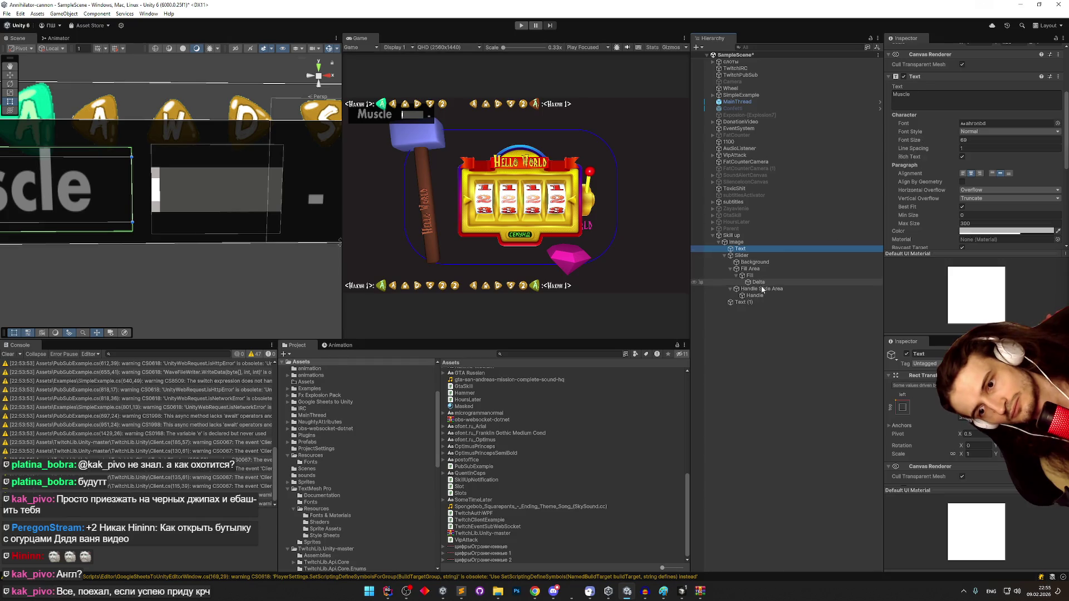
{"action": "left_click", "coordinate": [760, 302]}
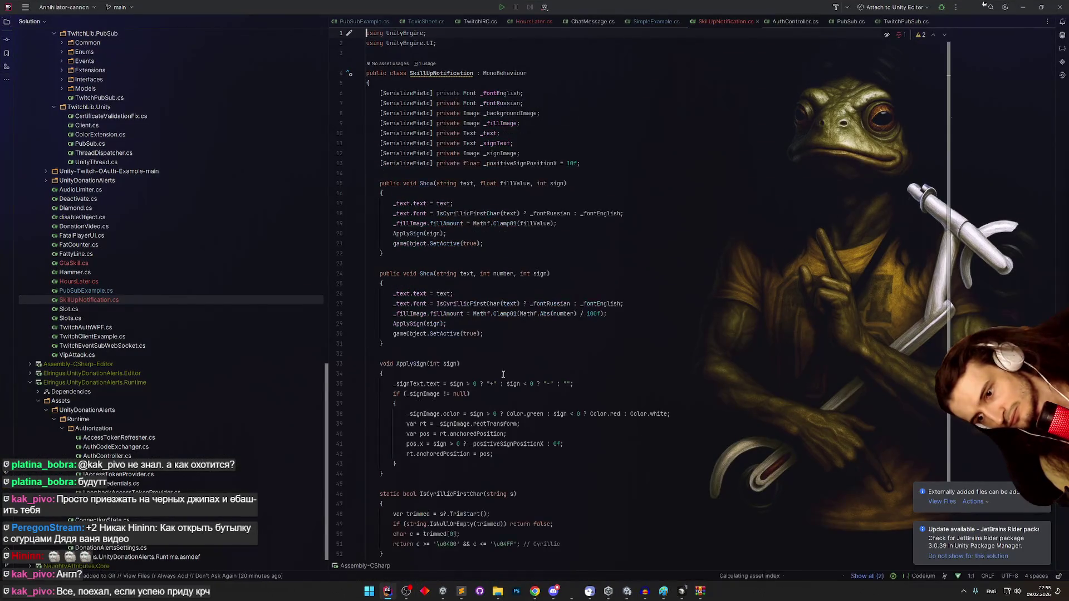
- Delete the Show(string, float, int) overload and its leftover blank lines, keeping the int version
{"action": "scroll", "coordinate": [546, 311], "scroll_direction": "down", "scroll_amount": 2}
{"action": "left_click", "coordinate": [460, 286]}
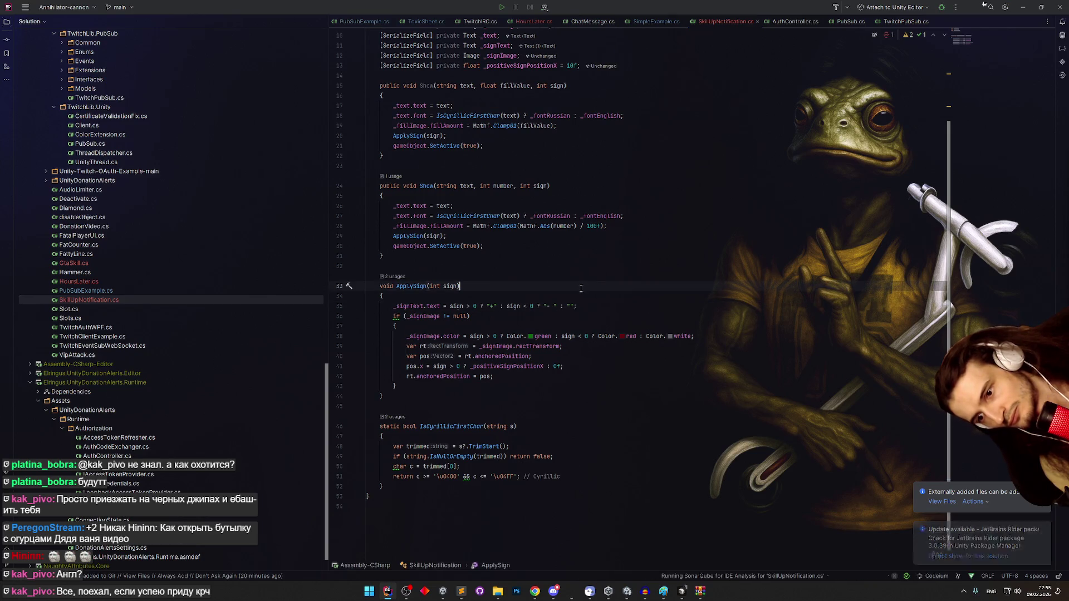
{"action": "scroll", "coordinate": [574, 290], "scroll_direction": "up", "scroll_amount": 2}
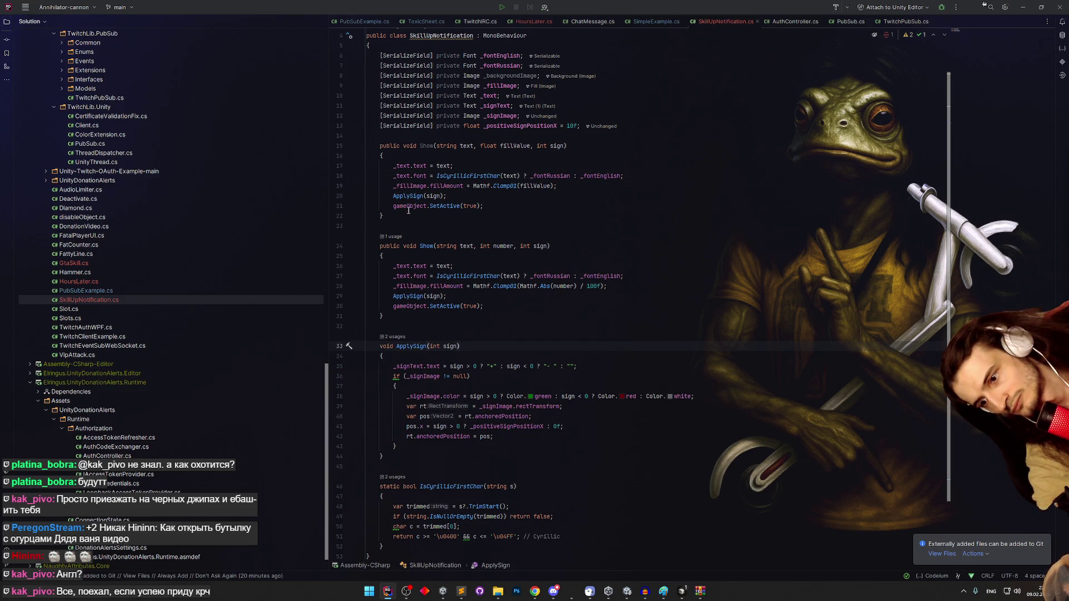
{"action": "left_click_drag", "start_coordinate": [384, 216], "coordinate": [337, 144]}
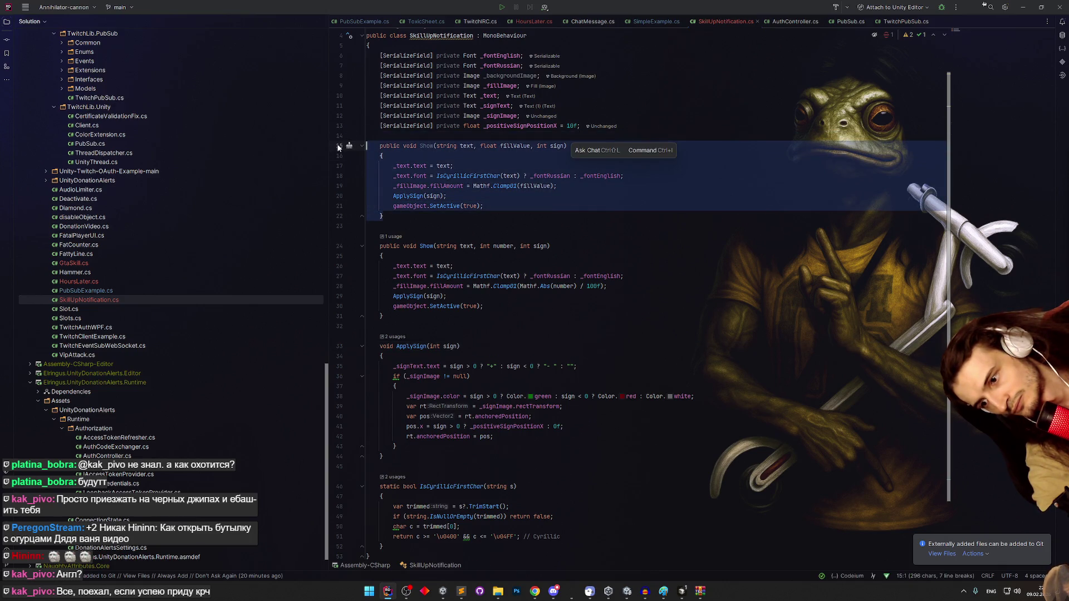
{"action": "key", "text": "Delete"}
{"action": "key", "text": "Delete"}
{"action": "key", "text": "Delete"}
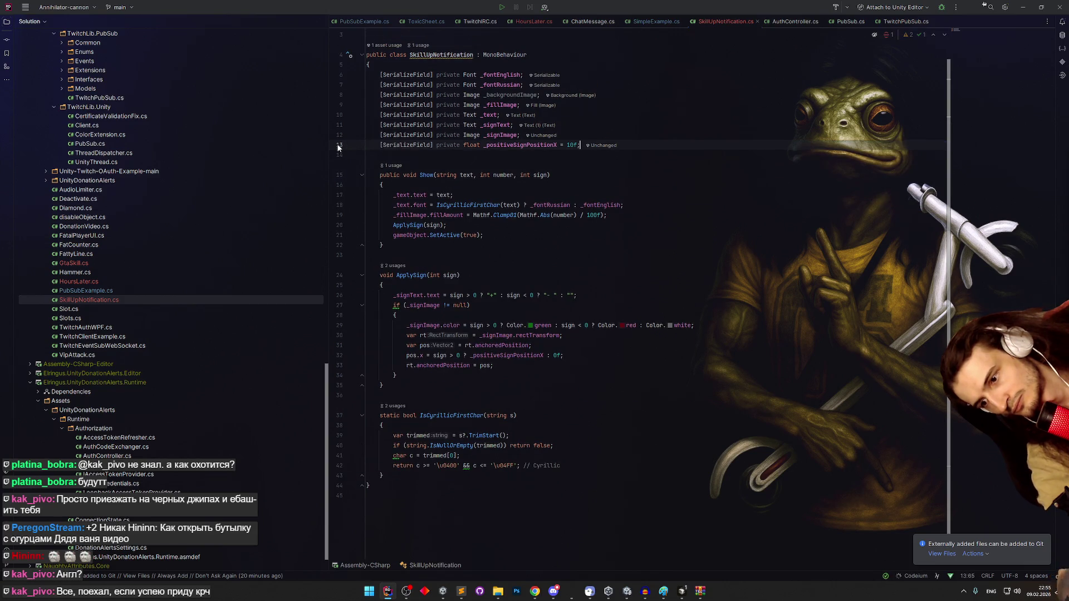
{"action": "left_click", "coordinate": [674, 247]}
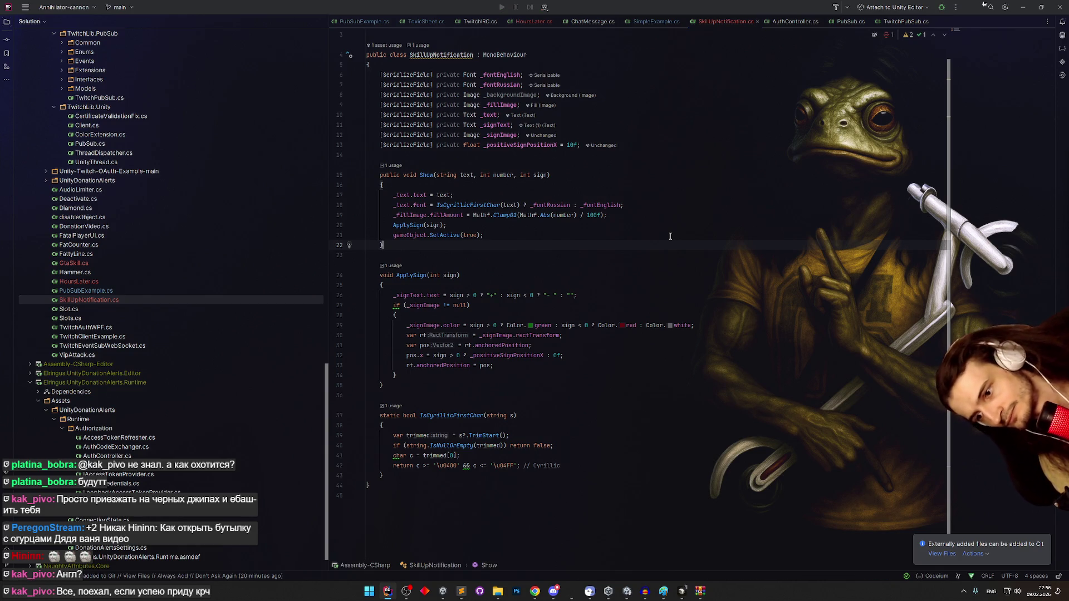
{"action": "left_click", "coordinate": [1023, 7]}
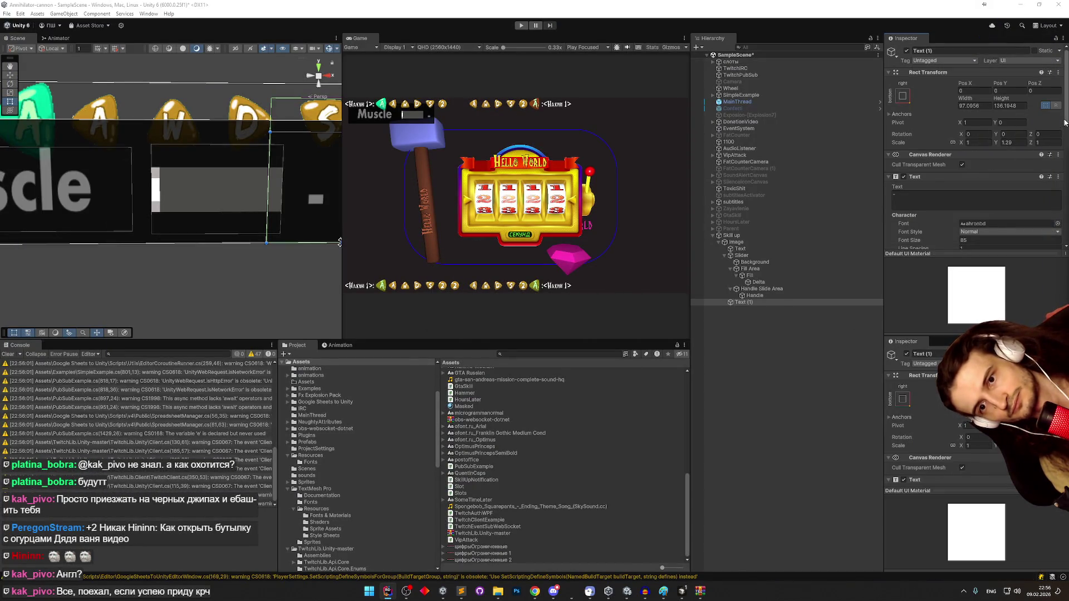
- Review Text (1)'s settings (ahronbd font, size 85, empty text), then switch to Cursor
{"action": "scroll", "coordinate": [1059, 137], "scroll_direction": "down", "scroll_amount": 2}
{"action": "scroll", "coordinate": [1058, 138], "scroll_direction": "down", "scroll_amount": 1}
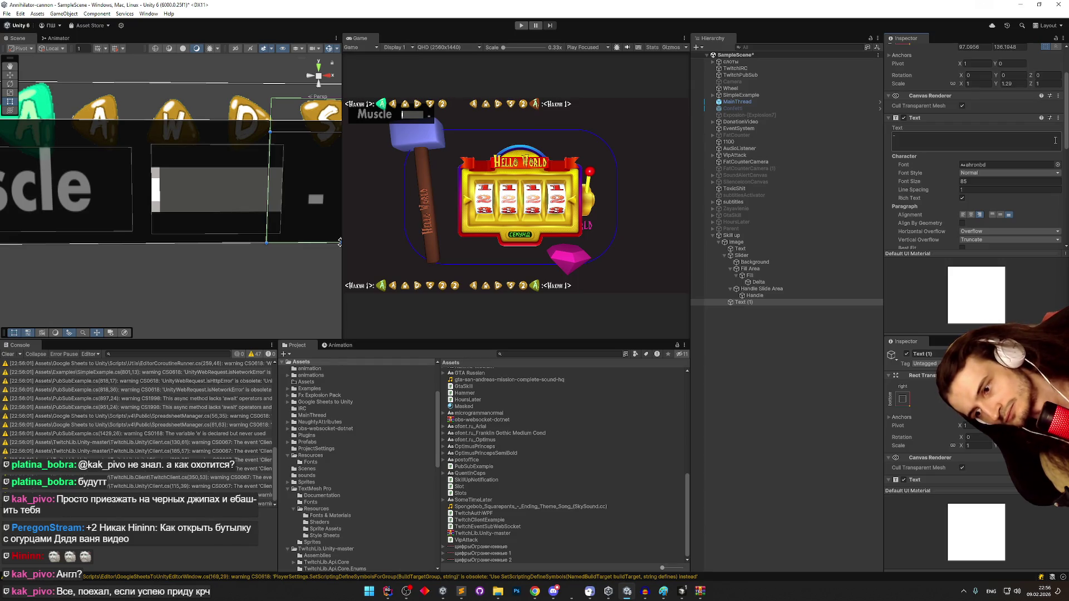
{"action": "scroll", "coordinate": [1055, 140], "scroll_direction": "down", "scroll_amount": 5}
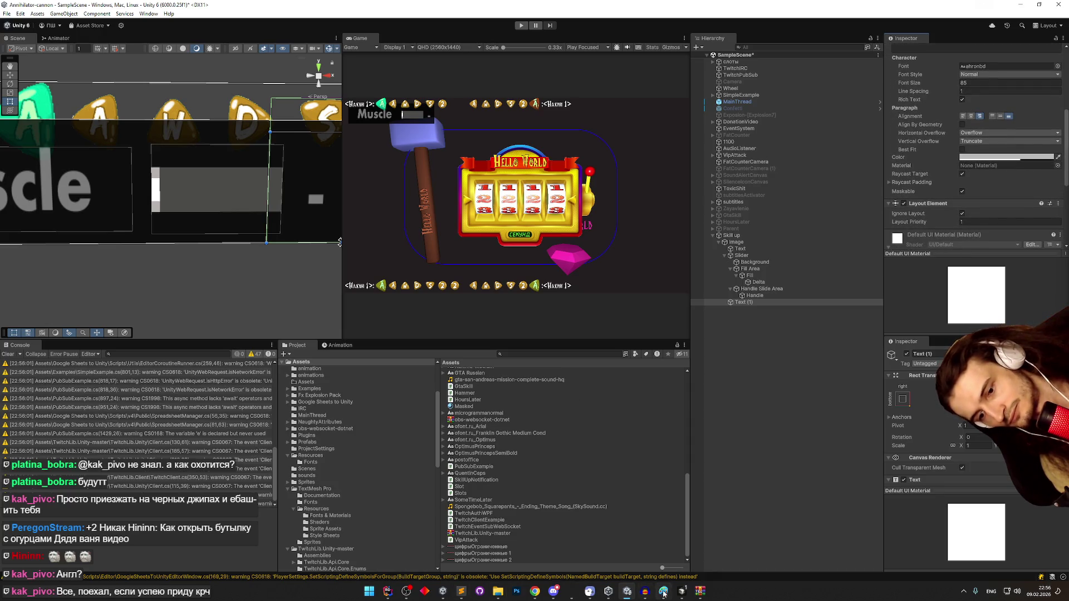
{"action": "left_click", "coordinate": [682, 591]}
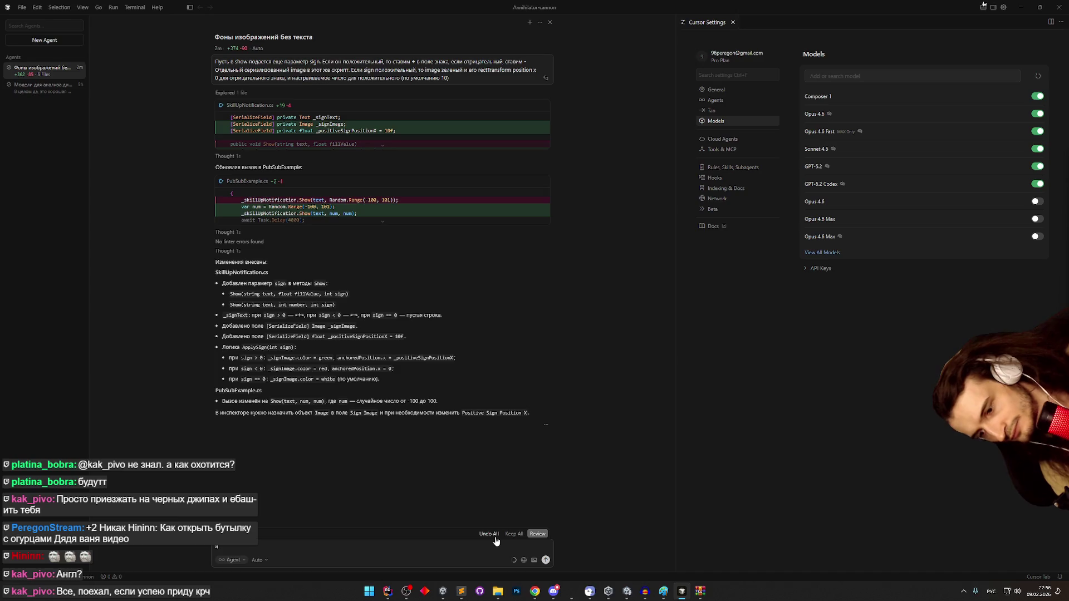
- Ask the agent for fill value 1 when the number is 100 and 0 at 0, then return
{"action": "type", "text": "ш"}
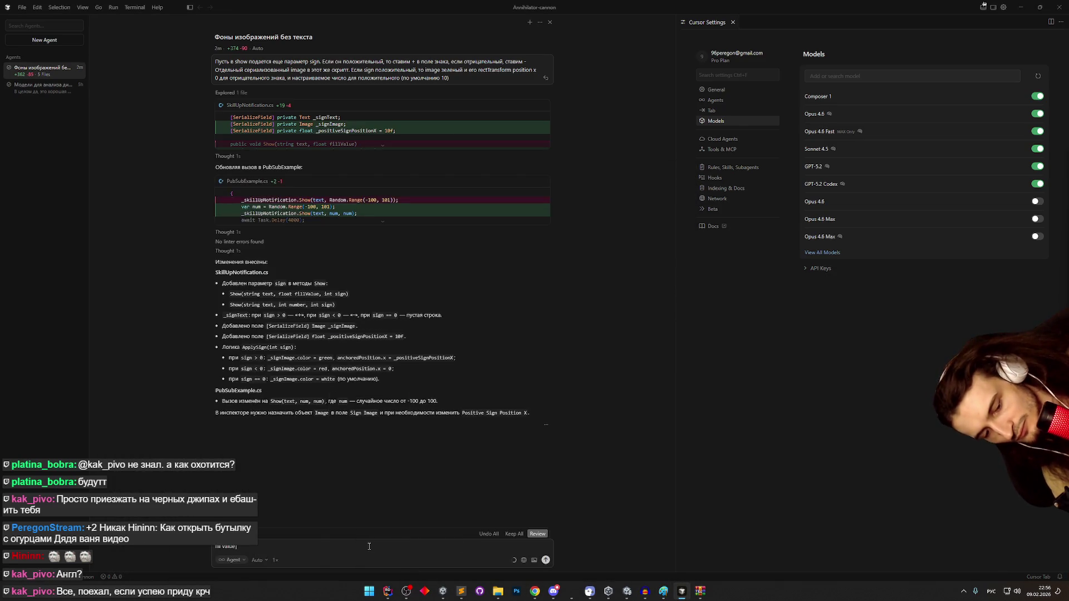
{"action": "type", "text": "жно быть"}
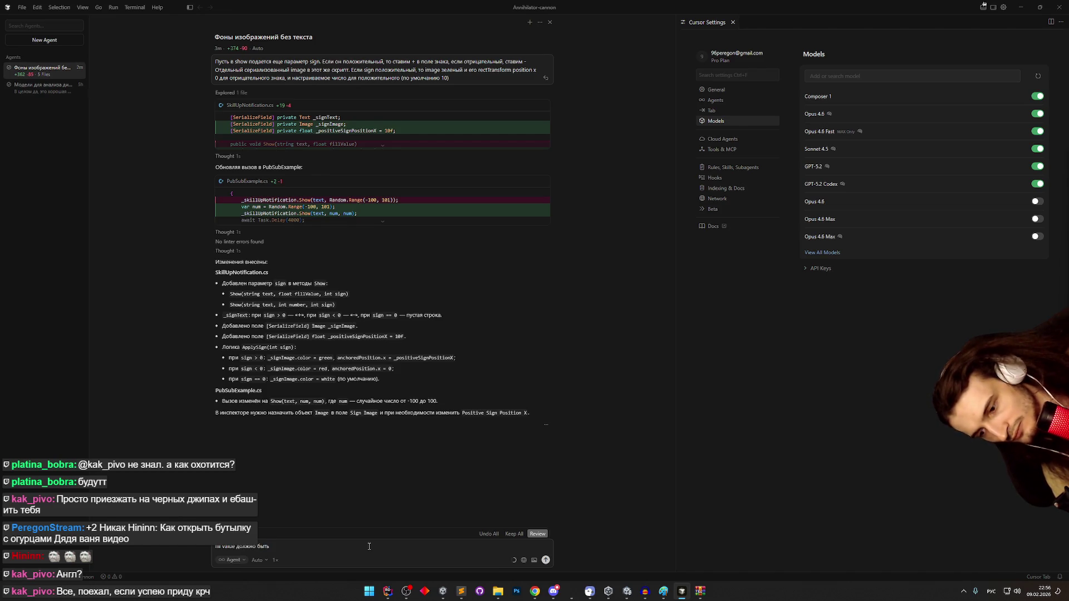
{"action": "type", "text": " 1 если пришло чи"}
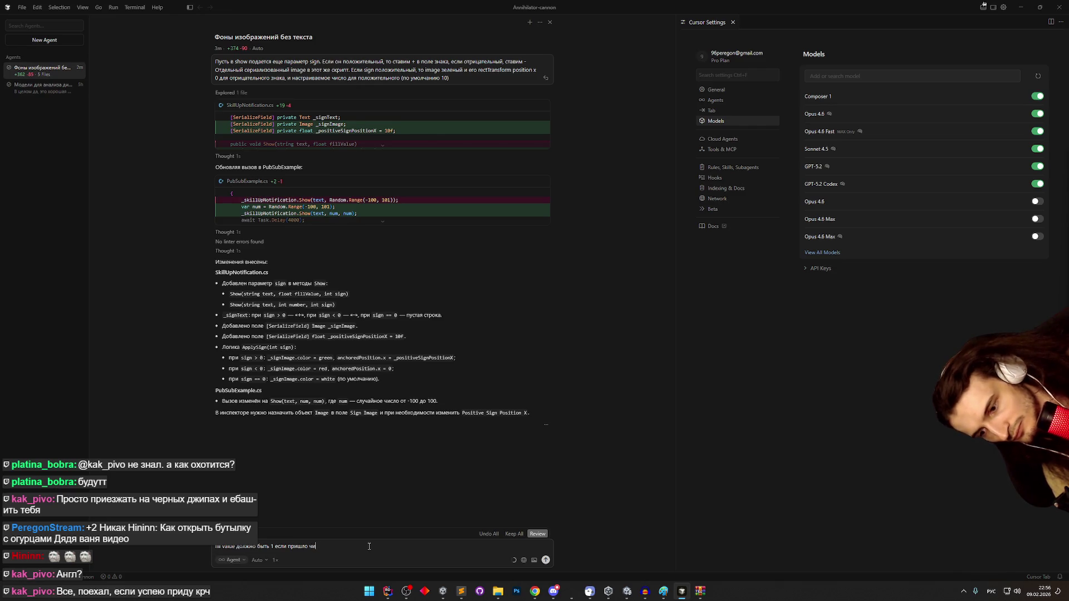
{"action": "type", "text": "сло 100"}
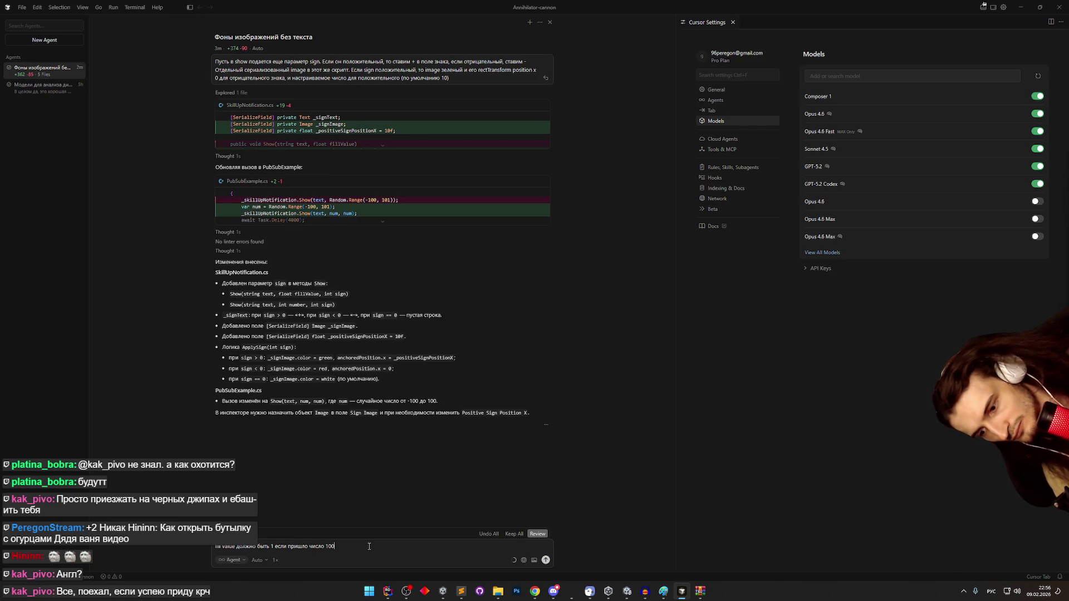
{"action": "type", "text": ", 0 если пришло число 0"}
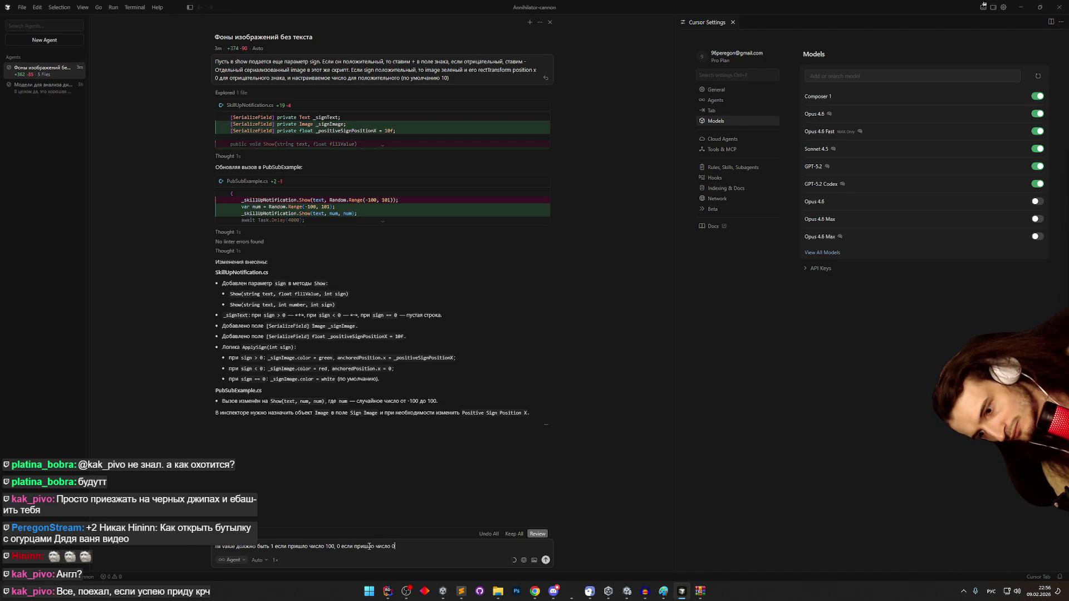
{"action": "key", "text": "Return"}
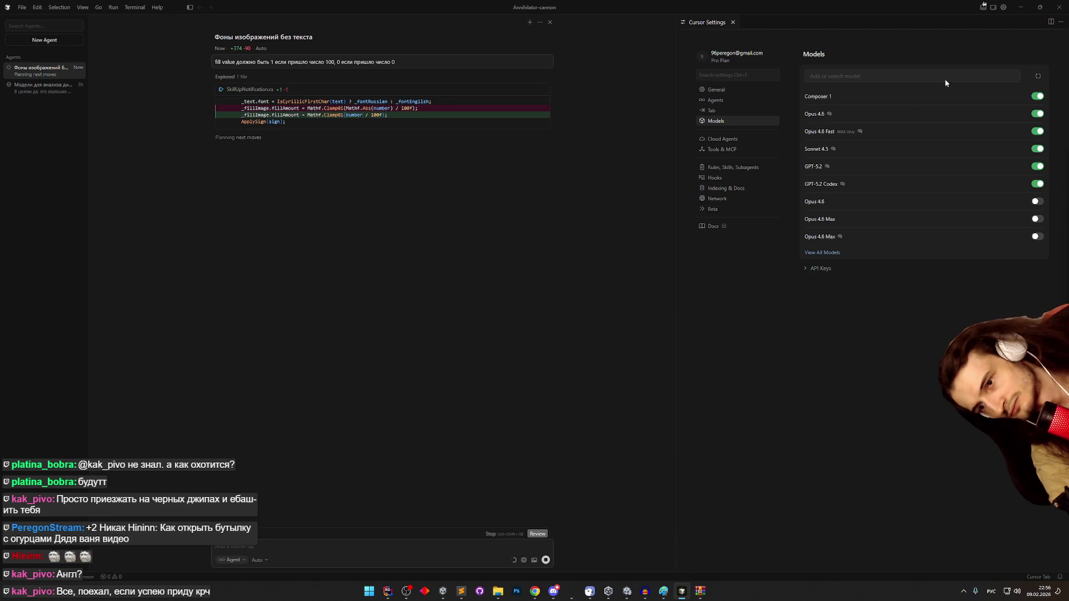
{"action": "left_click", "coordinate": [1019, 8]}
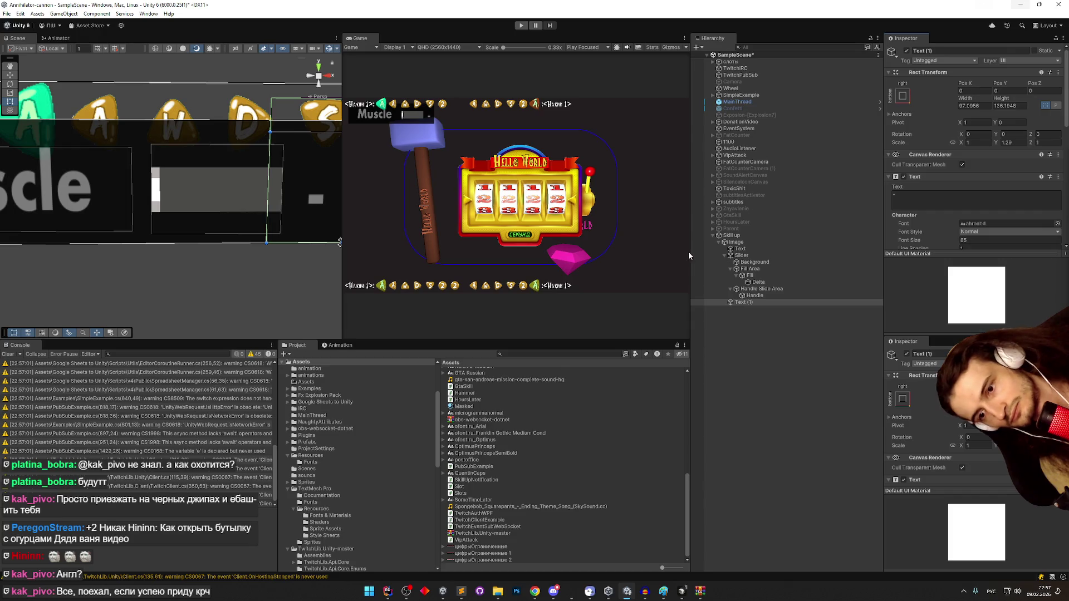
- Assign the Delta image as the Skill up notification's Sign Image, then select the slider handle
{"action": "left_click", "coordinate": [749, 301]}
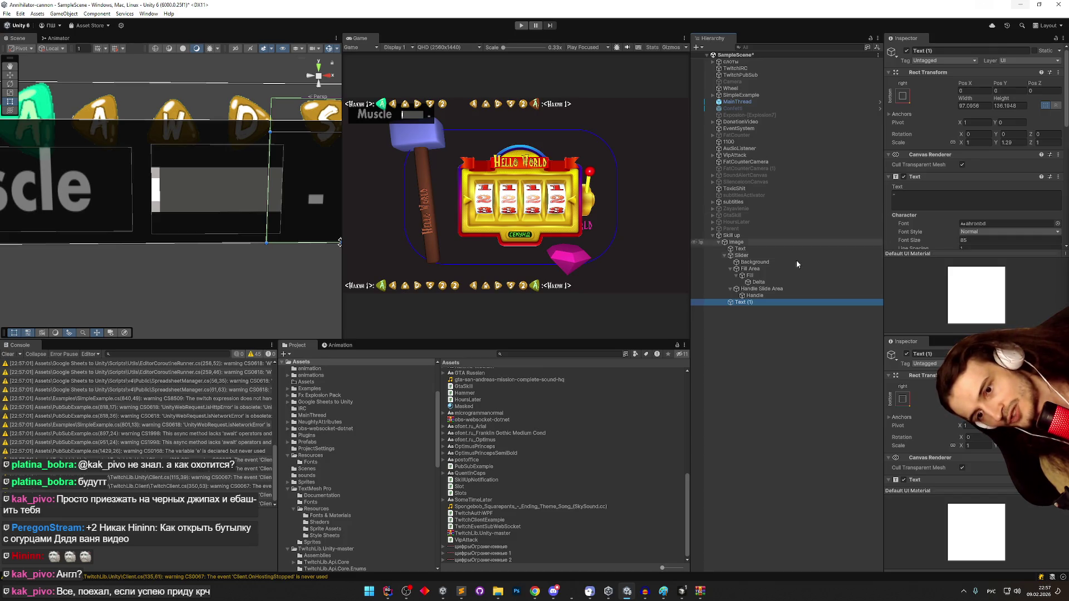
{"action": "scroll", "coordinate": [179, 202], "scroll_direction": "up", "scroll_amount": 2}
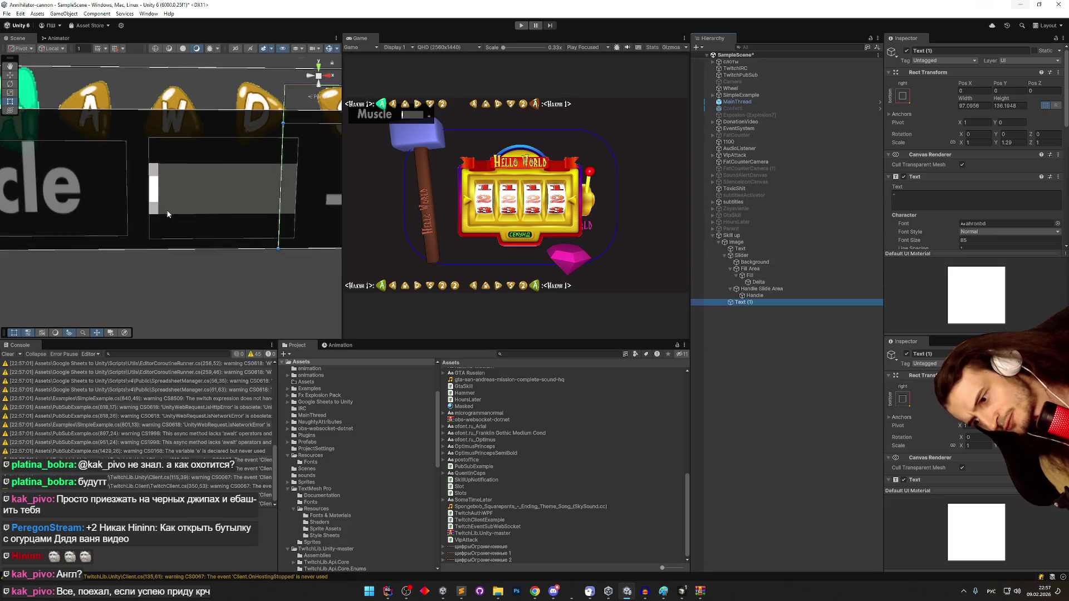
{"action": "left_click", "coordinate": [760, 234]}
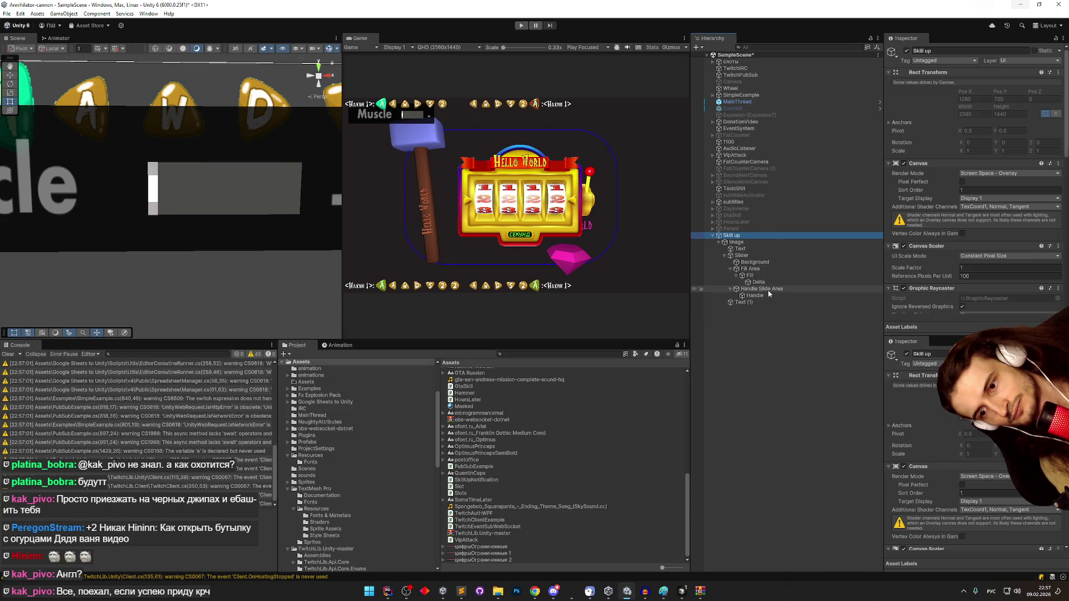
{"action": "scroll", "coordinate": [954, 216], "scroll_direction": "down", "scroll_amount": 8}
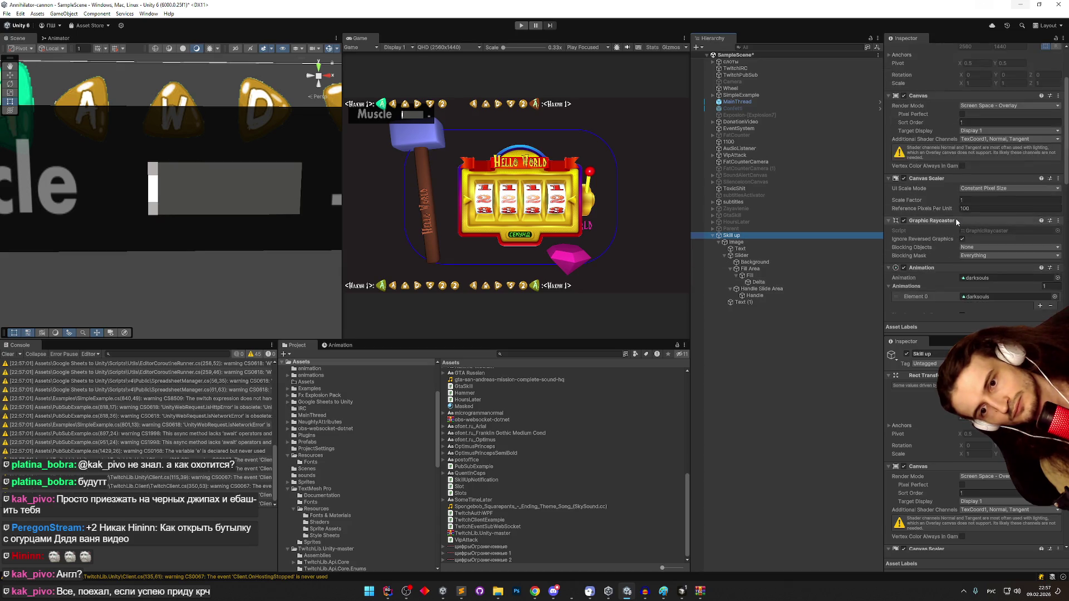
{"action": "scroll", "coordinate": [954, 216], "scroll_direction": "down", "scroll_amount": 5}
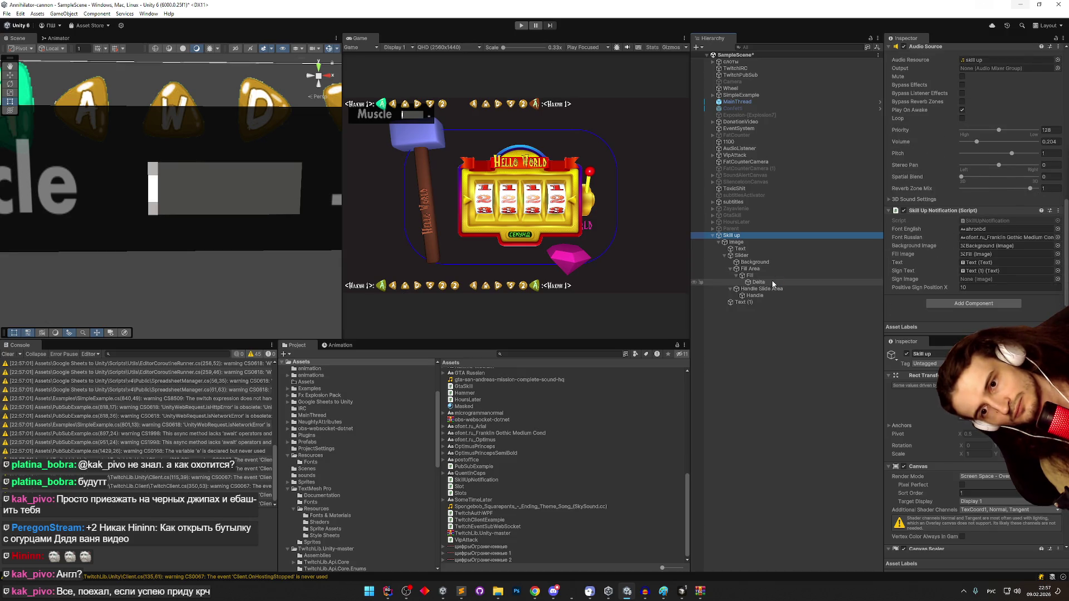
{"action": "left_click_drag", "start_coordinate": [772, 283], "coordinate": [980, 279]}
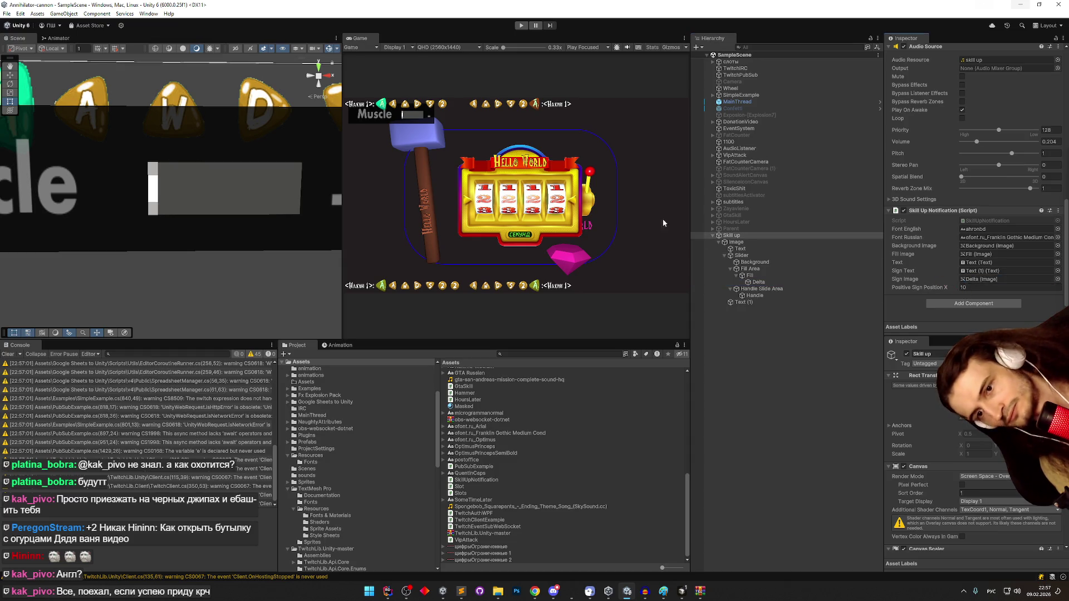
{"action": "scroll", "coordinate": [255, 157], "scroll_direction": "up", "scroll_amount": 1}
{"action": "scroll", "coordinate": [256, 150], "scroll_direction": "up", "scroll_amount": 1}
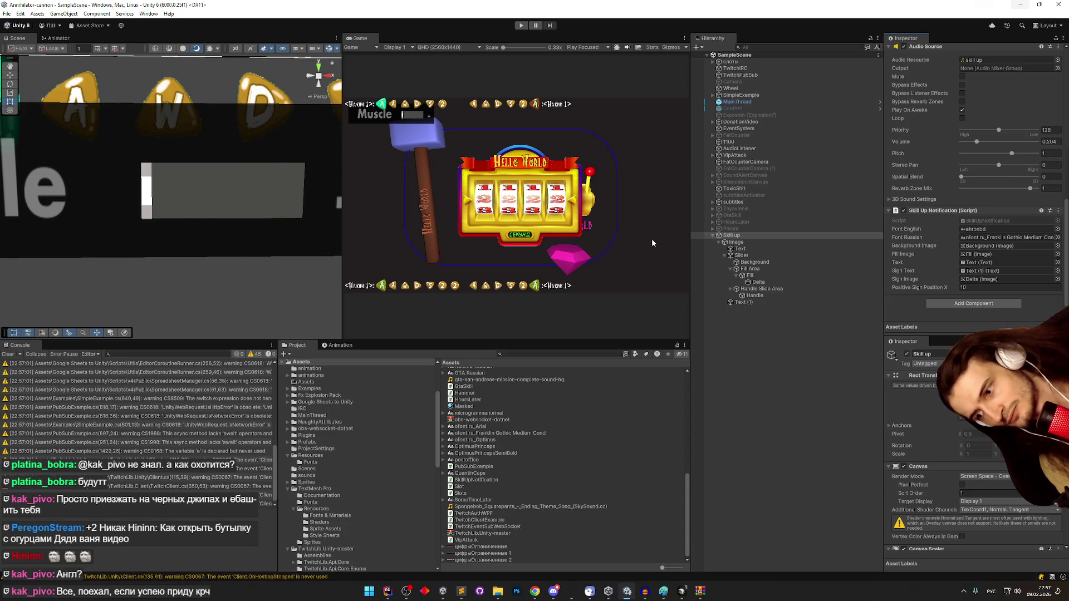
{"action": "left_click", "coordinate": [771, 294]}
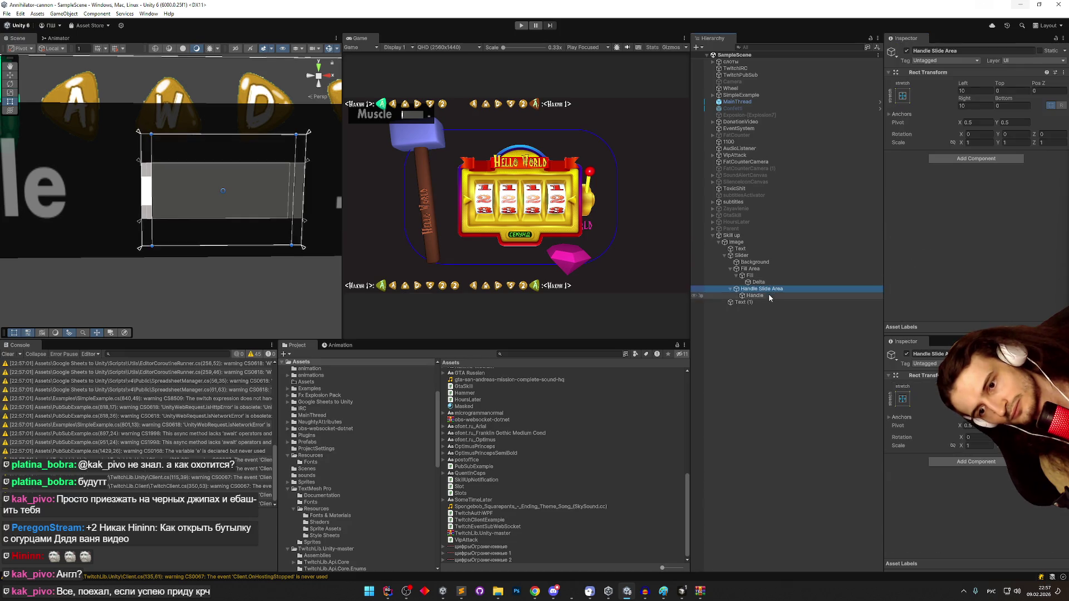
- Give the Fill the InputFieldBackground sprite, pixels-per-unit multiplier 66.08, and width 100
{"action": "left_click", "coordinate": [768, 289]}
{"action": "left_click", "coordinate": [767, 276]}
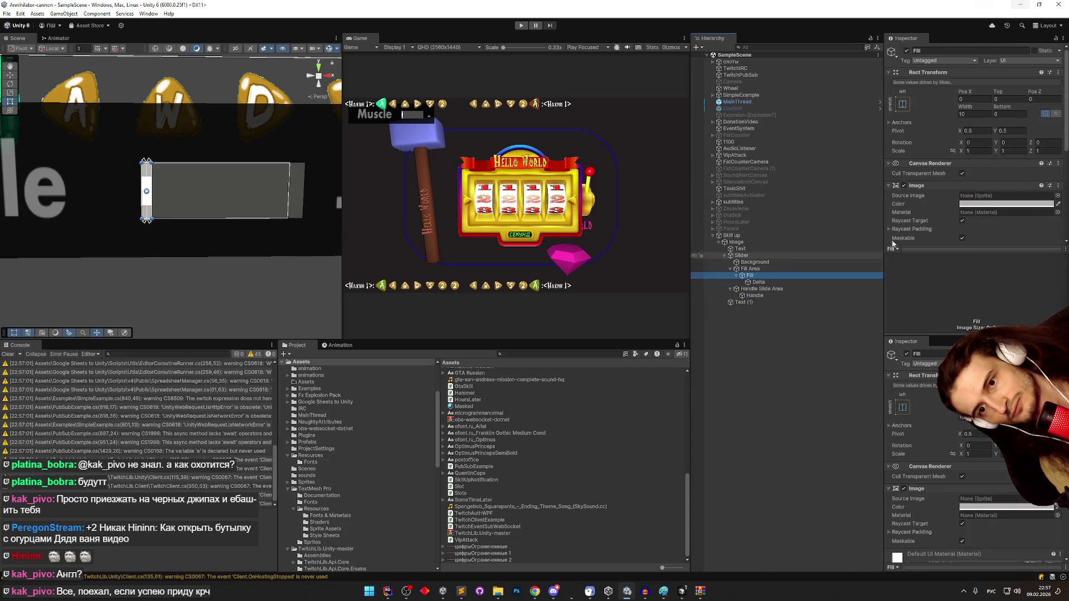
{"action": "scroll", "coordinate": [930, 209], "scroll_direction": "down", "scroll_amount": 3}
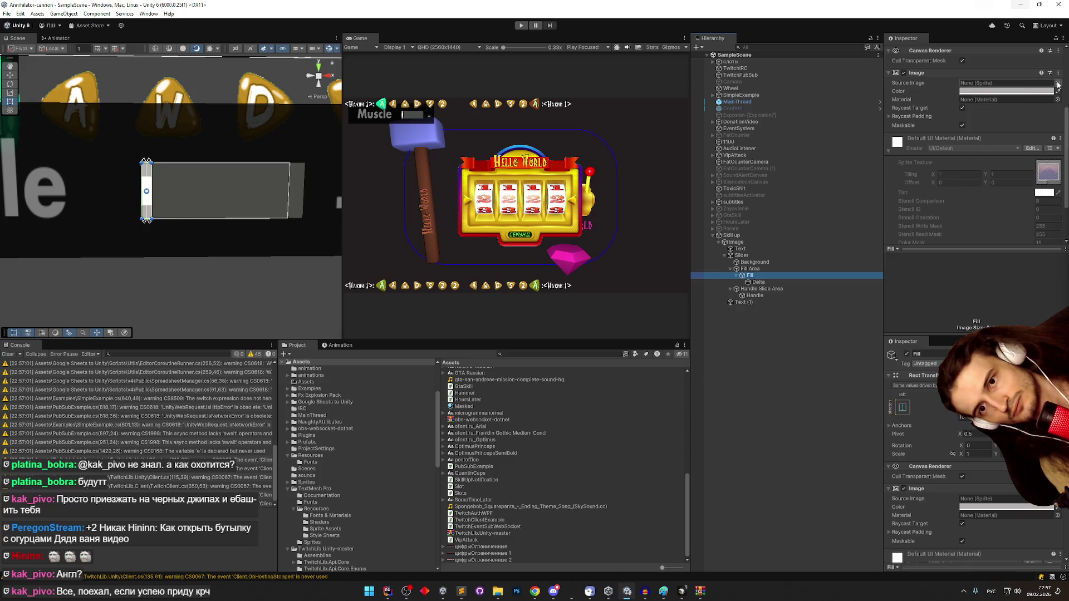
{"action": "left_click", "coordinate": [1057, 82]}
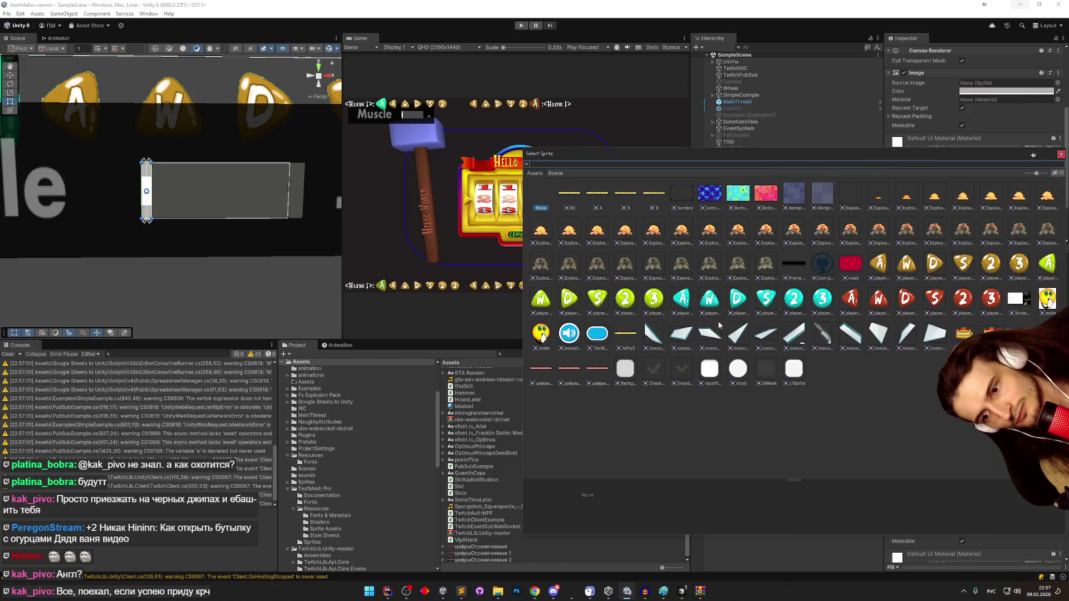
{"action": "double_click", "coordinate": [715, 368]}
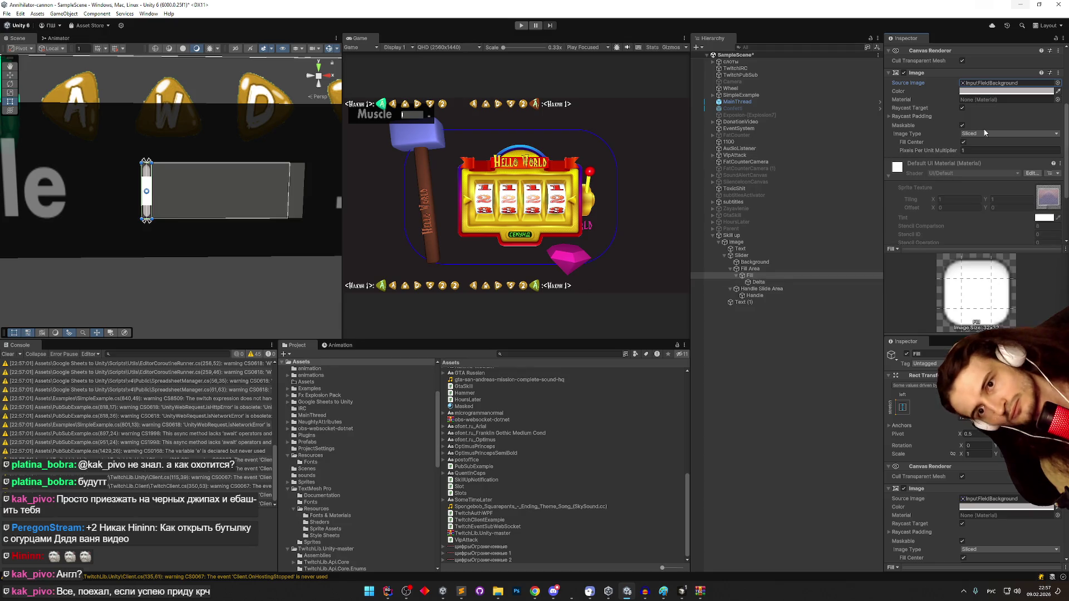
{"action": "left_click_drag", "start_coordinate": [952, 156], "coordinate": [1036, 156]}
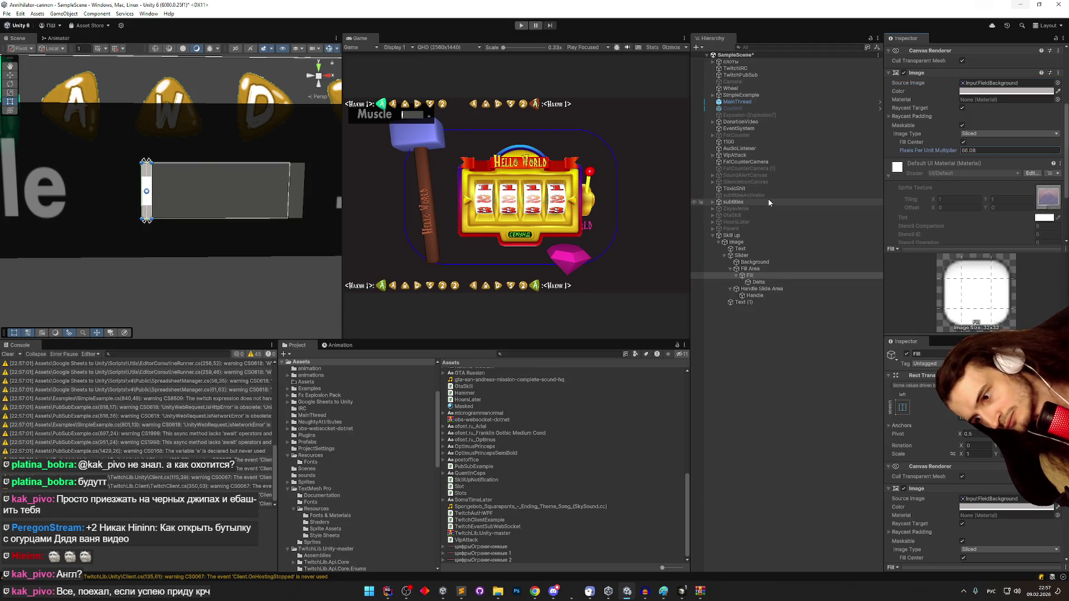
{"action": "scroll", "coordinate": [940, 156], "scroll_direction": "up", "scroll_amount": 5}
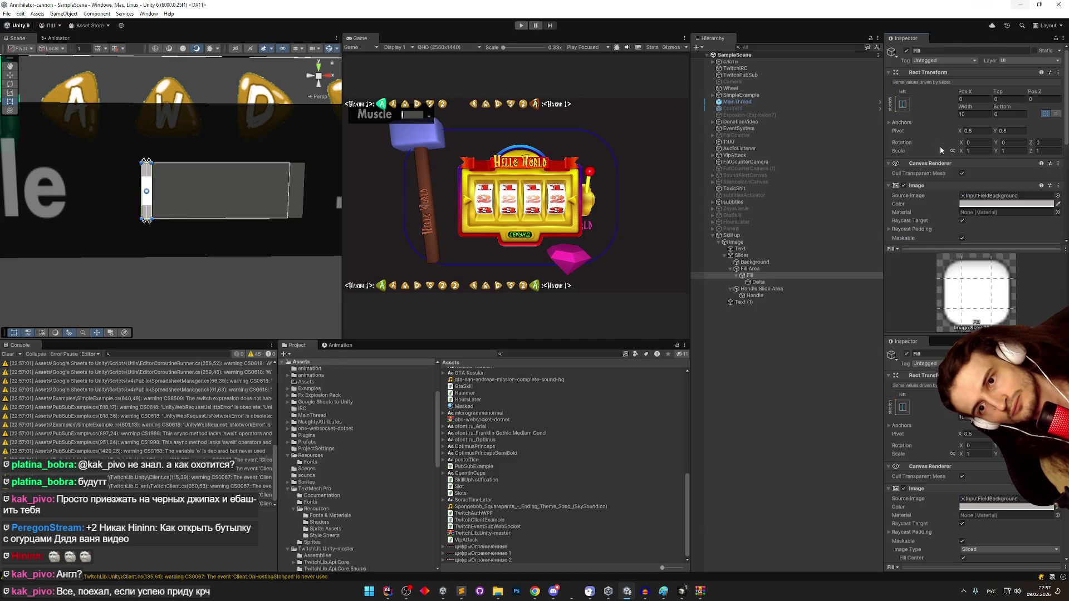
{"action": "left_click", "coordinate": [963, 114]}
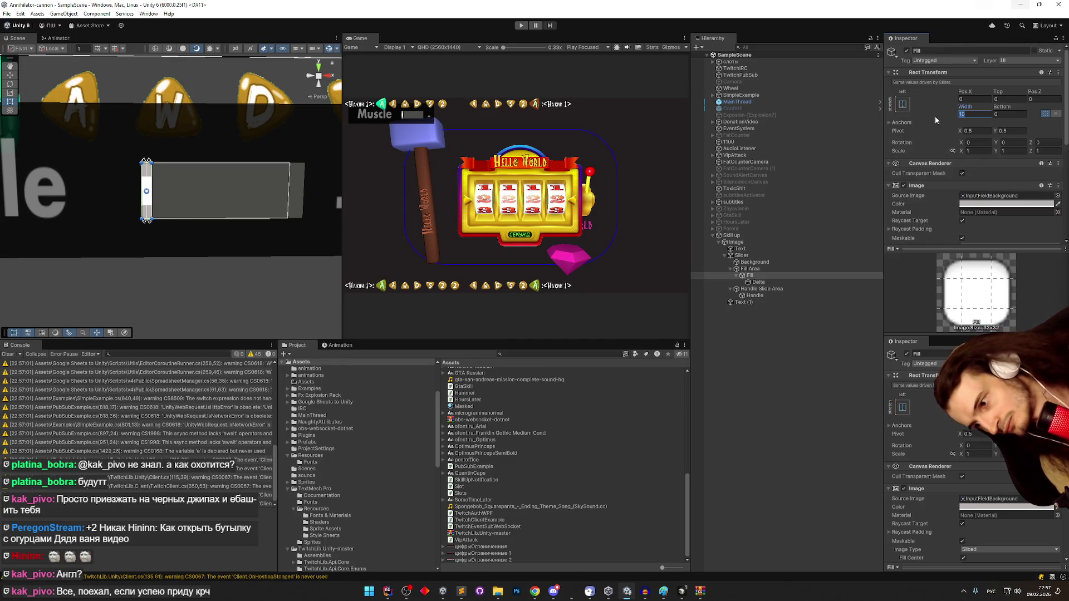
{"action": "type", "text": "100"}
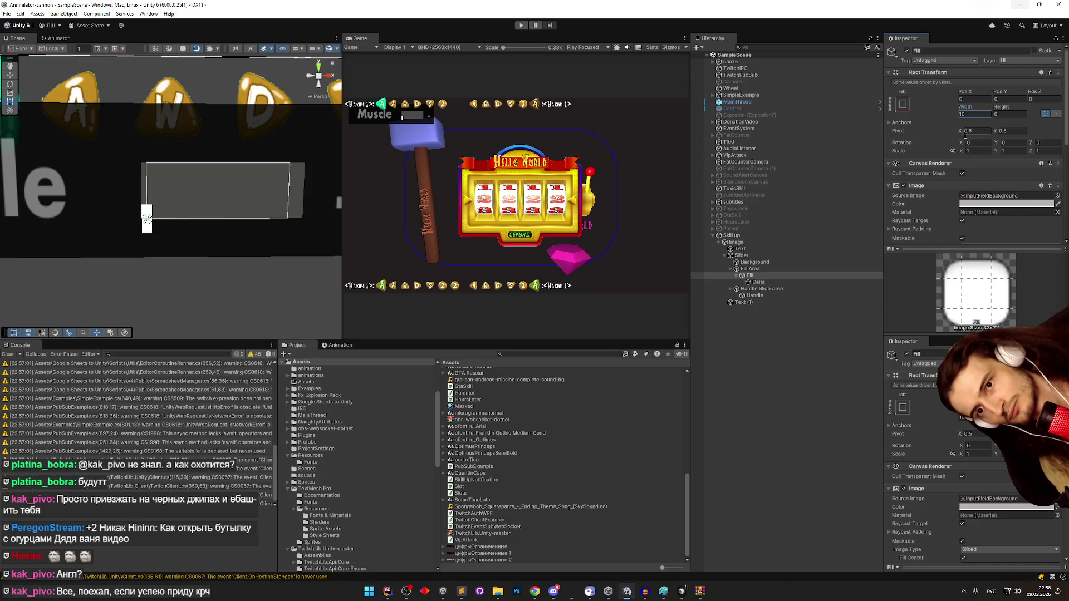
{"action": "left_click", "coordinate": [771, 268]}
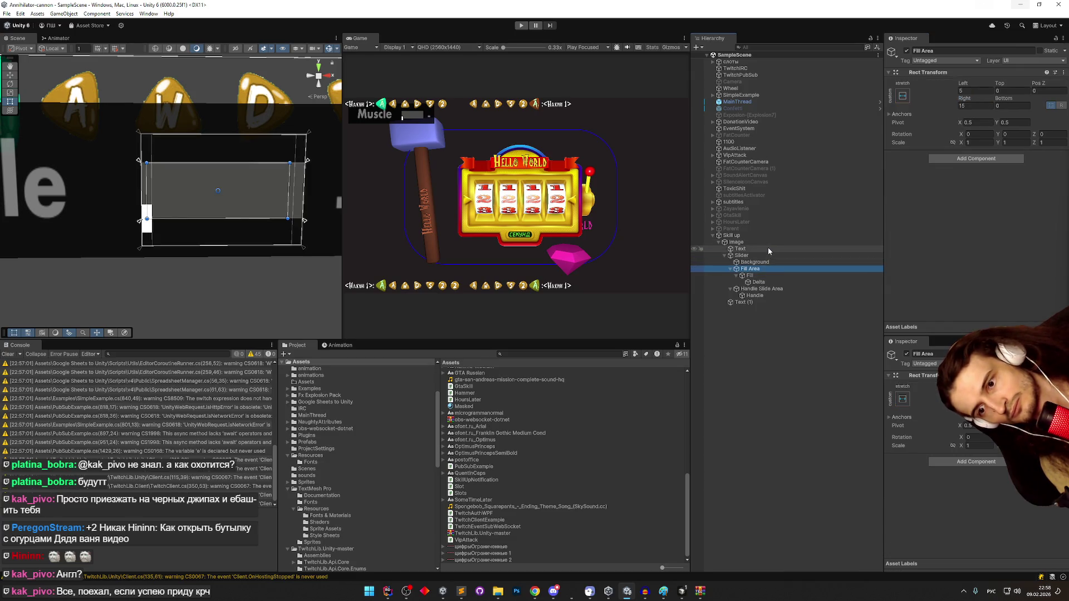
- Select the Slider and try several trial numbers in its Value field
{"action": "left_click", "coordinate": [767, 255]}
{"action": "scroll", "coordinate": [945, 202], "scroll_direction": "down", "scroll_amount": 3}
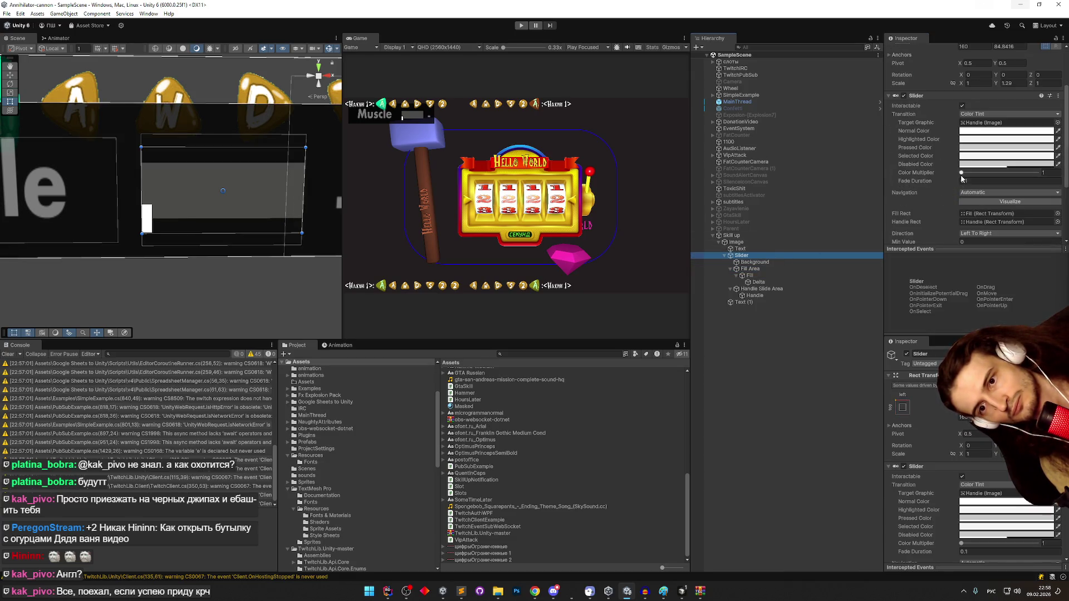
{"action": "scroll", "coordinate": [944, 189], "scroll_direction": "down", "scroll_amount": 1}
{"action": "scroll", "coordinate": [936, 167], "scroll_direction": "down", "scroll_amount": 2}
{"action": "scroll", "coordinate": [210, 167], "scroll_direction": "up", "scroll_amount": 2}
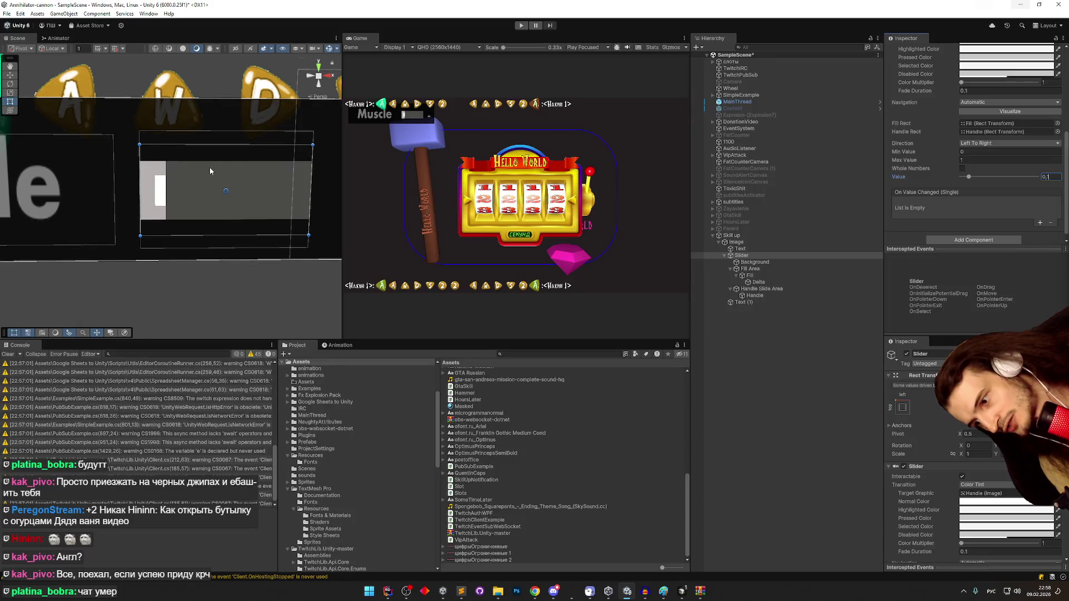
{"action": "scroll", "coordinate": [209, 171], "scroll_direction": "up", "scroll_amount": 1}
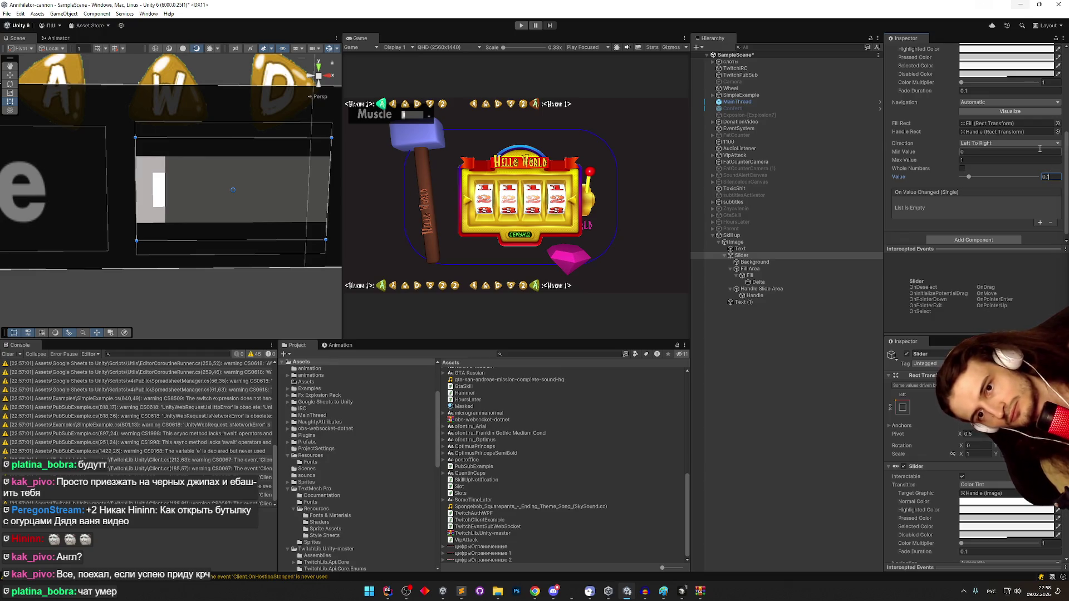
{"action": "type", "text": "0"}
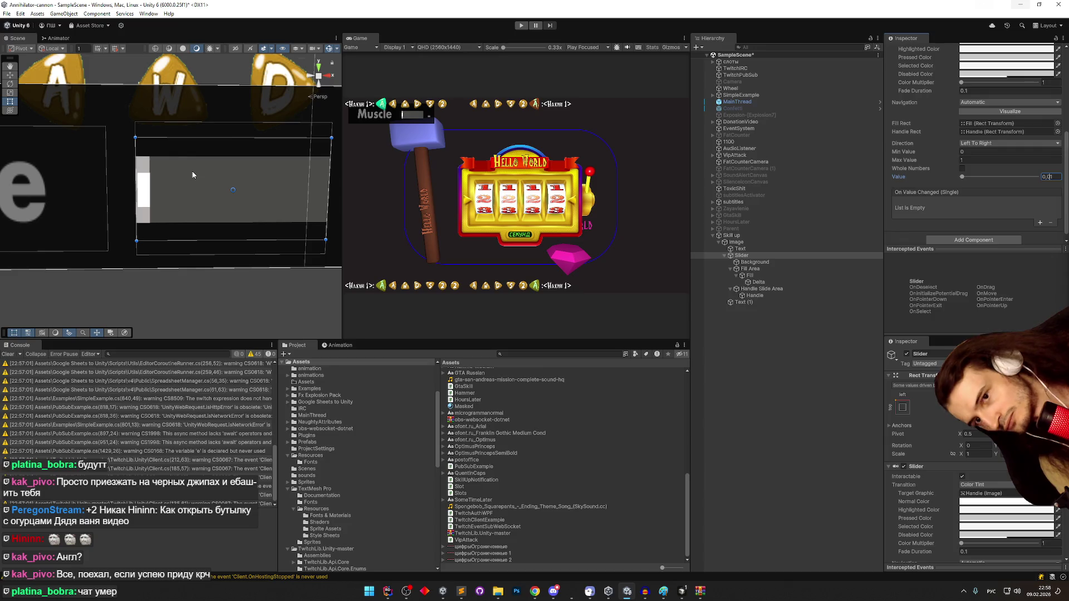
{"action": "key", "text": "BackSpace"}
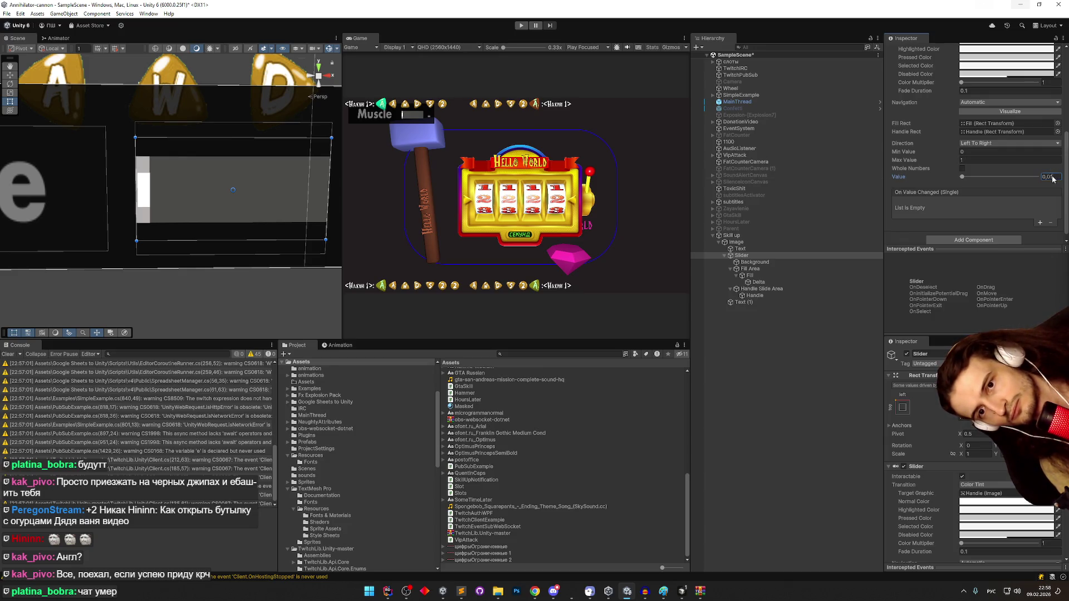
{"action": "type", "text": "2"}
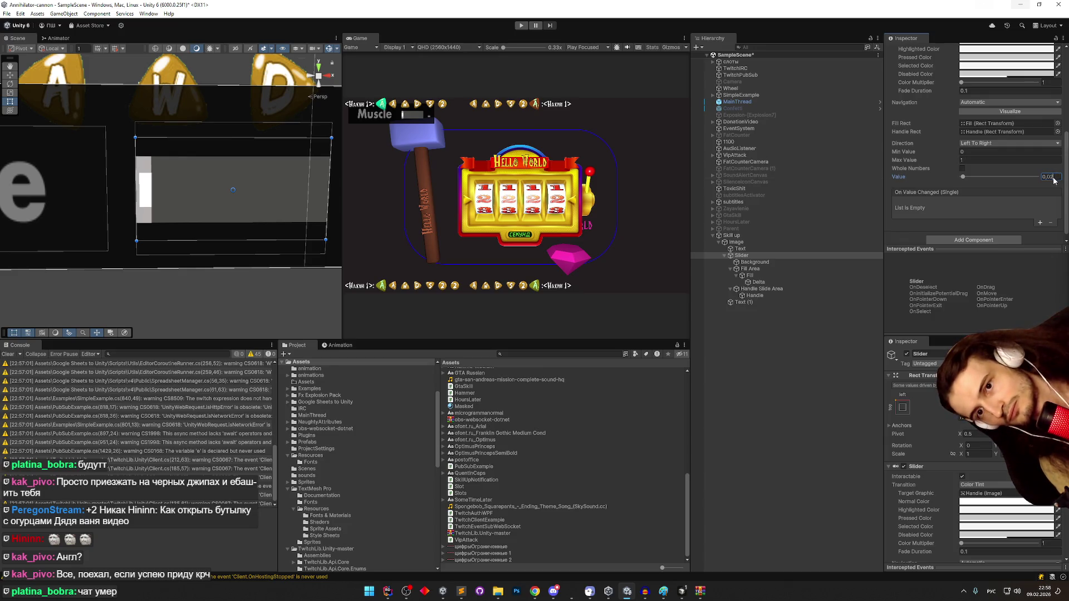
{"action": "key", "text": "BackSpace"}
{"action": "type", "text": "3"}
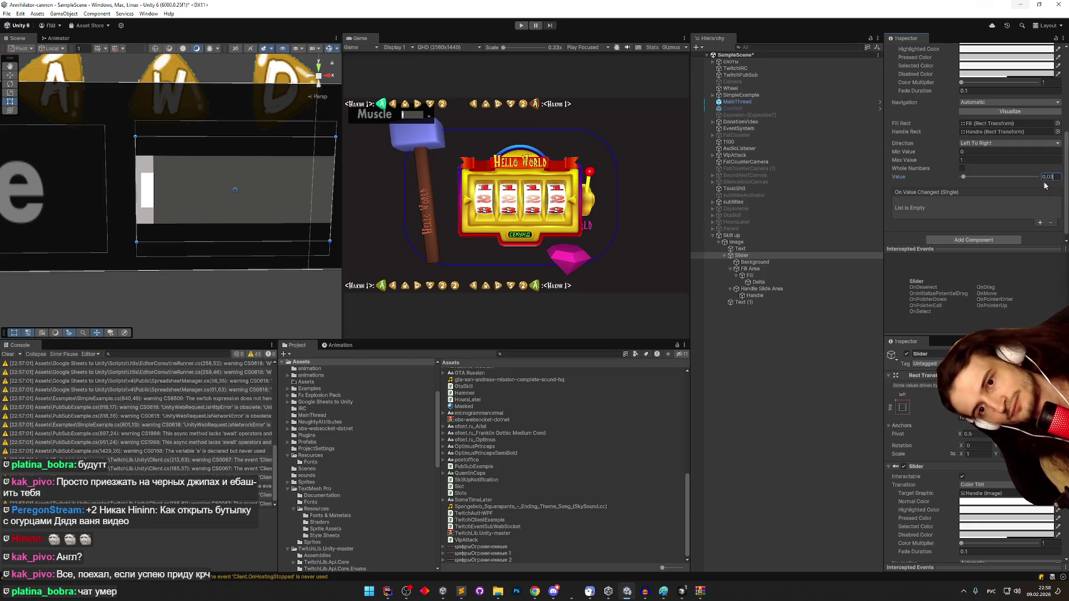
- Test slider values 0,01, 0,02 and 0,03, then start resizing the Delta image's left edge
{"action": "type", "text": "0,01"}
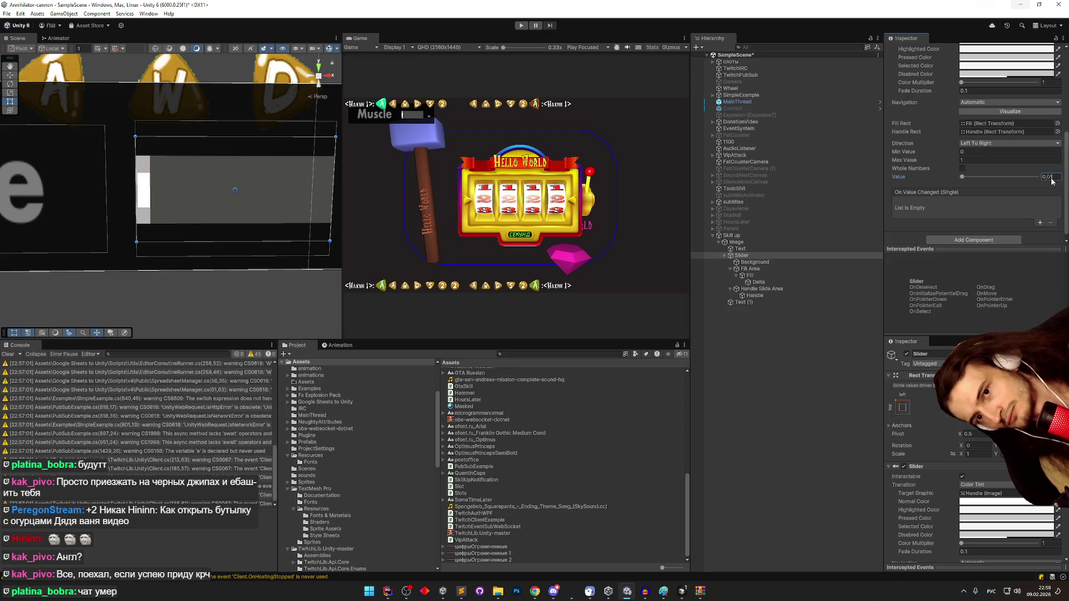
{"action": "key", "text": "BackSpace"}
{"action": "type", "text": "2"}
{"action": "key", "text": "BackSpace"}
{"action": "type", "text": "3"}
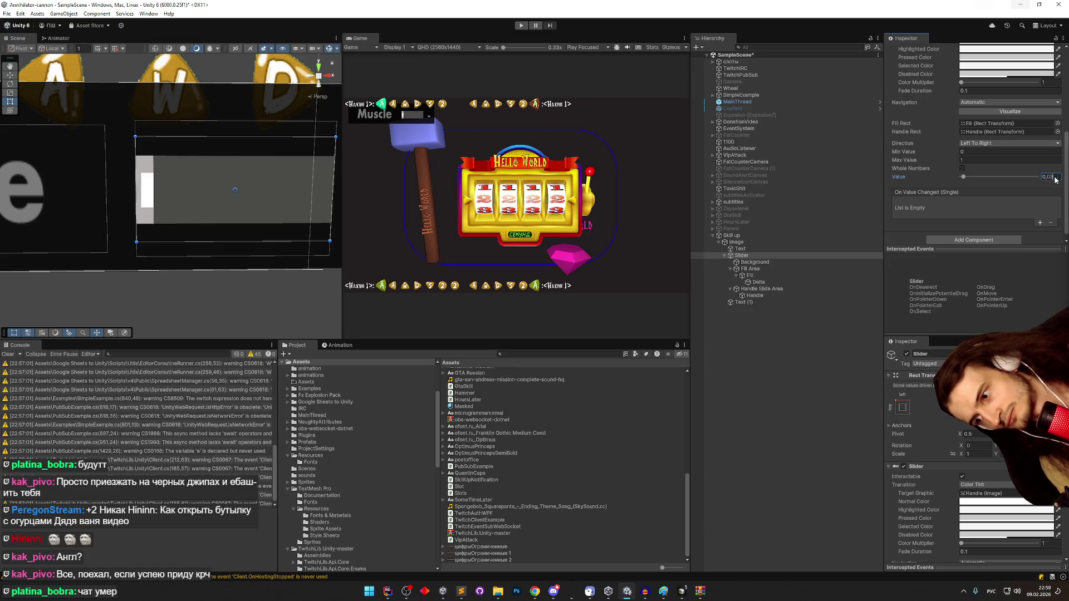
{"action": "left_click", "coordinate": [758, 282]}
{"action": "left_click_drag", "start_coordinate": [147, 181], "coordinate": [146, 181]}
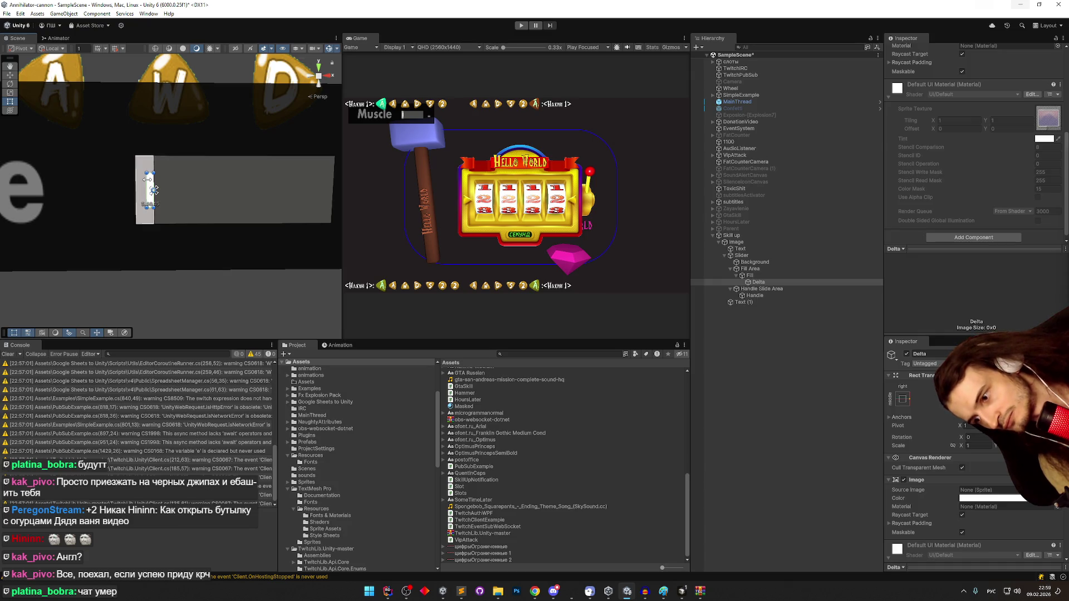
- Adjust the Positive Sign Position X and make the Delta sign image taller
{"action": "scroll", "coordinate": [924, 150], "scroll_direction": "up", "scroll_amount": 5}
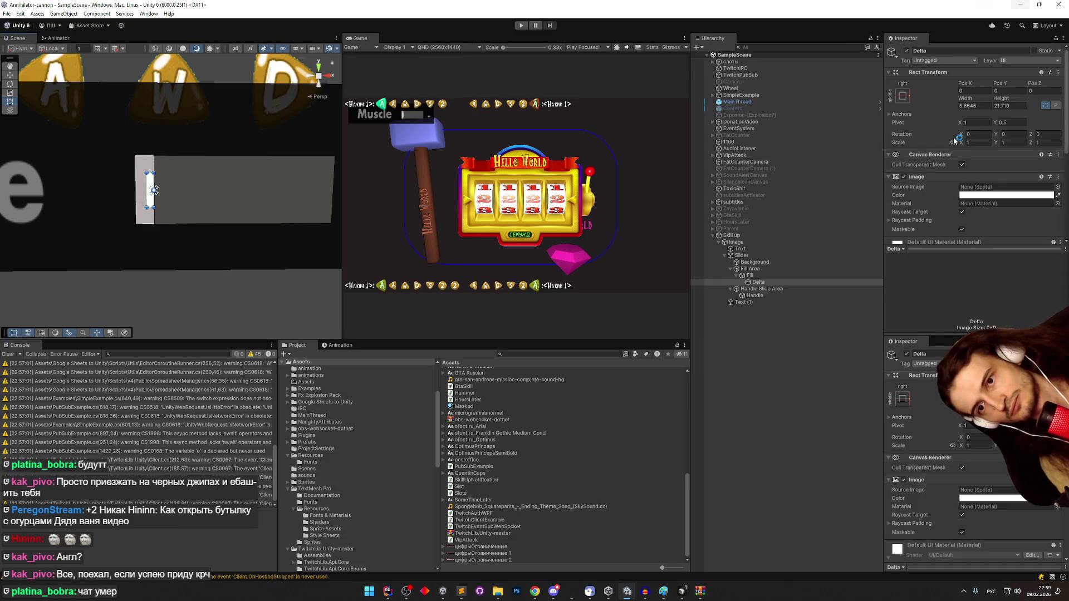
{"action": "type", "text": "6"}
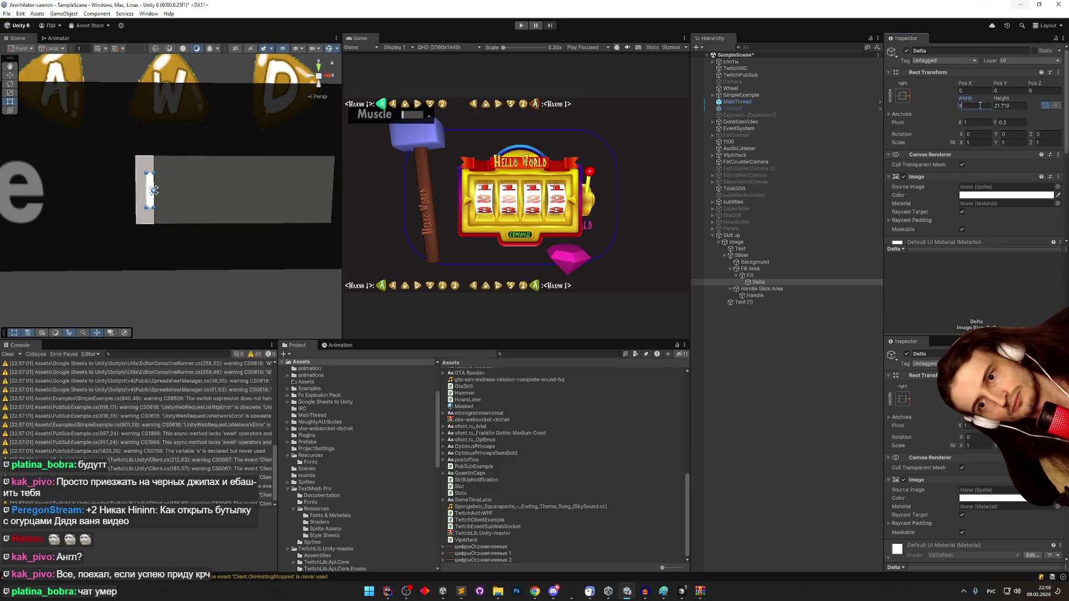
{"action": "left_click", "coordinate": [765, 235]}
{"action": "scroll", "coordinate": [957, 156], "scroll_direction": "down", "scroll_amount": 3}
{"action": "scroll", "coordinate": [957, 152], "scroll_direction": "down", "scroll_amount": 5}
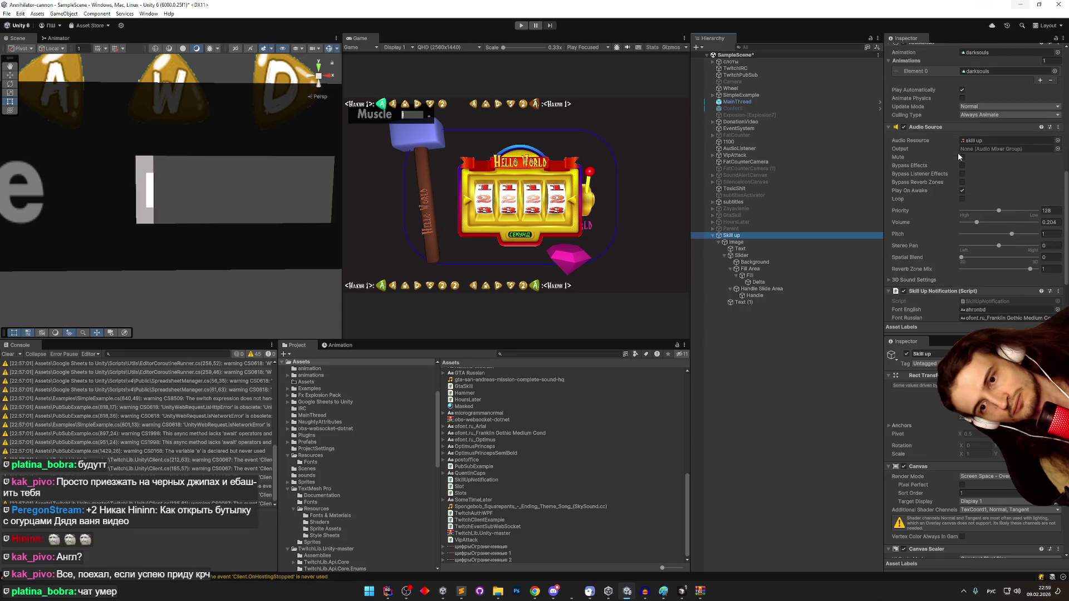
{"action": "left_click", "coordinate": [970, 295]}
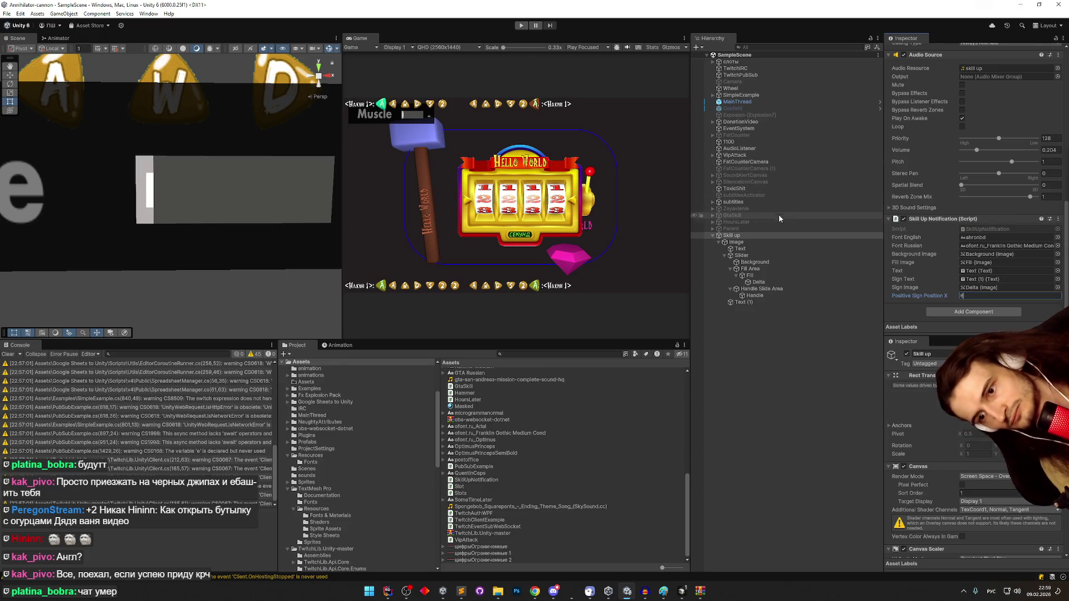
{"action": "left_click", "coordinate": [758, 282]}
{"action": "left_click_drag", "start_coordinate": [148, 173], "coordinate": [148, 156]}
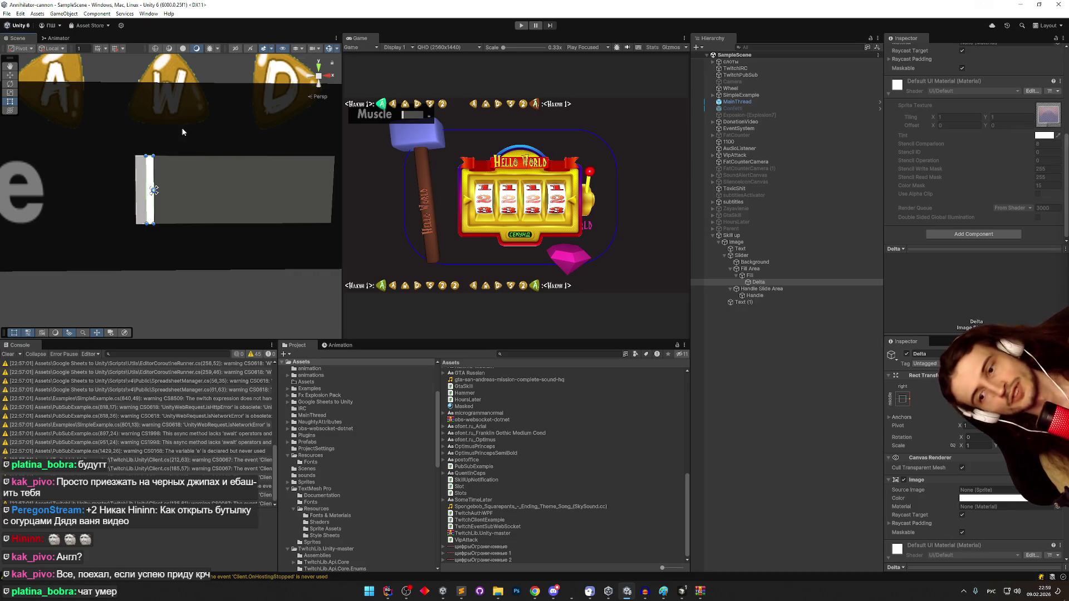
- Deactivate the Skill up notification object
{"action": "left_click", "coordinate": [747, 234]}
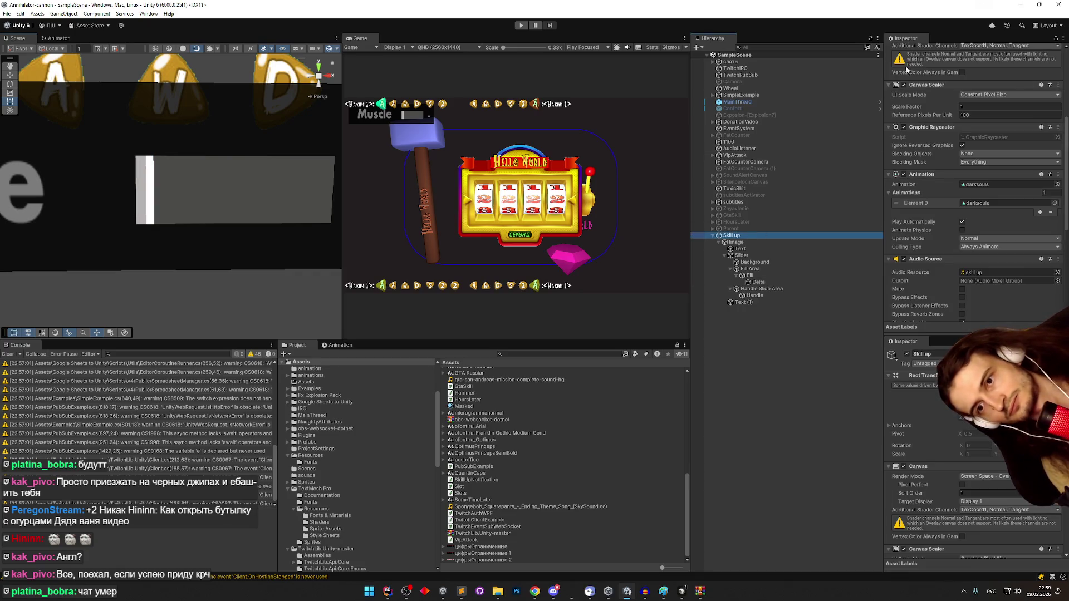
{"action": "scroll", "coordinate": [907, 72], "scroll_direction": "up", "scroll_amount": 3}
{"action": "scroll", "coordinate": [953, 106], "scroll_direction": "down", "scroll_amount": 7}
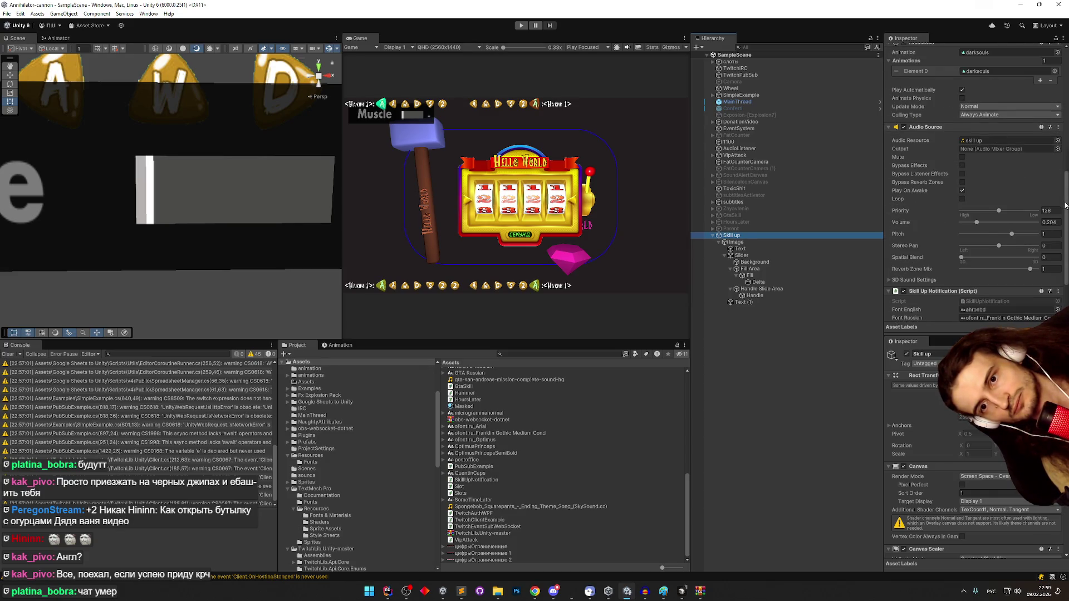
{"action": "scroll", "coordinate": [1046, 85], "scroll_direction": "up", "scroll_amount": 5}
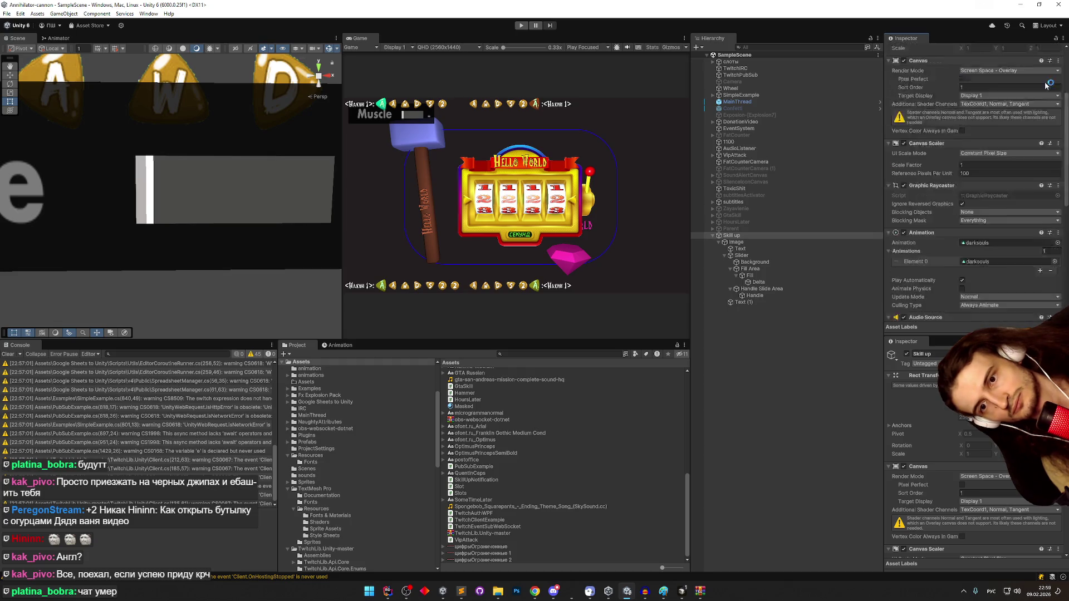
{"action": "scroll", "coordinate": [1046, 85], "scroll_direction": "up", "scroll_amount": 3}
{"action": "left_click", "coordinate": [906, 50]}
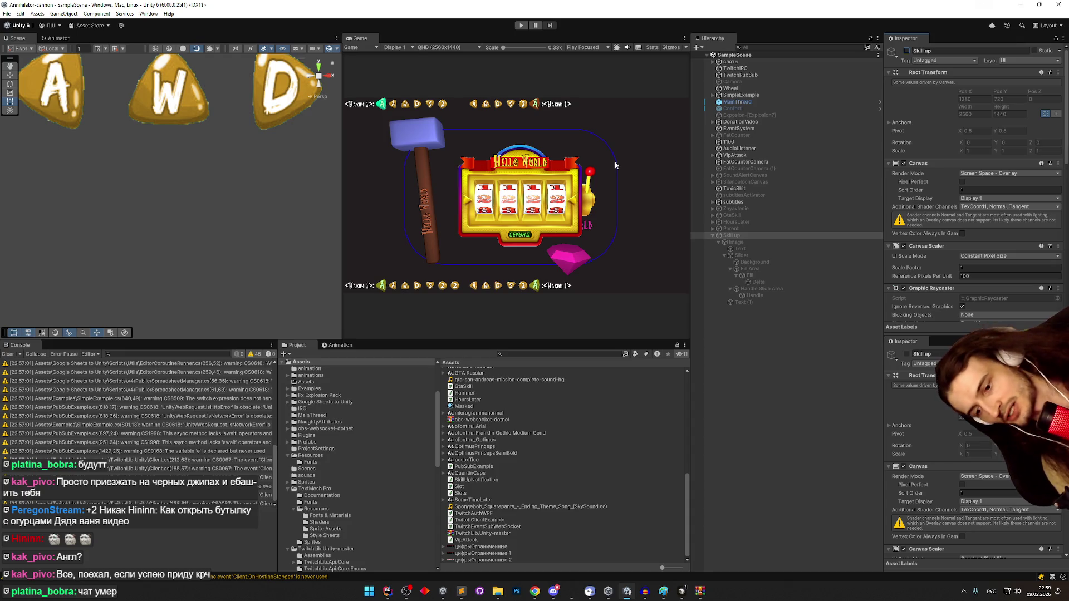
- Bring up Cursor's agent chat and begin a new prompt with 'теперь'
{"action": "left_click", "coordinate": [388, 592]}
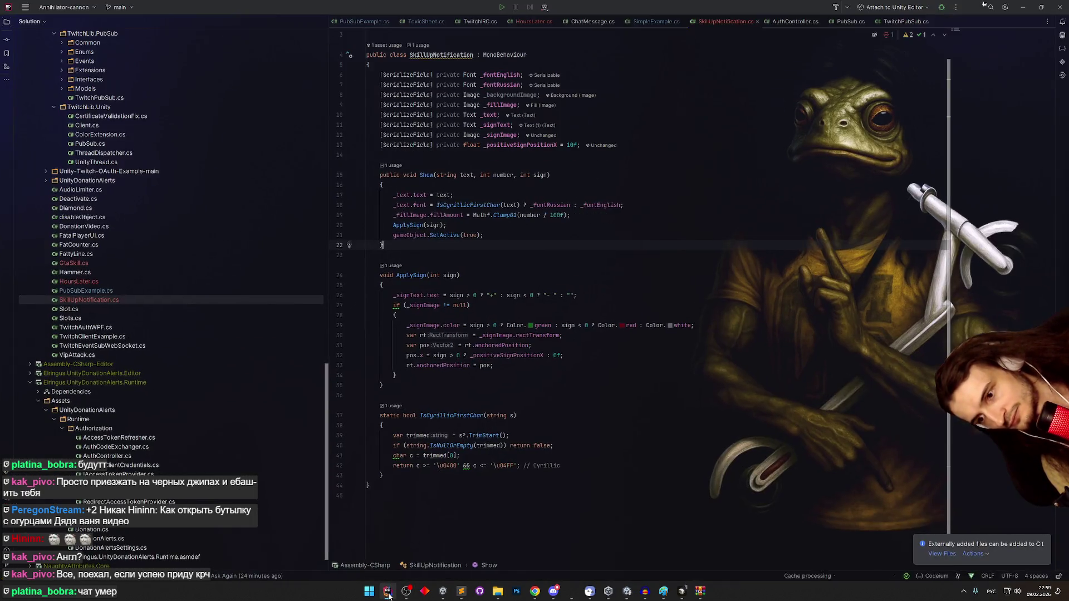
{"action": "left_click", "coordinate": [389, 595]}
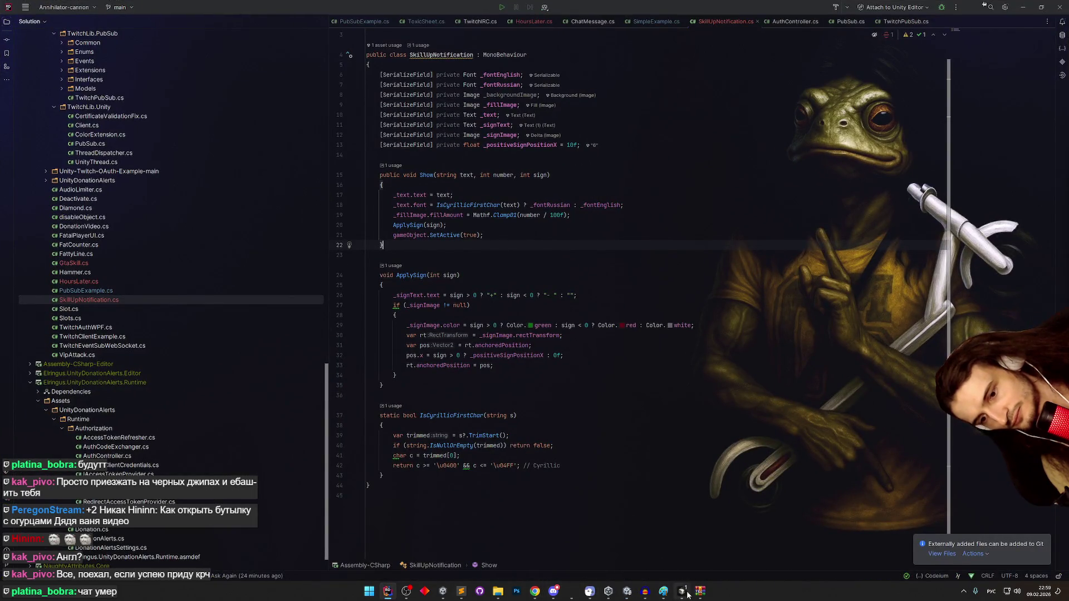
{"action": "left_click", "coordinate": [681, 591]}
{"action": "type", "text": "теперь"}
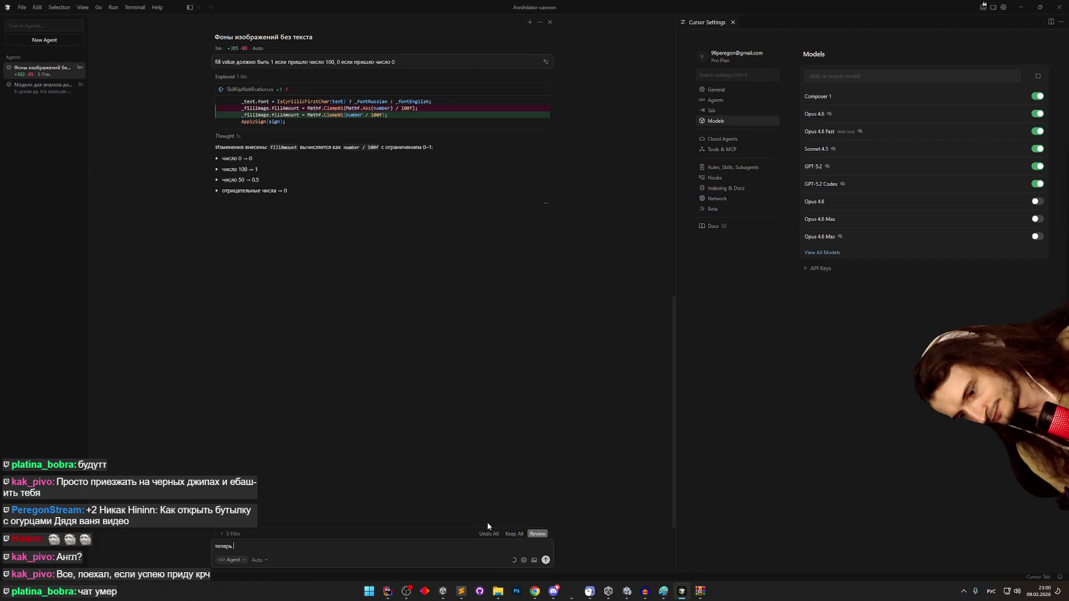
- Draft the Cursor request to add user chat-message handling in SimpleExample after the G… check
{"action": "type", "text": "добавь в"}
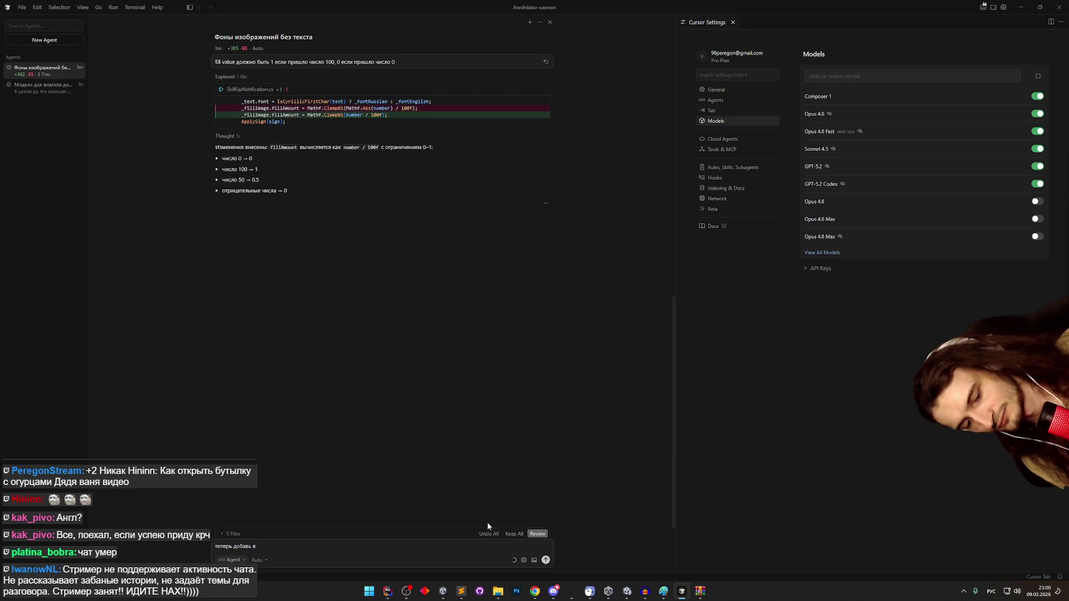
{"action": "key", "text": "alt+shift"}
{"action": "type", "text": "imple example обработку сооб"}
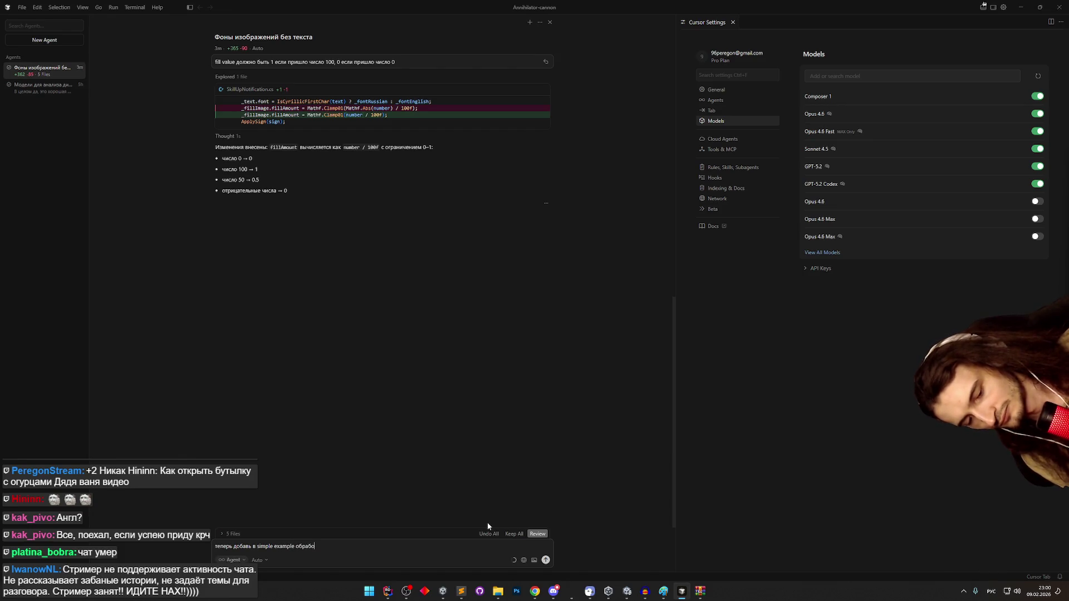
{"action": "type", "text": "щения"}
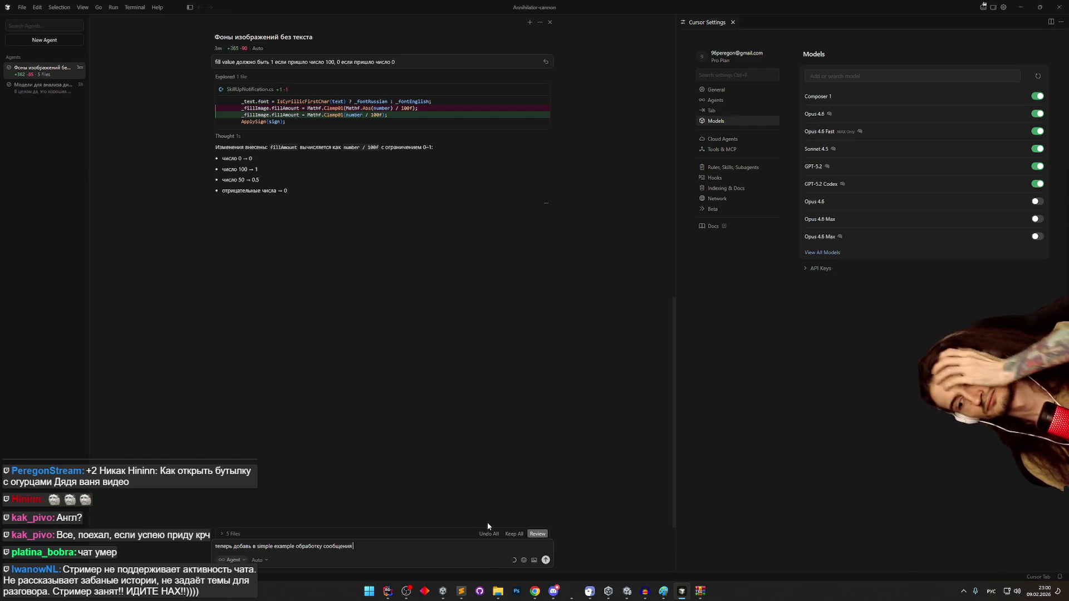
{"action": "key", "text": "BackSpace"}
{"action": "key", "text": "BackSpace"}
{"action": "key", "text": "BackSpace"}
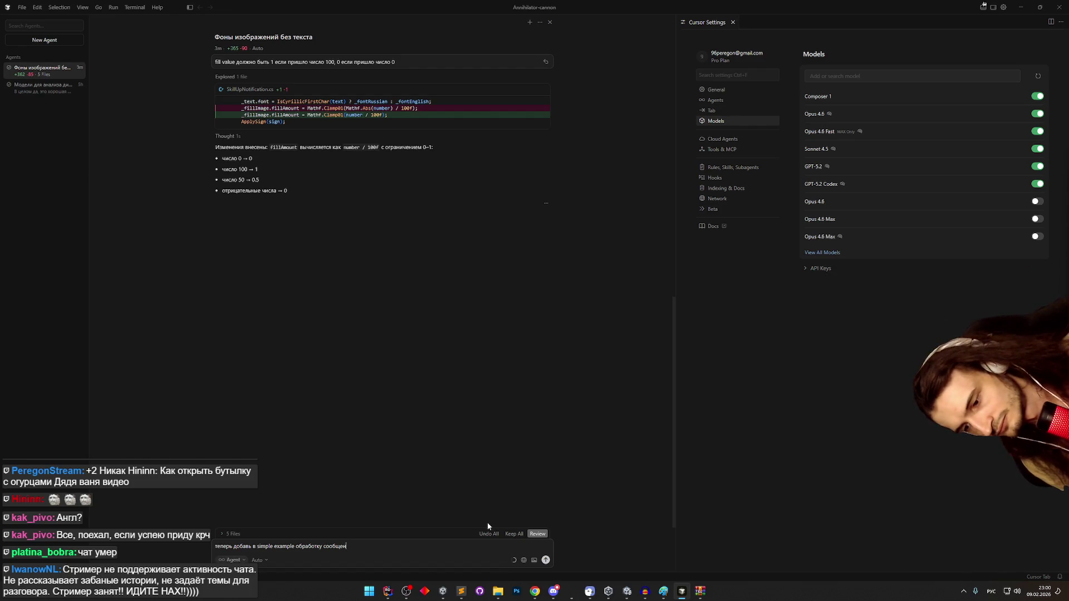
{"action": "type", "text": "для сооб"}
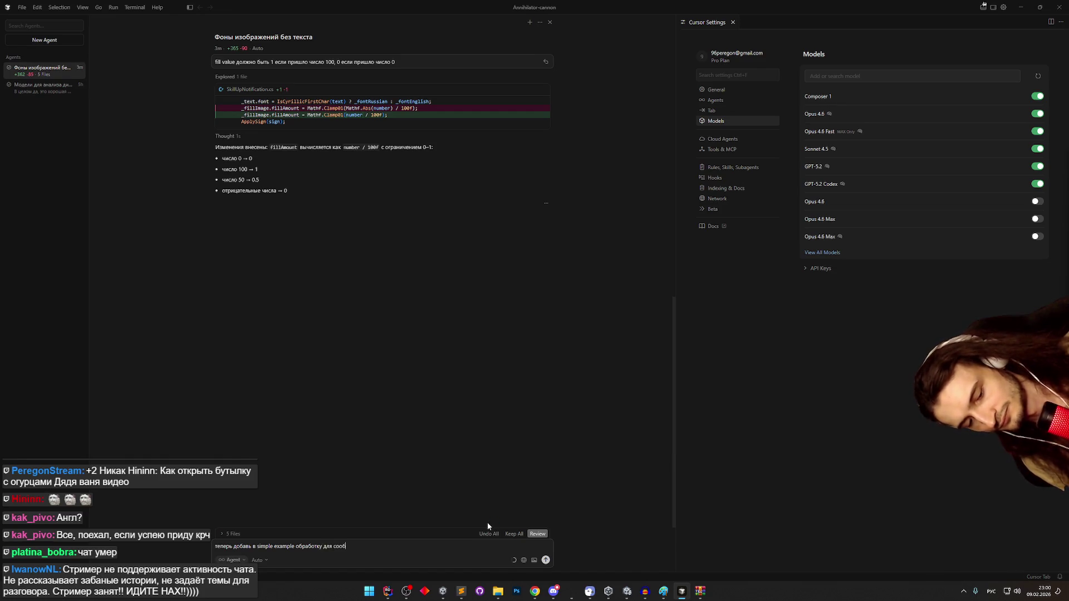
{"action": "type", "text": "щения"}
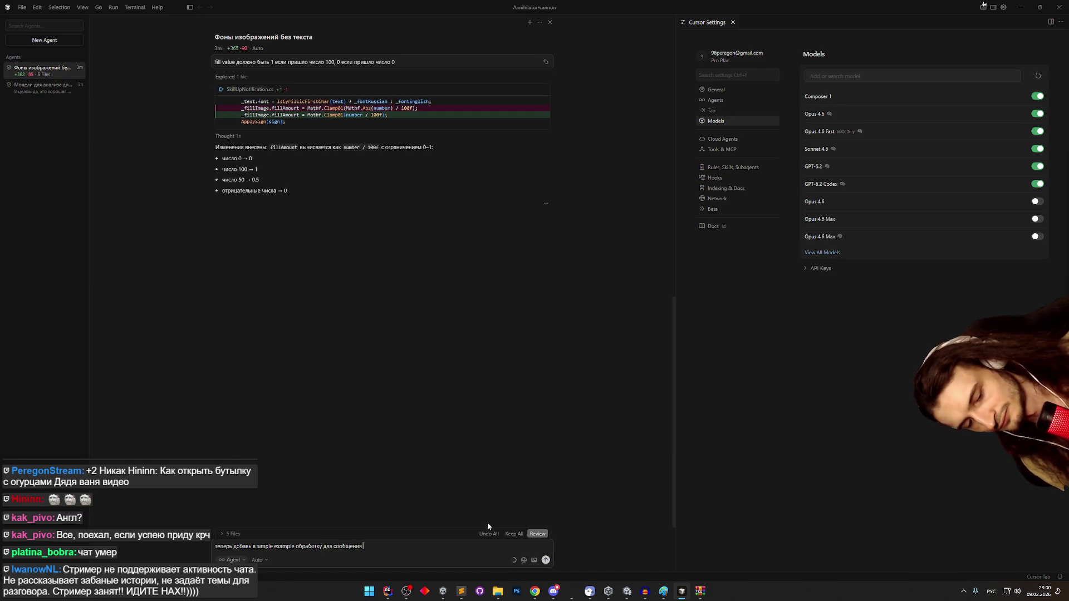
{"action": "key", "text": "BackSpace"}
{"action": "type", "text": "й пользоват"}
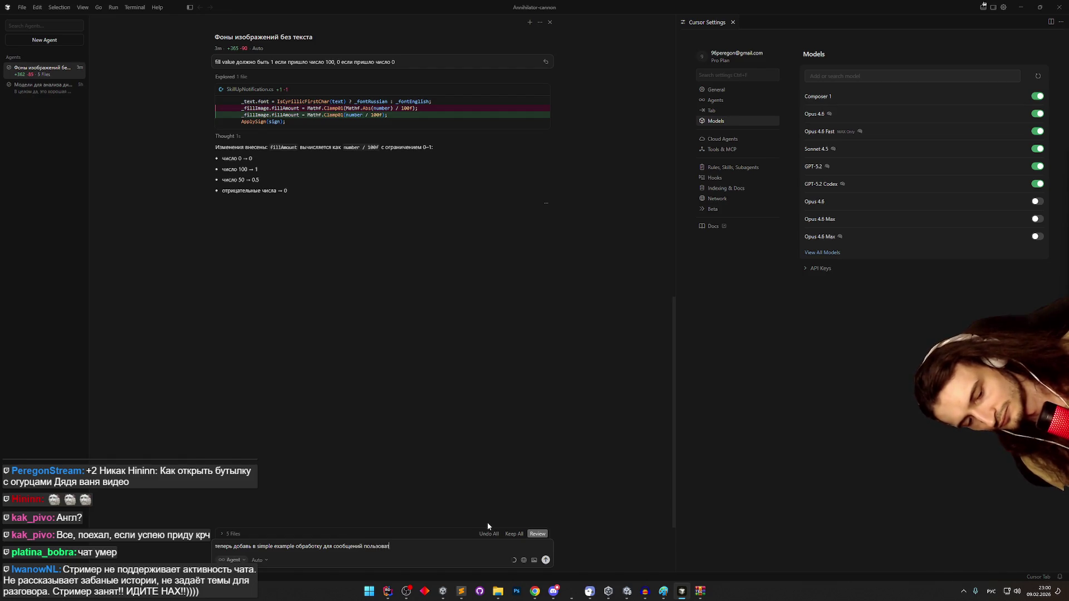
{"action": "type", "text": "елей. "}
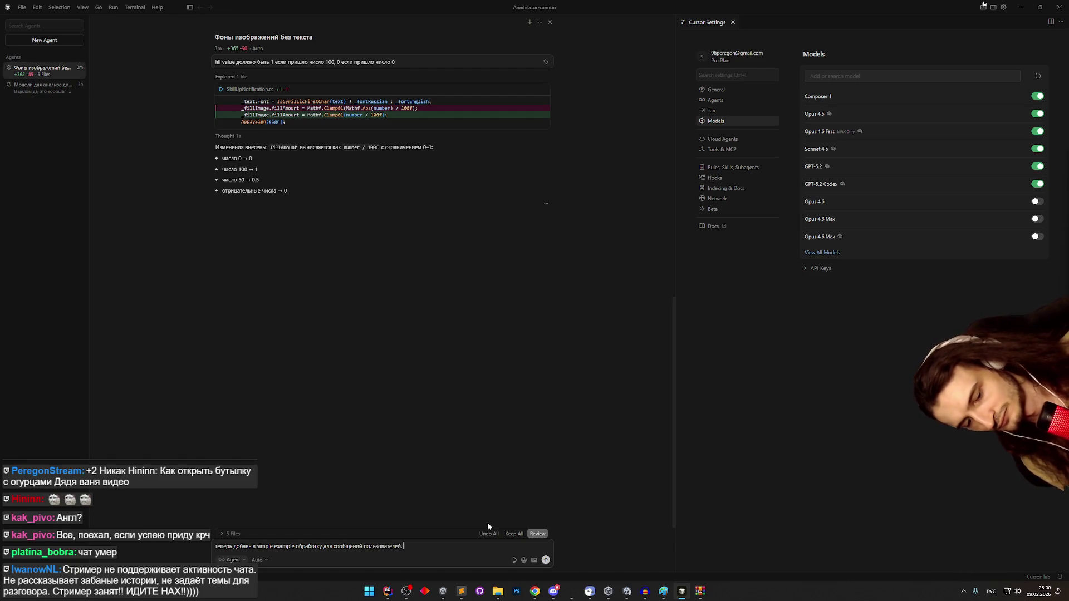
{"action": "type", "text": "После пров"}
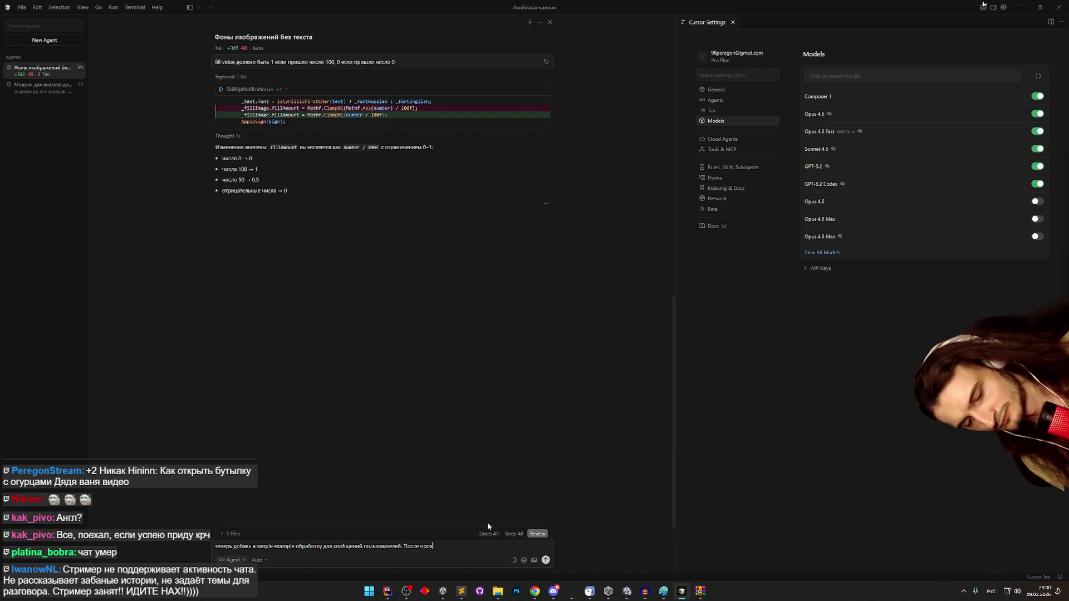
{"action": "type", "text": "ерки на"}
{"action": "key", "text": "alt+shift"}
{"action": "type", "text": " GtaSkill"}
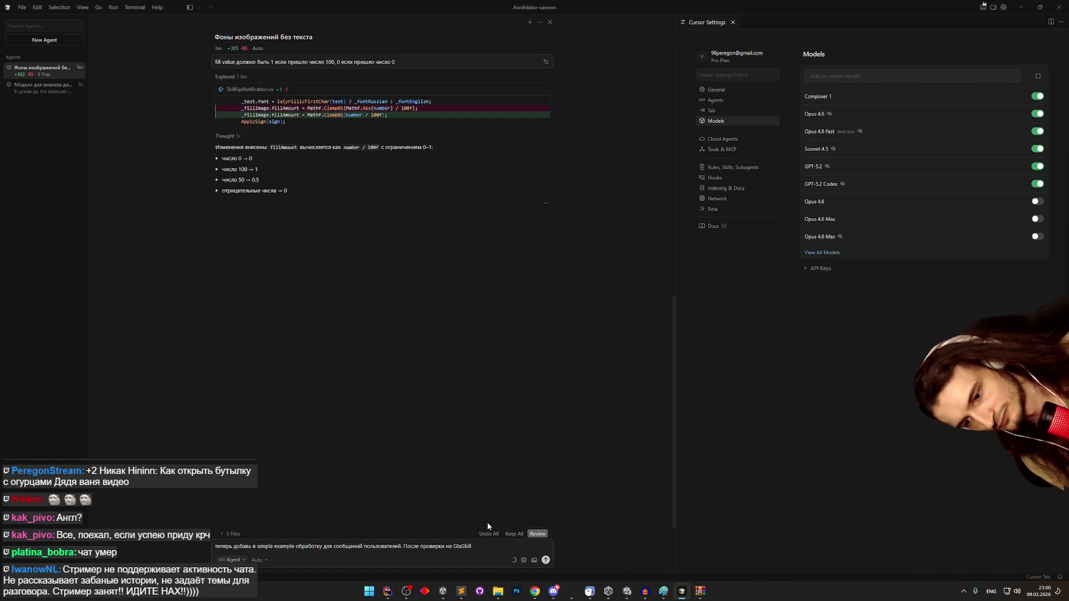
{"action": "left_click", "coordinate": [387, 592]}
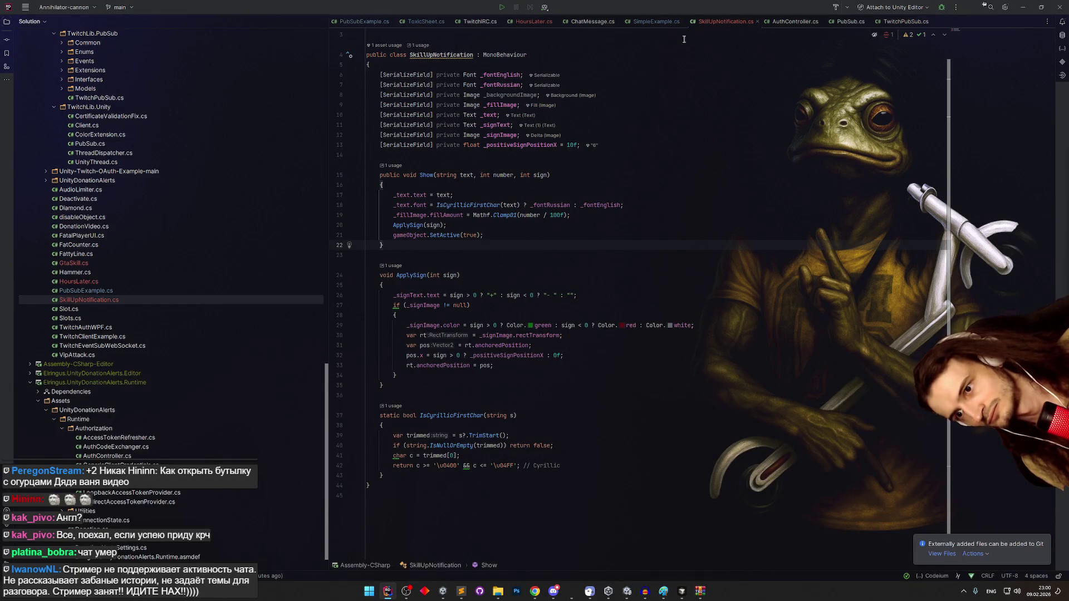
- Open SimpleExample.cs and browse its NewMessage method, placing the caret at the end of line 465
{"action": "left_click", "coordinate": [656, 21]}
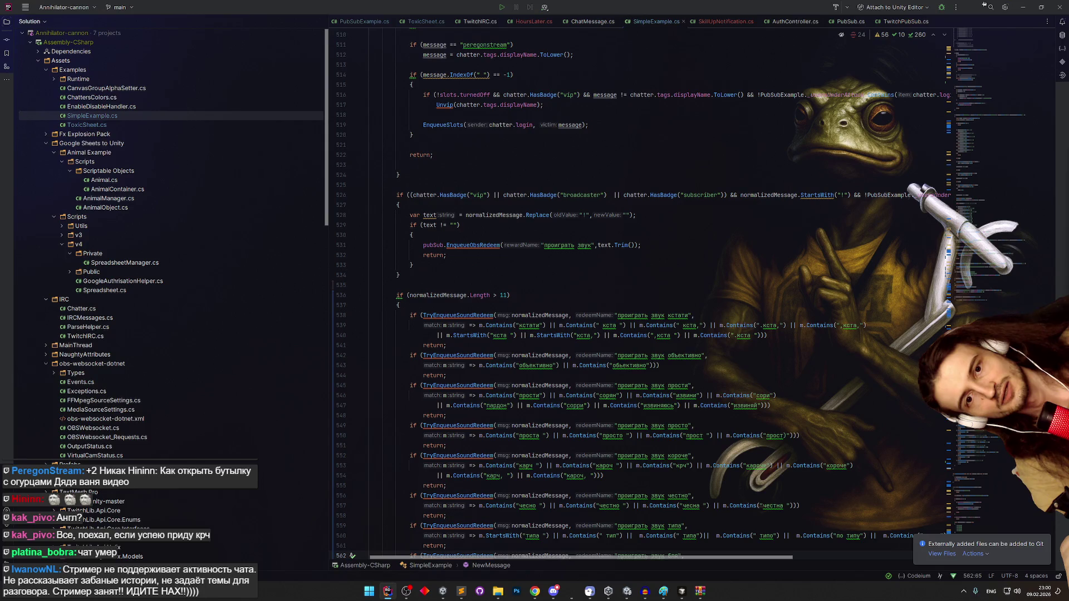
{"action": "scroll", "coordinate": [397, 554], "scroll_direction": "up", "scroll_amount": 20}
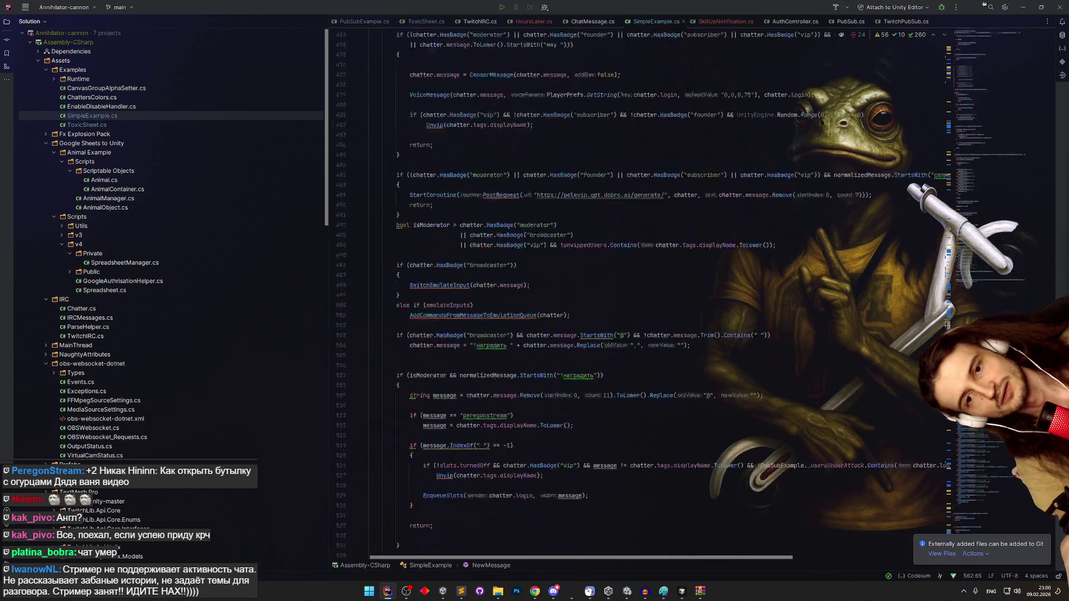
{"action": "scroll", "coordinate": [397, 554], "scroll_direction": "up", "scroll_amount": 20}
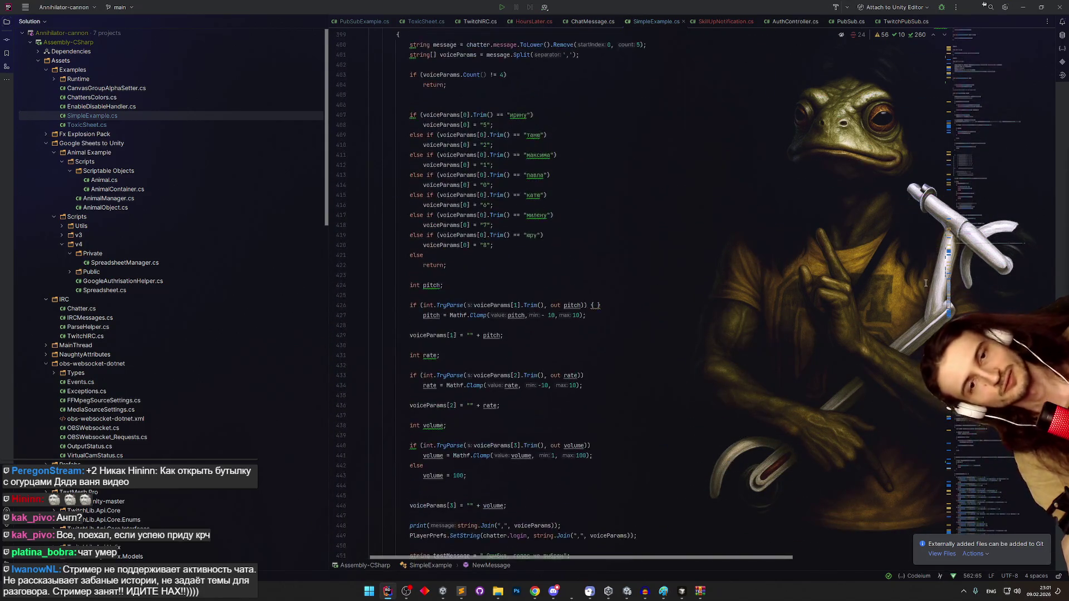
{"action": "scroll", "coordinate": [912, 170], "scroll_direction": "up", "scroll_amount": 20}
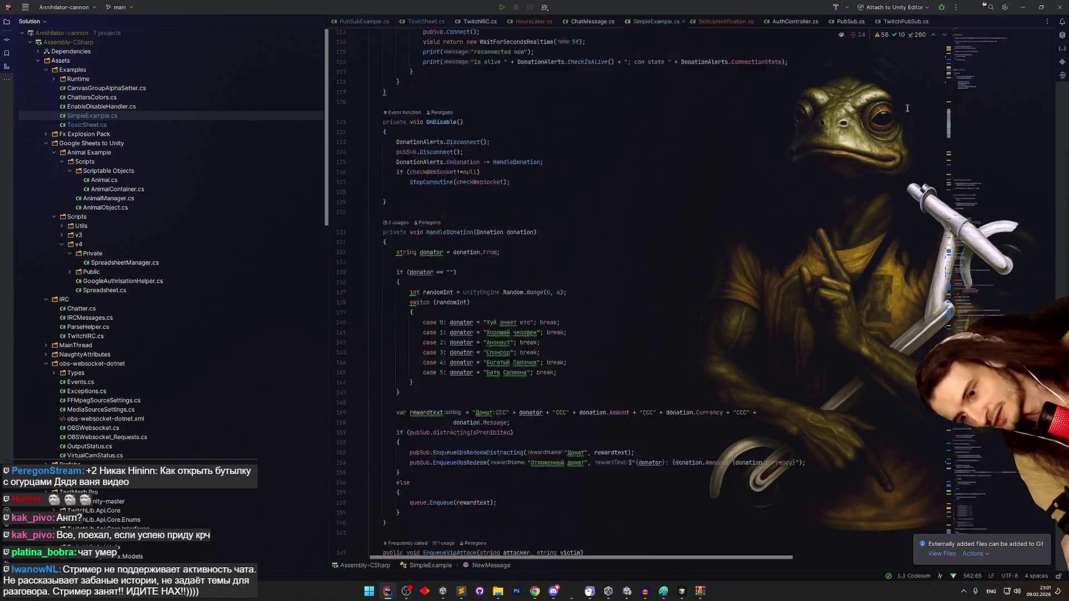
{"action": "scroll", "coordinate": [913, 66], "scroll_direction": "down", "scroll_amount": 5}
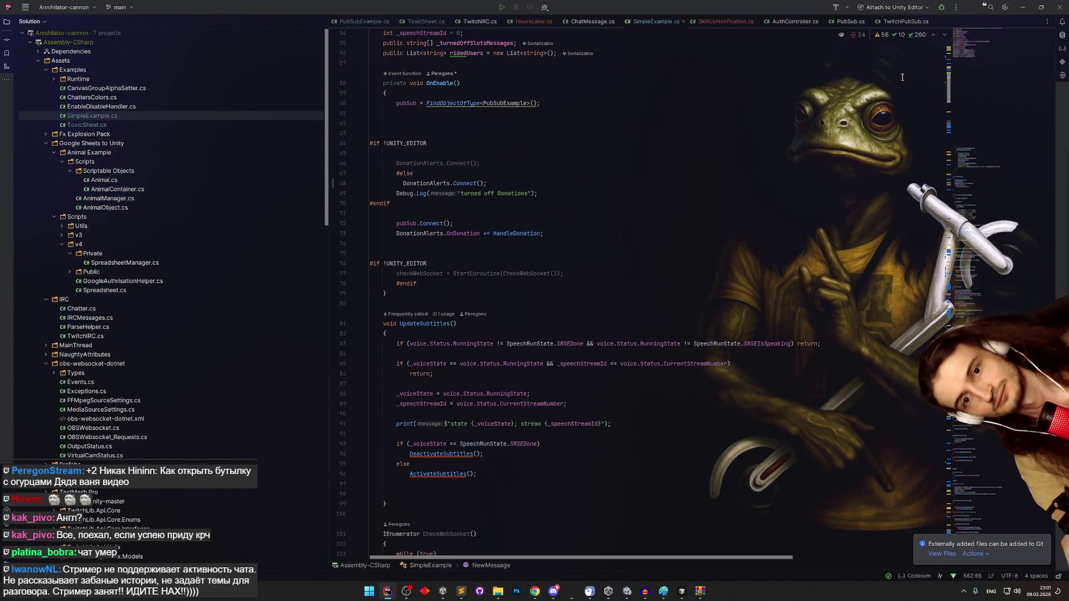
{"action": "scroll", "coordinate": [902, 77], "scroll_direction": "up", "scroll_amount": 2}
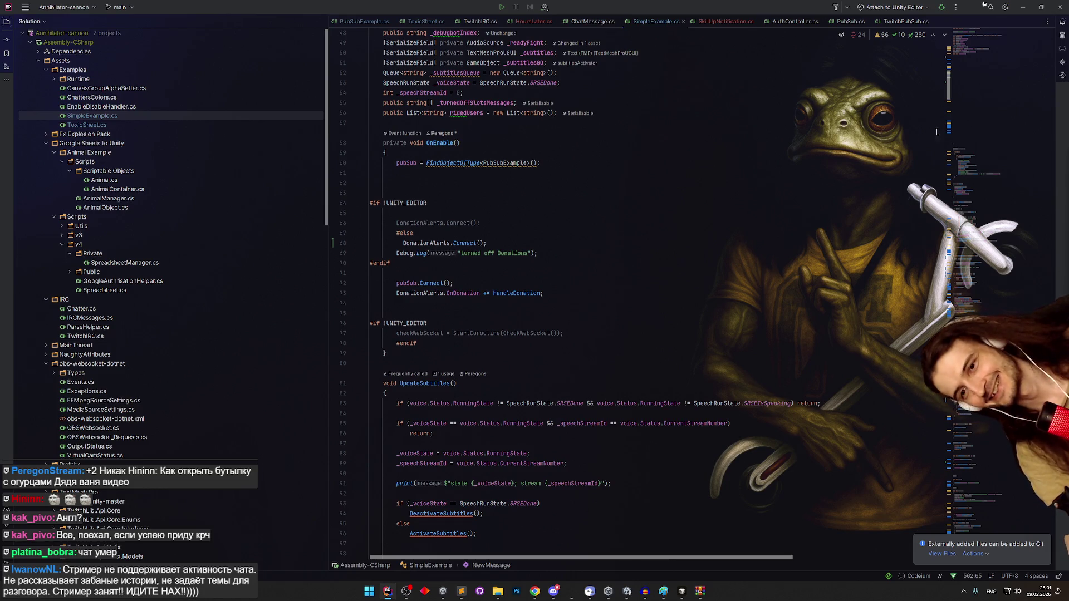
{"action": "scroll", "coordinate": [948, 98], "scroll_direction": "down", "scroll_amount": 2}
{"action": "scroll", "coordinate": [948, 98], "scroll_direction": "down", "scroll_amount": 10}
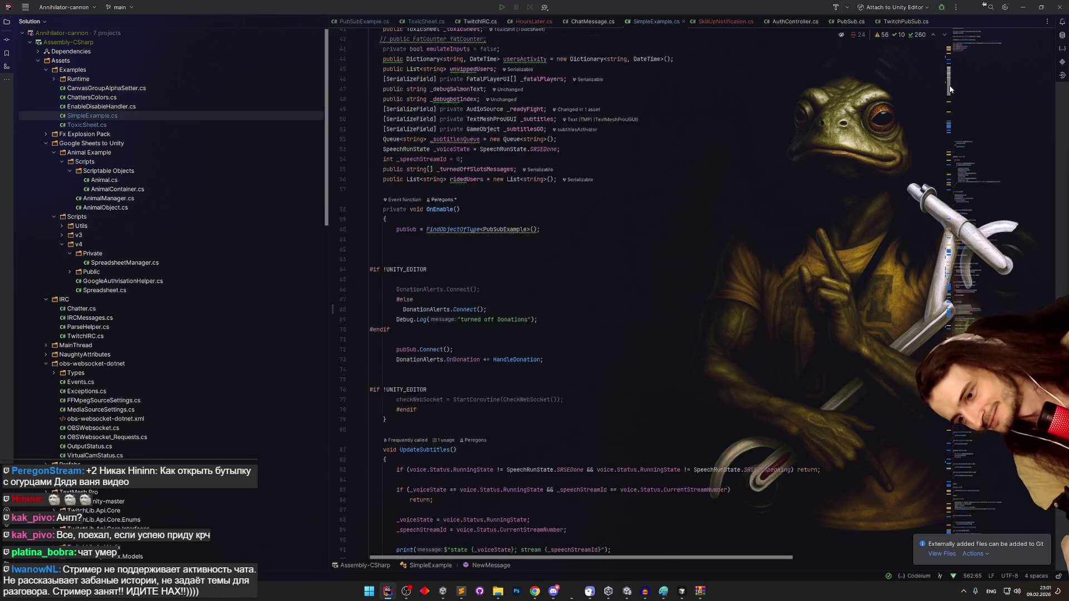
{"action": "mouse_move", "coordinate": [945, 111]}
{"action": "left_mouse_down"}
{"action": "mouse_move", "coordinate": [945, 317]}
{"action": "mouse_move", "coordinate": [938, 280]}
{"action": "left_mouse_up"}
{"action": "scroll", "coordinate": [937, 280], "scroll_direction": "up", "scroll_amount": 13}
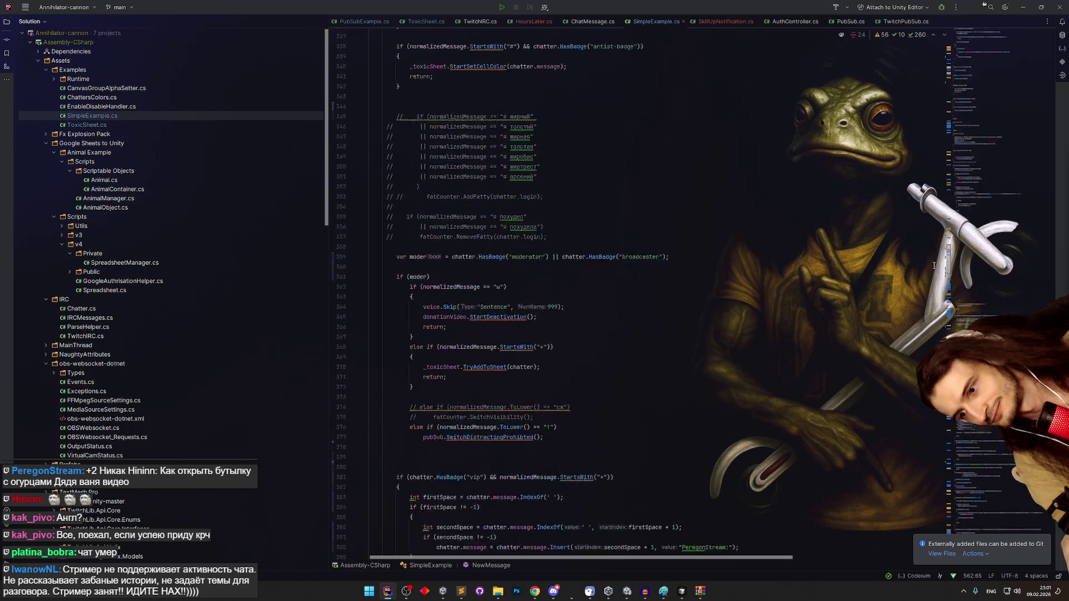
{"action": "scroll", "coordinate": [934, 255], "scroll_direction": "up", "scroll_amount": 4}
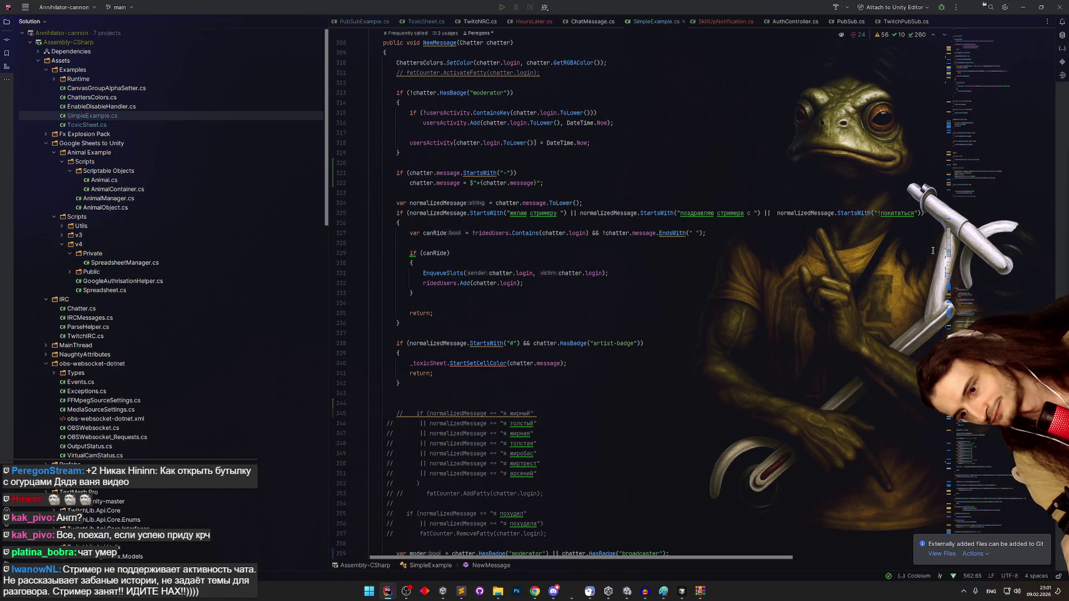
{"action": "scroll", "coordinate": [933, 251], "scroll_direction": "down", "scroll_amount": 10}
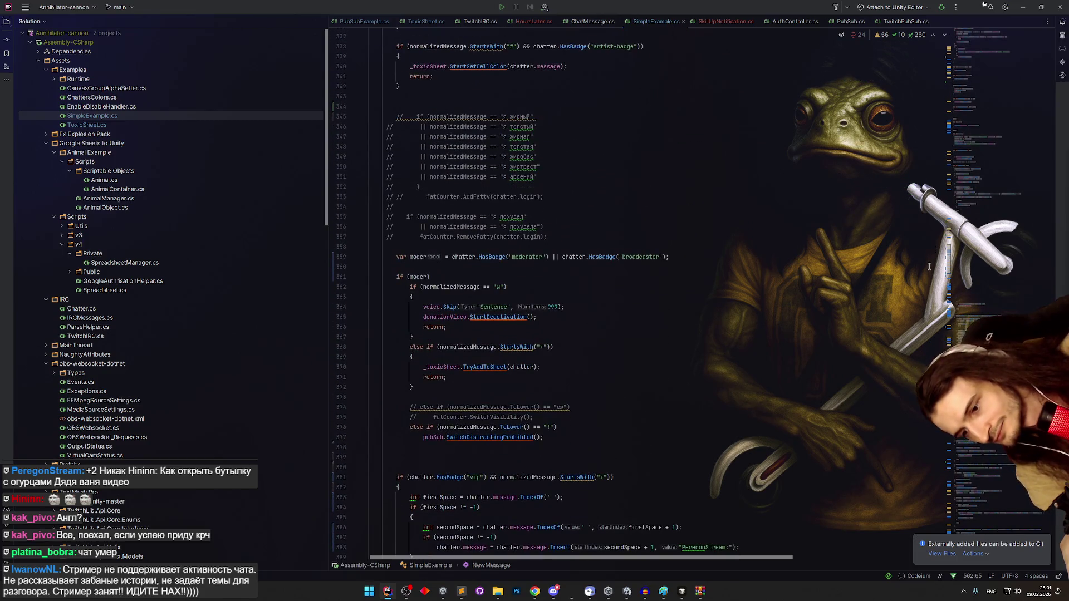
{"action": "scroll", "coordinate": [928, 266], "scroll_direction": "down", "scroll_amount": 2}
{"action": "scroll", "coordinate": [926, 269], "scroll_direction": "up", "scroll_amount": 11}
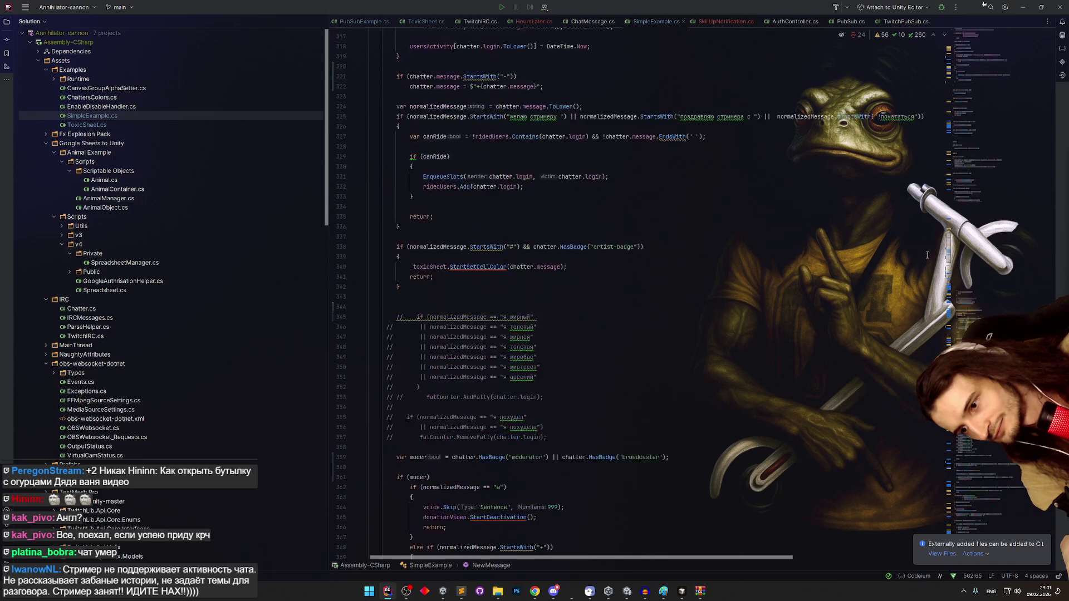
{"action": "scroll", "coordinate": [927, 250], "scroll_direction": "down", "scroll_amount": 20}
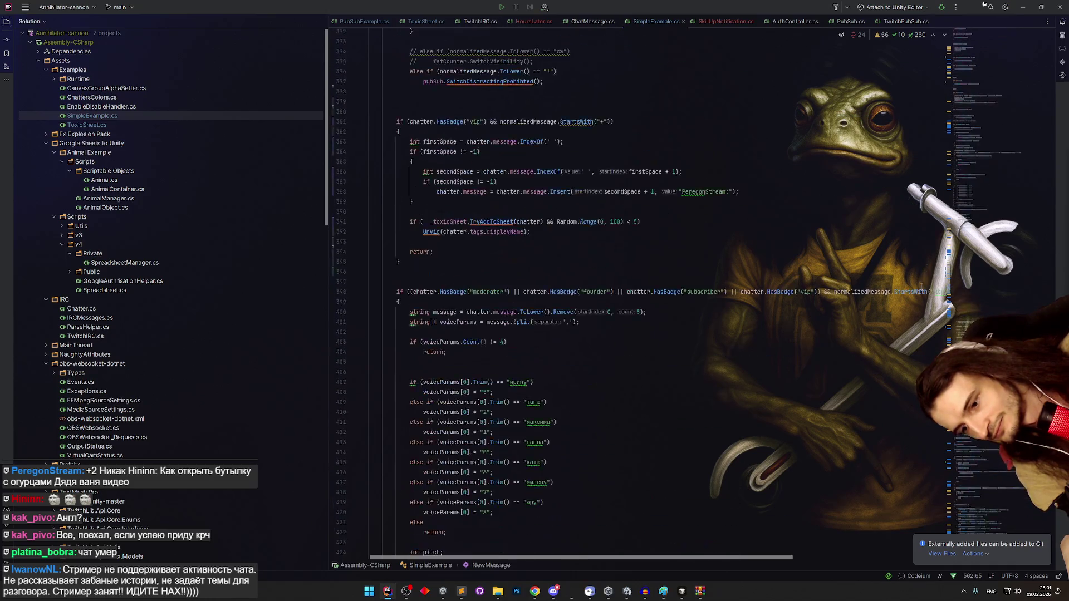
{"action": "scroll", "coordinate": [920, 287], "scroll_direction": "down", "scroll_amount": 20}
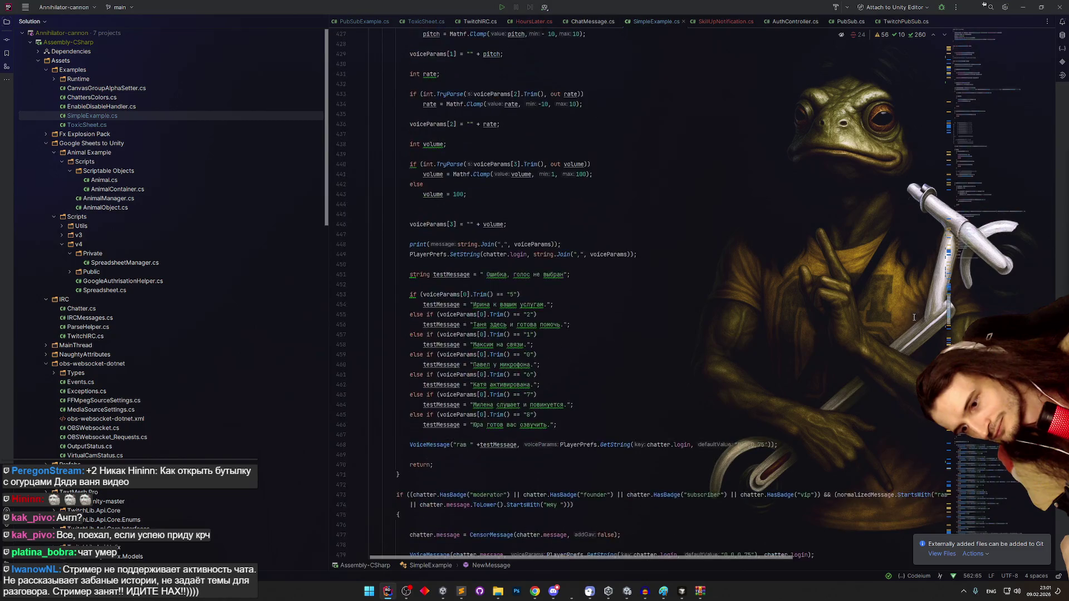
{"action": "scroll", "coordinate": [913, 322], "scroll_direction": "down", "scroll_amount": 1}
{"action": "scroll", "coordinate": [913, 322], "scroll_direction": "down", "scroll_amount": 2}
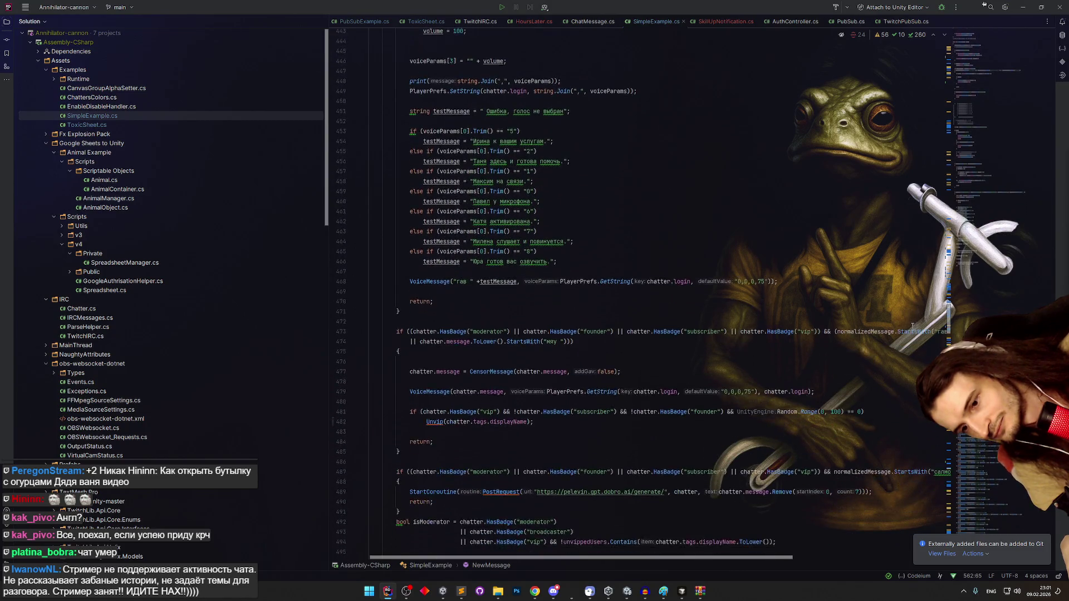
{"action": "left_click", "coordinate": [756, 251]}
- Search SimpleExample.cs for 'skill', then 'toxics', to locate the message checks
{"action": "key", "text": "ctrl+f"}
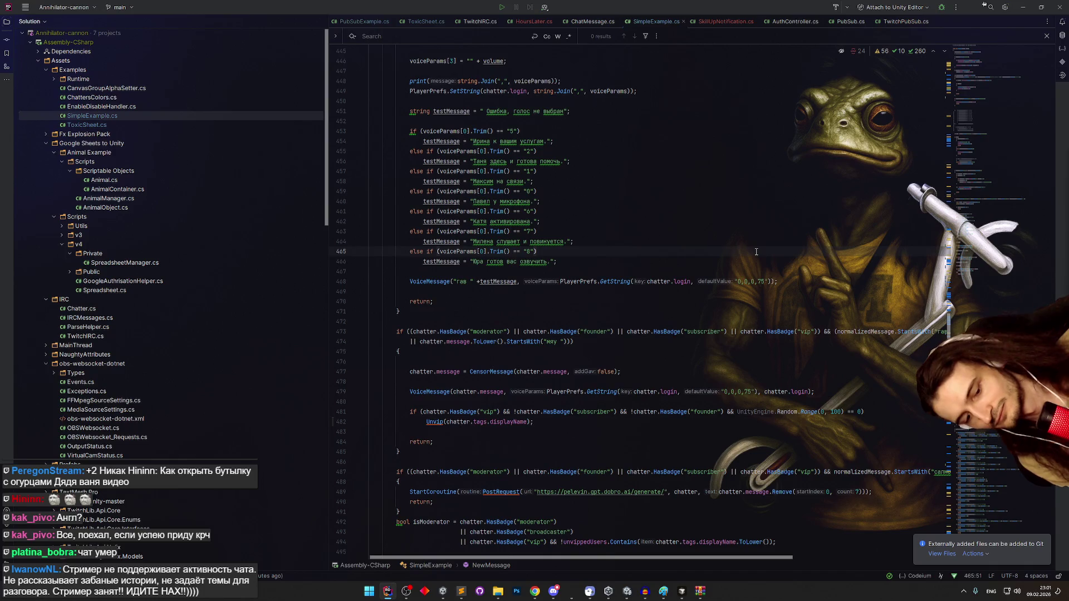
{"action": "type", "text": "skill"}
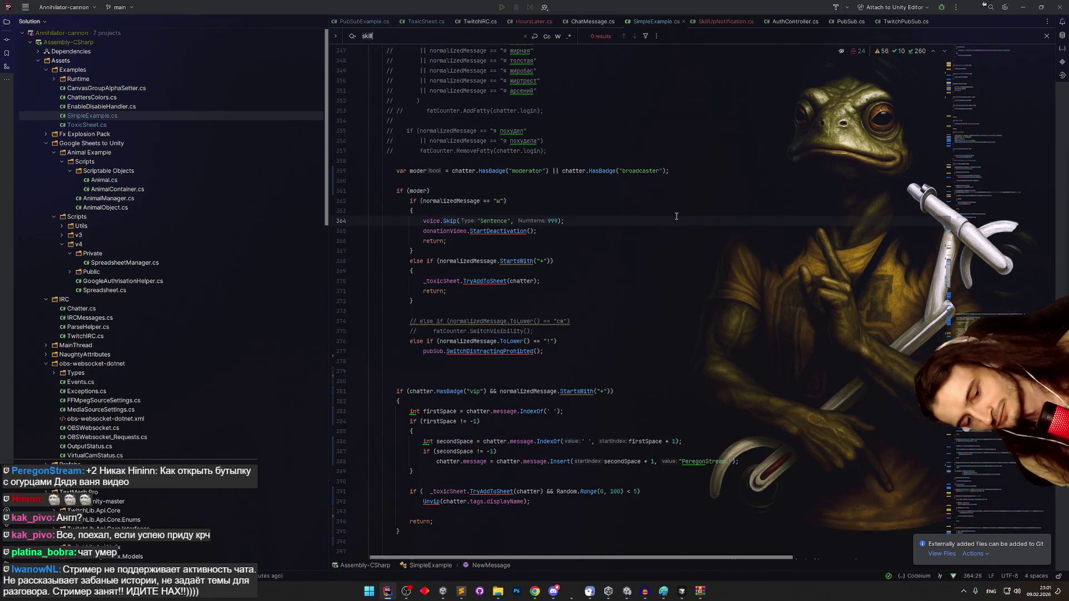
{"action": "key", "text": "ctrl+BackSpace"}
{"action": "type", "text": "toxics"}
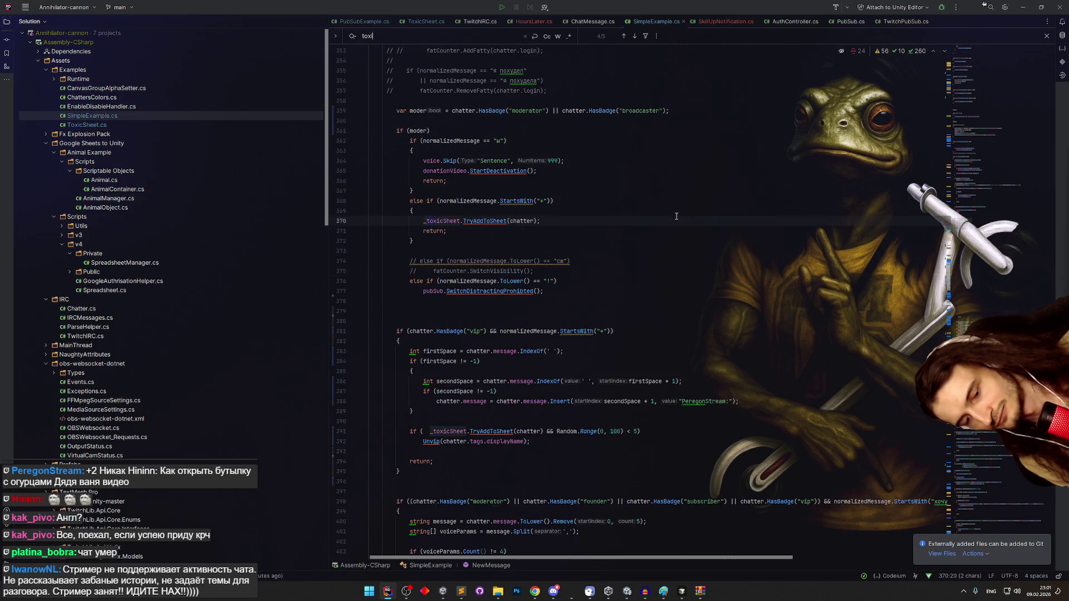
{"action": "left_click", "coordinate": [576, 171]}
- Insert a new line after the '+' branch and try dedenting the '!' branch, then undo it
{"action": "left_click", "coordinate": [509, 304]}
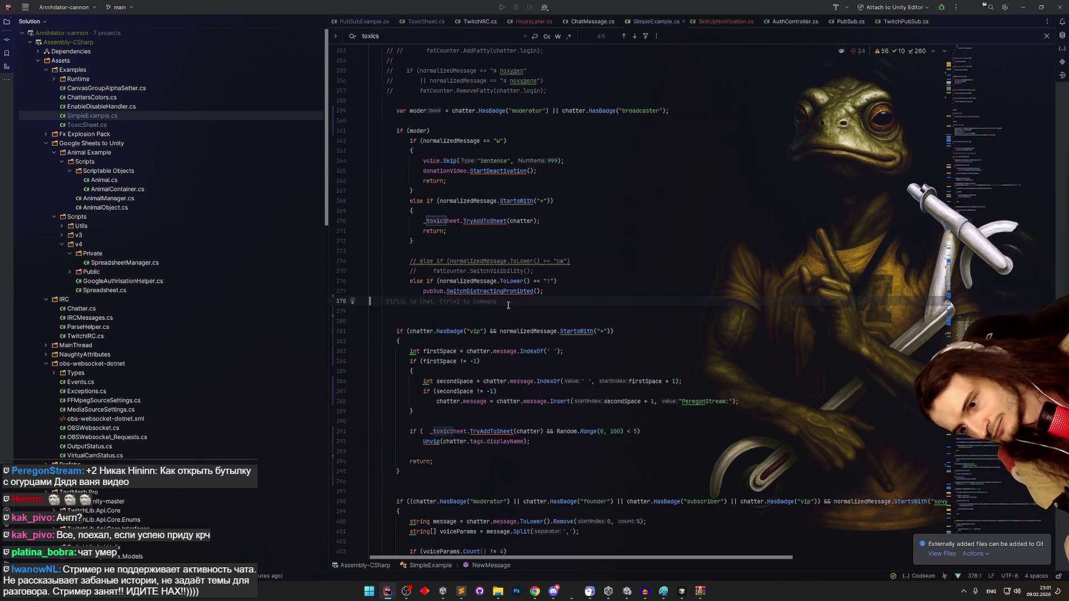
{"action": "left_click", "coordinate": [459, 239]}
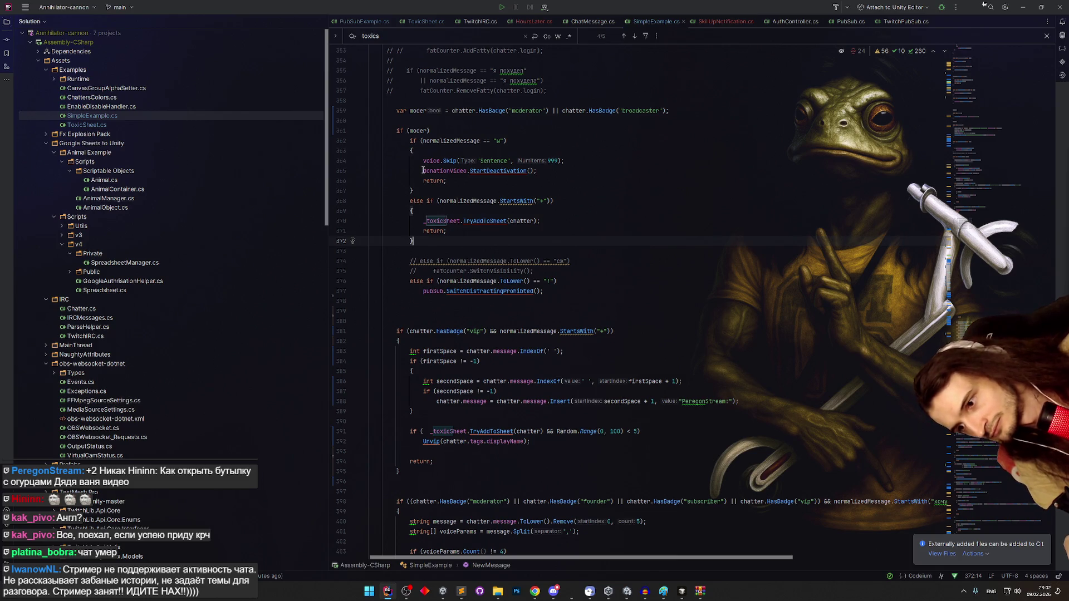
{"action": "key", "text": "Return"}
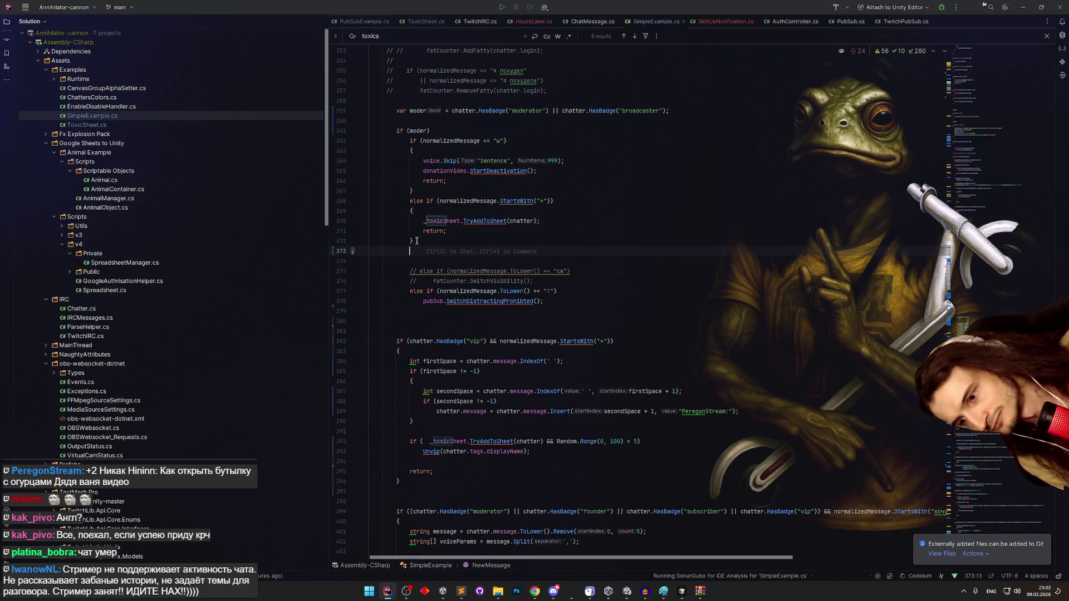
{"action": "mouse_move", "coordinate": [407, 260]}
{"action": "left_mouse_down"}
{"action": "mouse_move", "coordinate": [557, 272]}
{"action": "mouse_move", "coordinate": [545, 301]}
{"action": "left_mouse_up"}
{"action": "key", "text": "shift+Tab"}
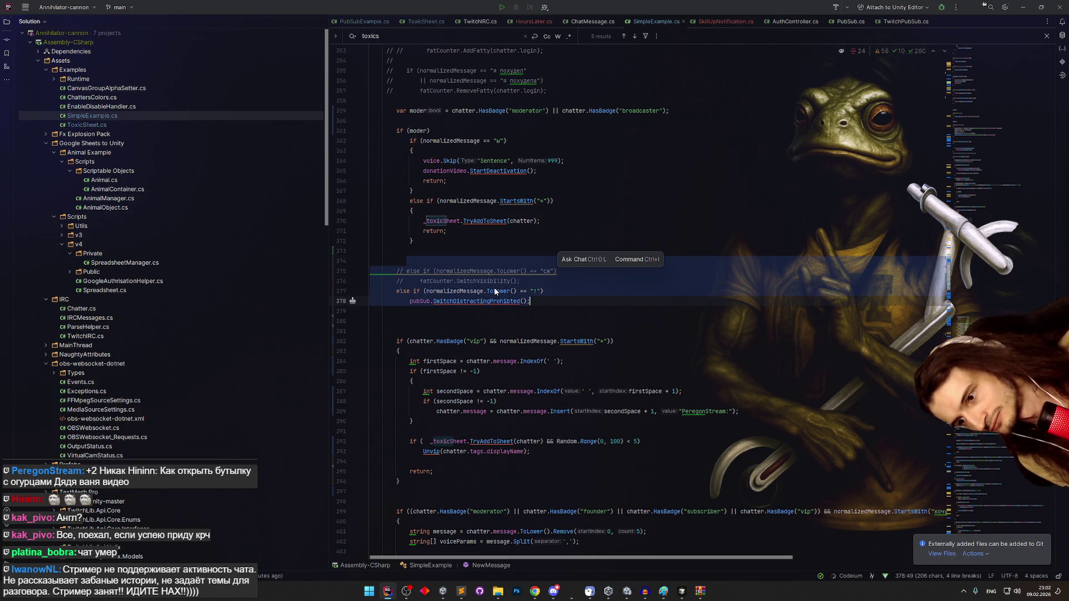
{"action": "left_click", "coordinate": [499, 270]}
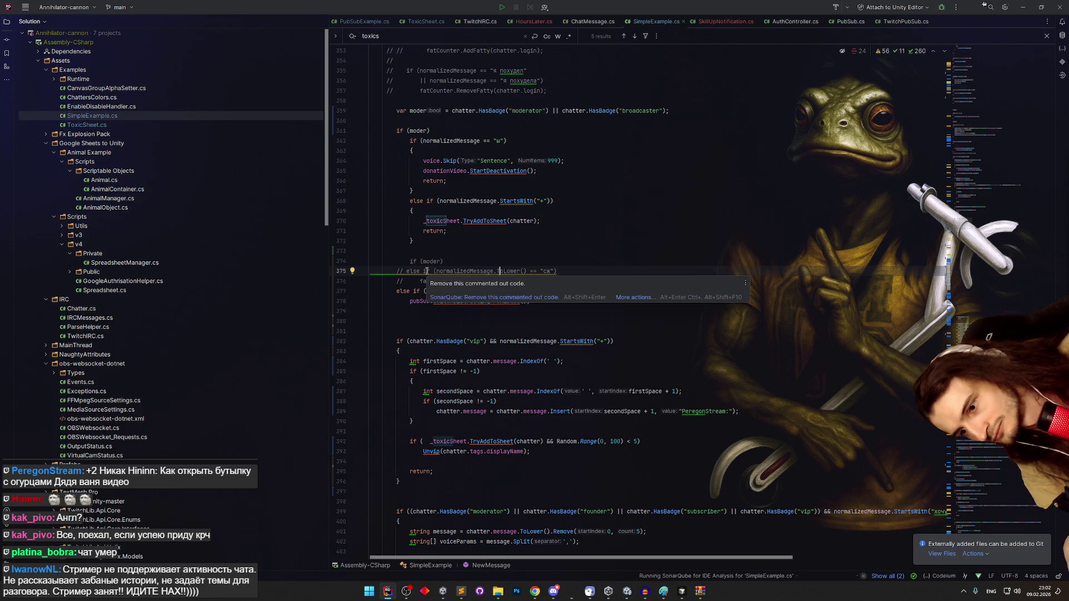
{"action": "key", "text": "ctrl+z"}
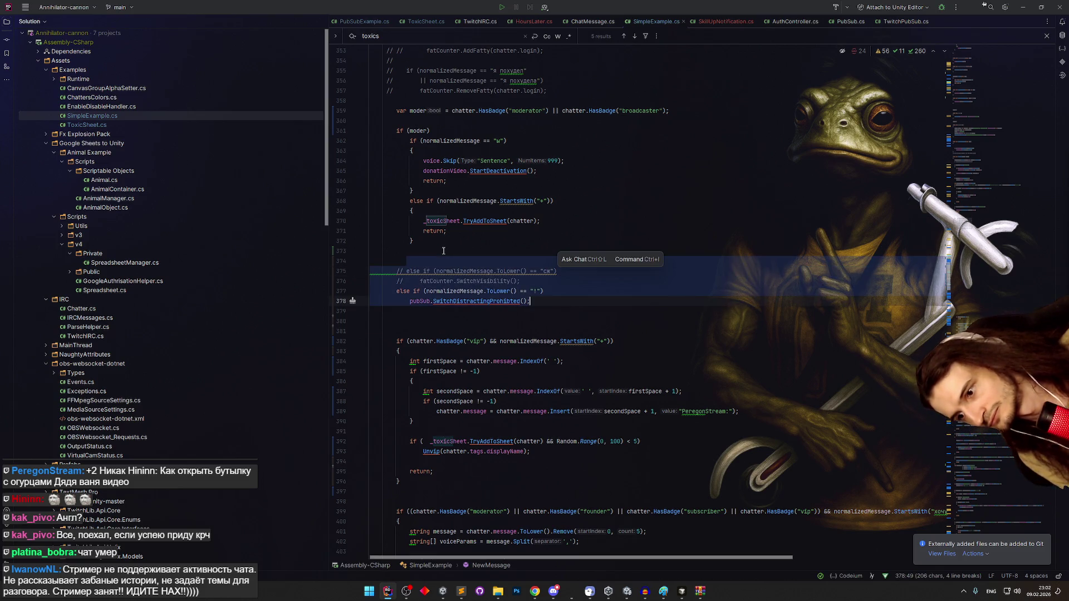
- Remove the blank lines above the '!' branch and move the commented-out lines below it
{"action": "left_click_drag", "start_coordinate": [534, 281], "coordinate": [364, 255]}
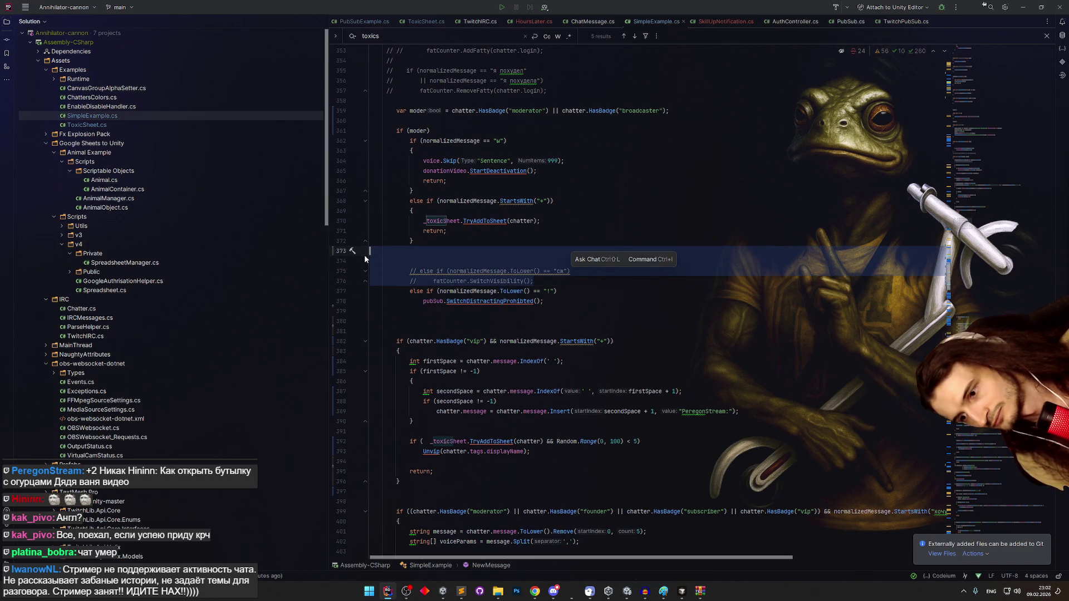
{"action": "key", "text": "BackSpace"}
{"action": "key", "text": "BackSpace"}
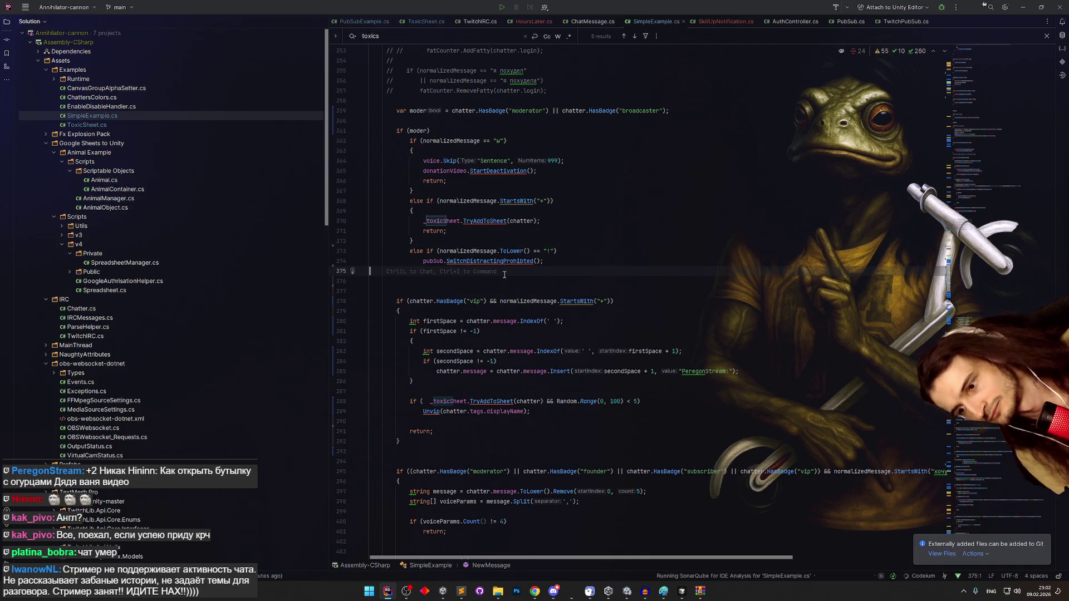
{"action": "key", "text": "ctrl+z"}
{"action": "left_click", "coordinate": [407, 254]}
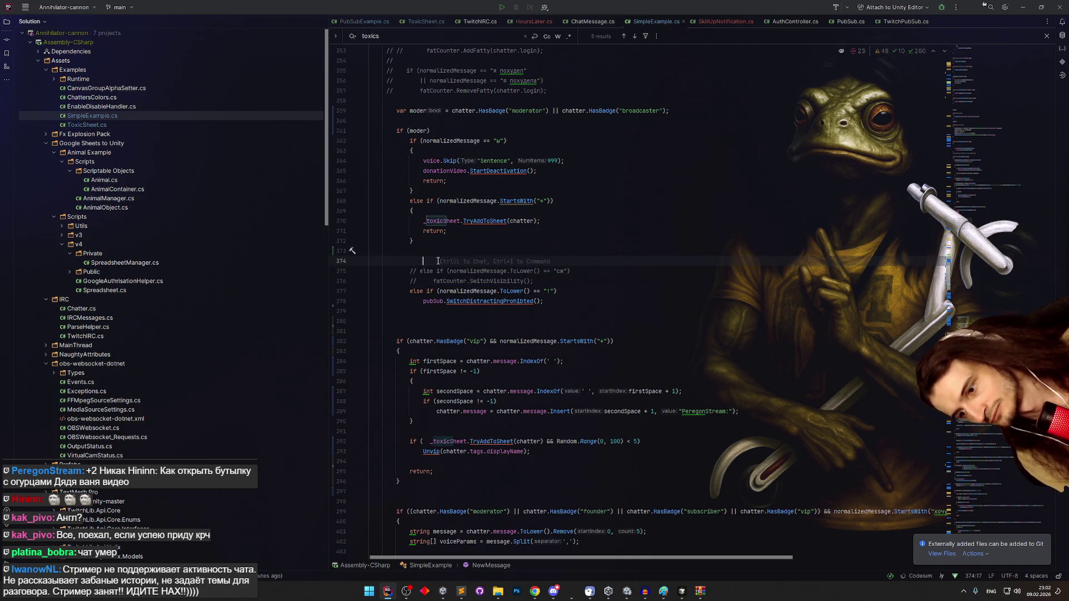
{"action": "key", "text": "BackSpace"}
{"action": "key", "text": "BackSpace"}
{"action": "left_click_drag", "start_coordinate": [407, 254], "coordinate": [534, 261]}
{"action": "key", "text": "Delete"}
{"action": "left_click", "coordinate": [566, 272]}
{"action": "key", "text": "ctrl+z"}
{"action": "key", "text": "ctrl+z"}
{"action": "key", "text": "ctrl+z"}
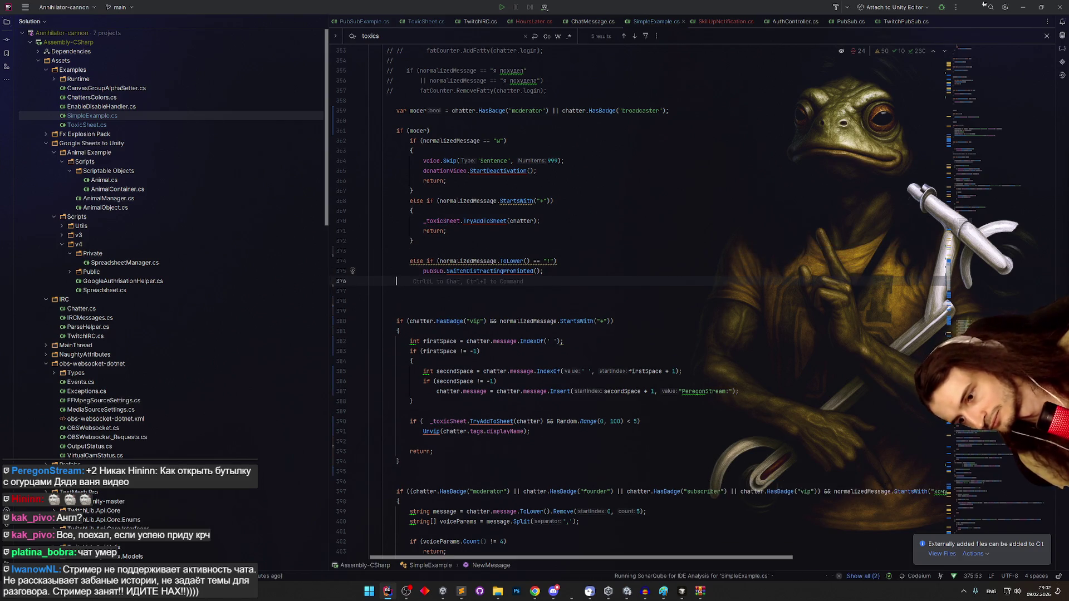
- Indent the moved commented lines and add an empty line 378 below them
{"action": "left_click_drag", "start_coordinate": [391, 271], "coordinate": [391, 291]}
{"action": "key", "text": "Tab"}
{"action": "left_click", "coordinate": [431, 286]}
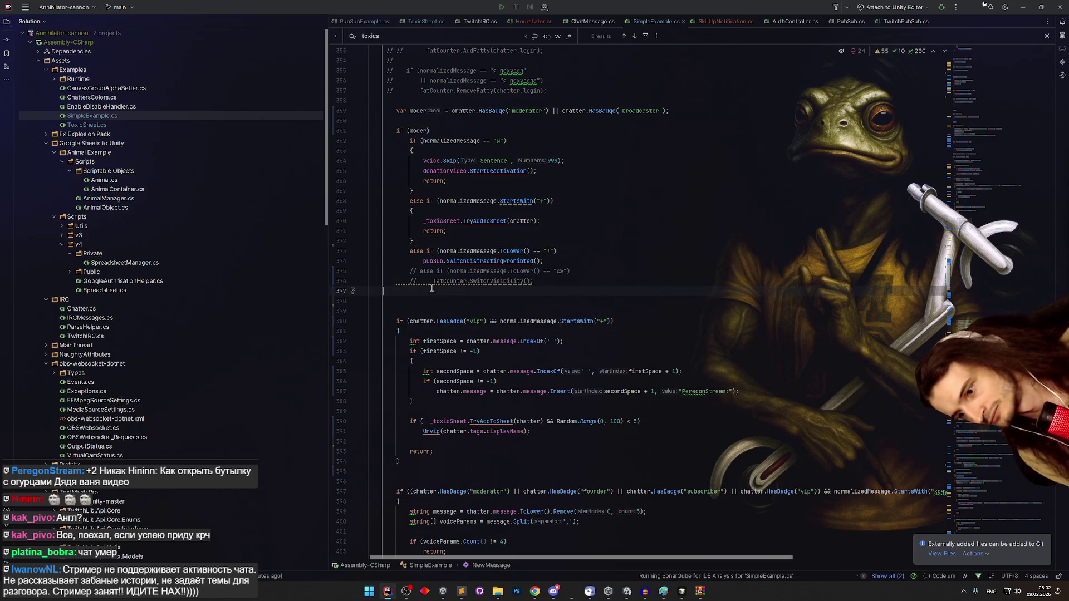
{"action": "key", "text": "Return"}
{"action": "key", "text": "BackSpace"}
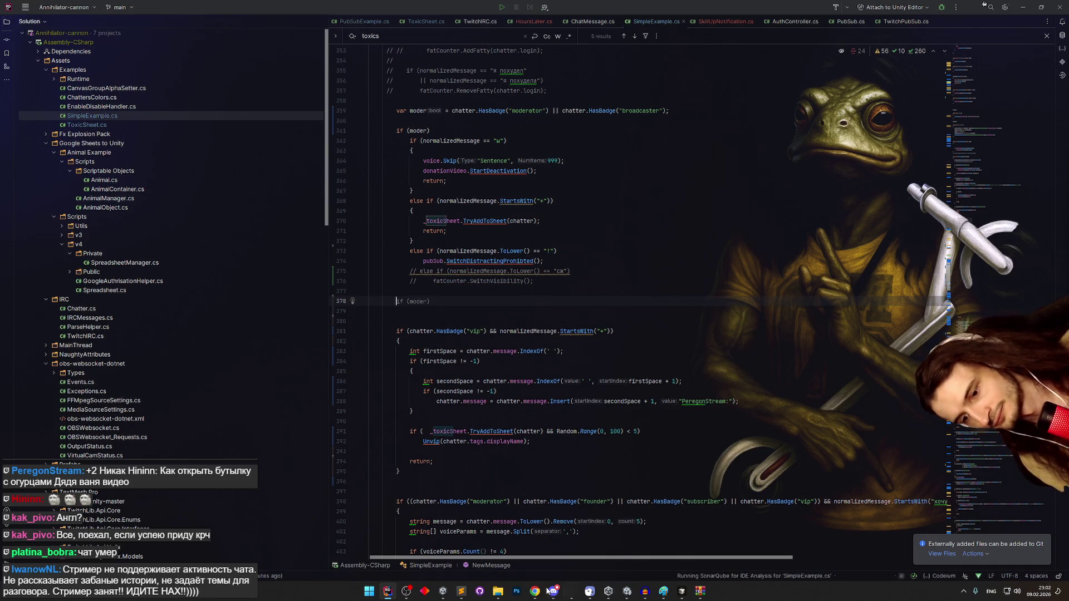
{"action": "key", "text": "alt+Tab"}
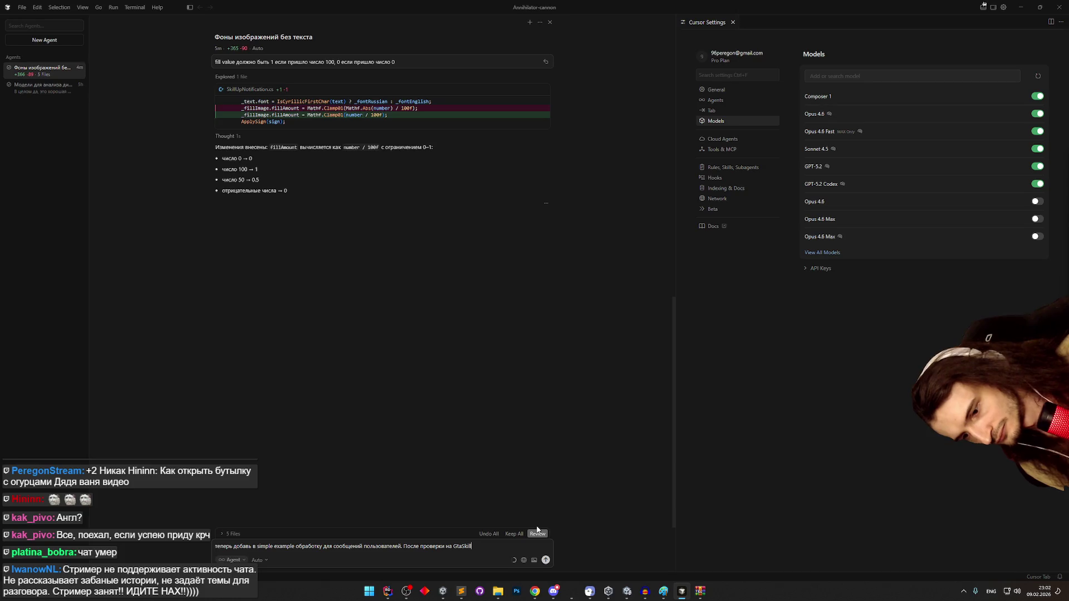
- Continue the Cursor prompt with a check at line 378 if the message starts with '+' or…
{"action": "key", "text": "BackSpace"}
{"action": "key", "text": "BackSpace"}
{"action": "key", "text": "BackSpace"}
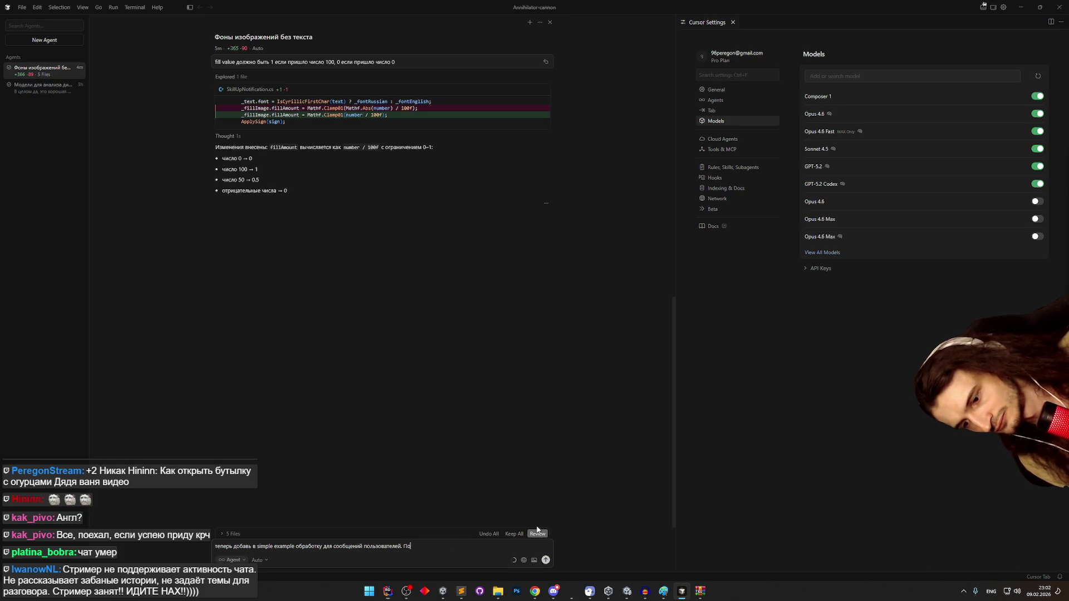
{"action": "type", "text": "Yfxyb"}
{"action": "key", "text": "super+space"}
{"action": "key", "text": "BackSpace"}
{"action": "key", "text": "BackSpace"}
{"action": "key", "text": "BackSpace"}
{"action": "type", "text": "ни проверку на"}
{"action": "key", "text": "alt+Tab"}
{"action": "key", "text": "alt+Tab"}
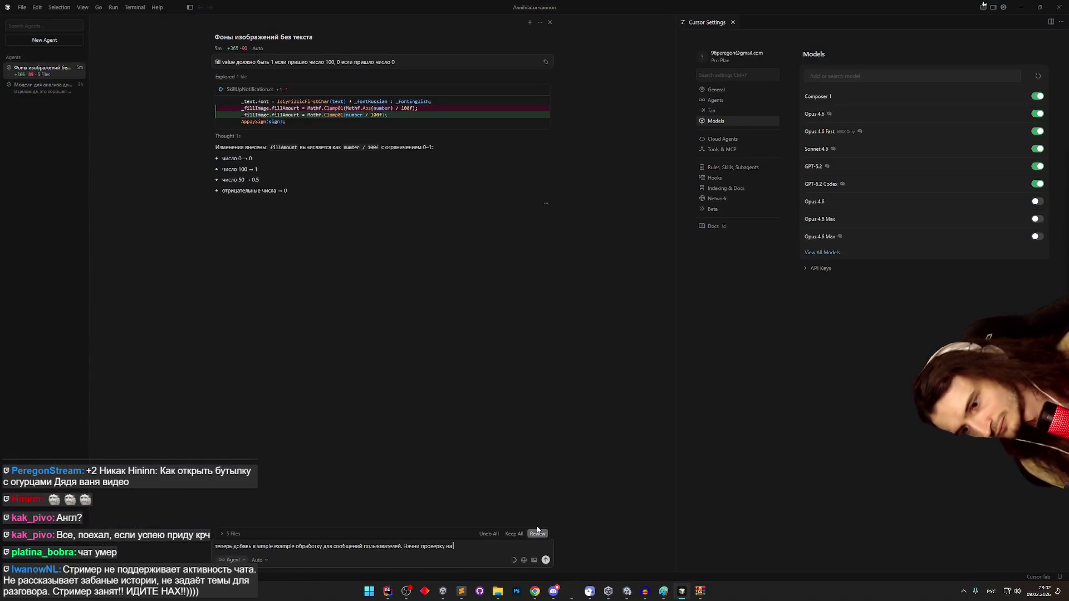
{"action": "type", "text": " 378 стро"}
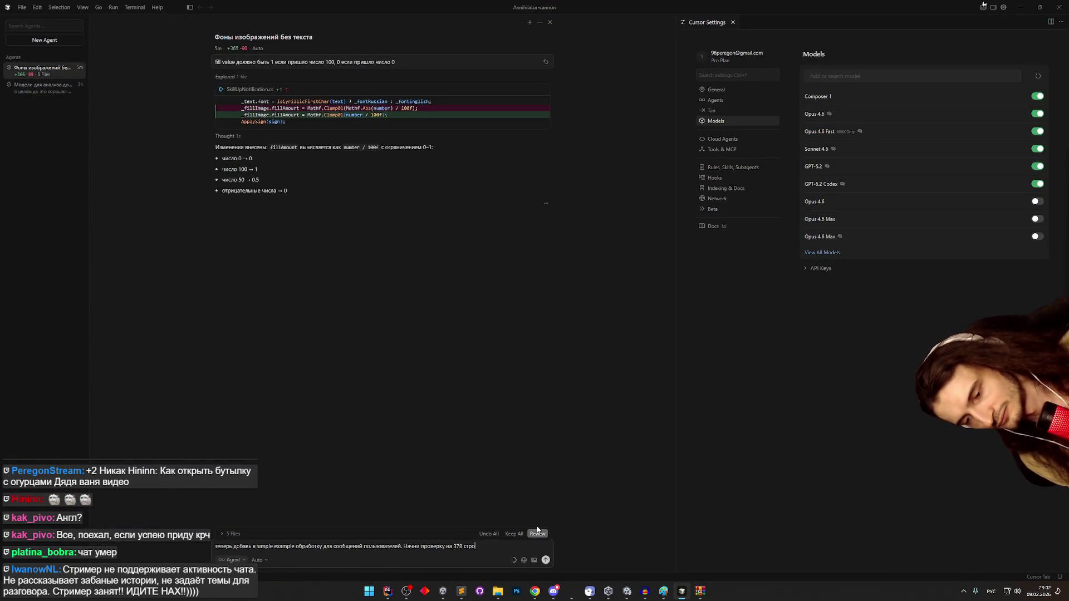
{"action": "type", "text": "ке, ес"}
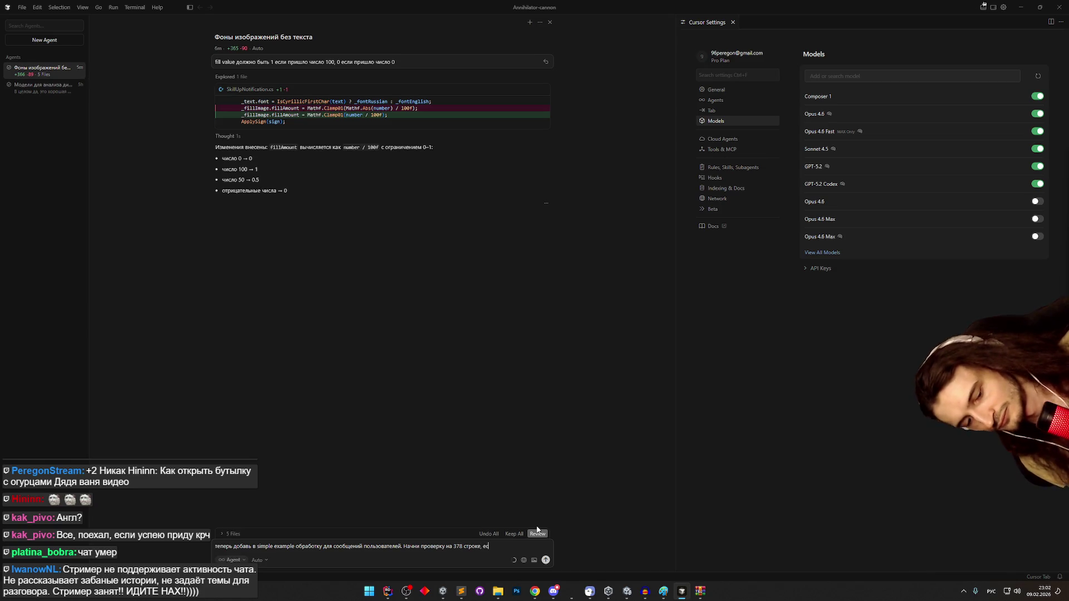
{"action": "type", "text": "ли сообщение начинается"}
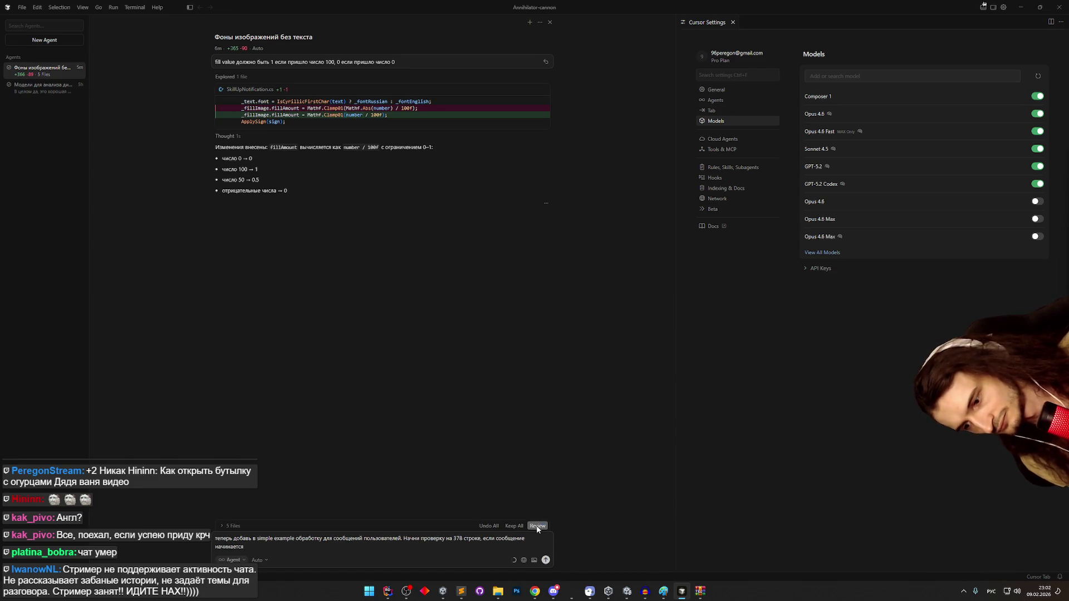
{"action": "type", "text": " с + или"}
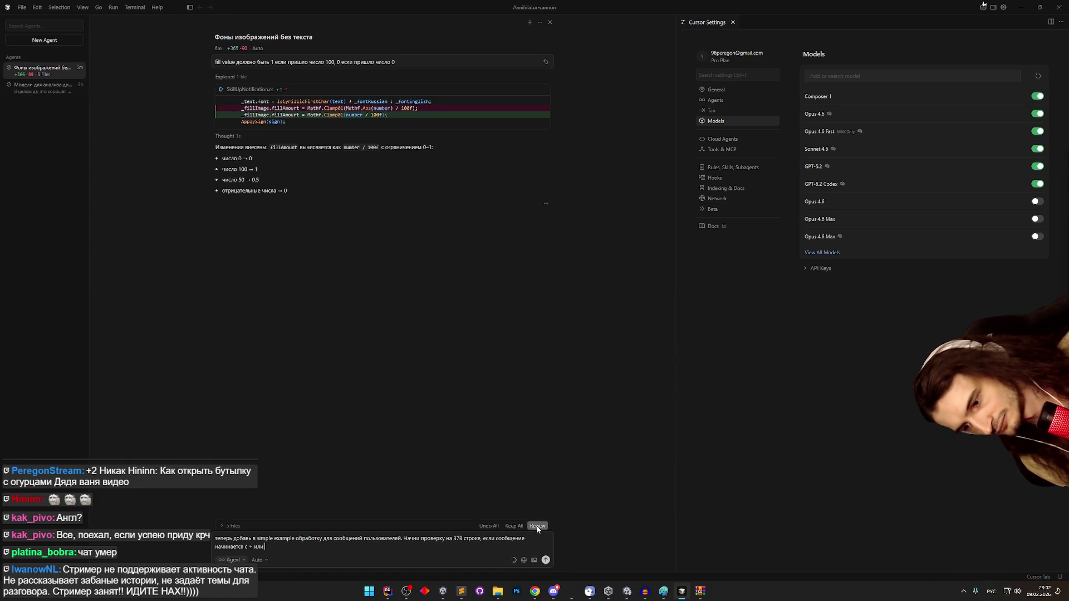
{"action": "key", "text": "alt+Tab"}
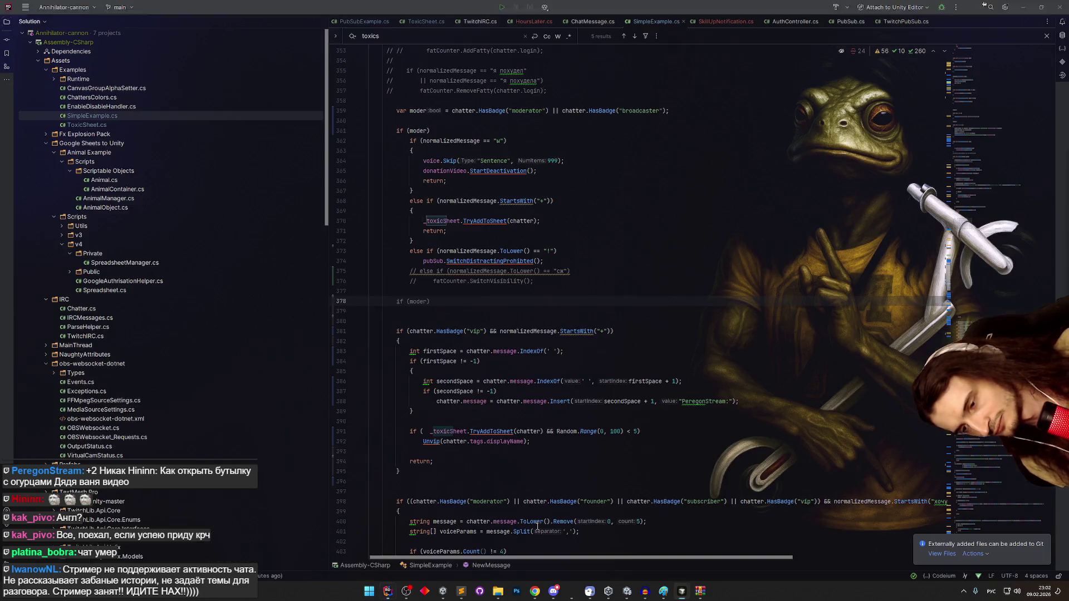
- Recheck NewMessage in SimpleExample.cs, then delete the trailing 'или' from Cursor's prompt
{"action": "scroll", "coordinate": [560, 503], "scroll_direction": "up", "scroll_amount": 17}
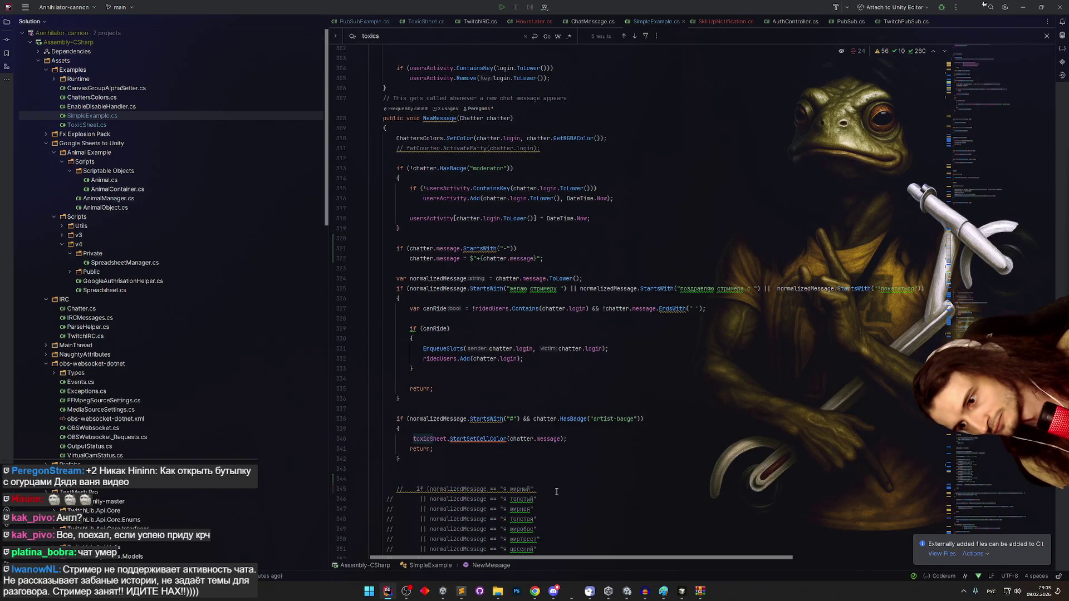
{"action": "scroll", "coordinate": [557, 492], "scroll_direction": "down", "scroll_amount": 4}
{"action": "scroll", "coordinate": [556, 492], "scroll_direction": "up", "scroll_amount": 3}
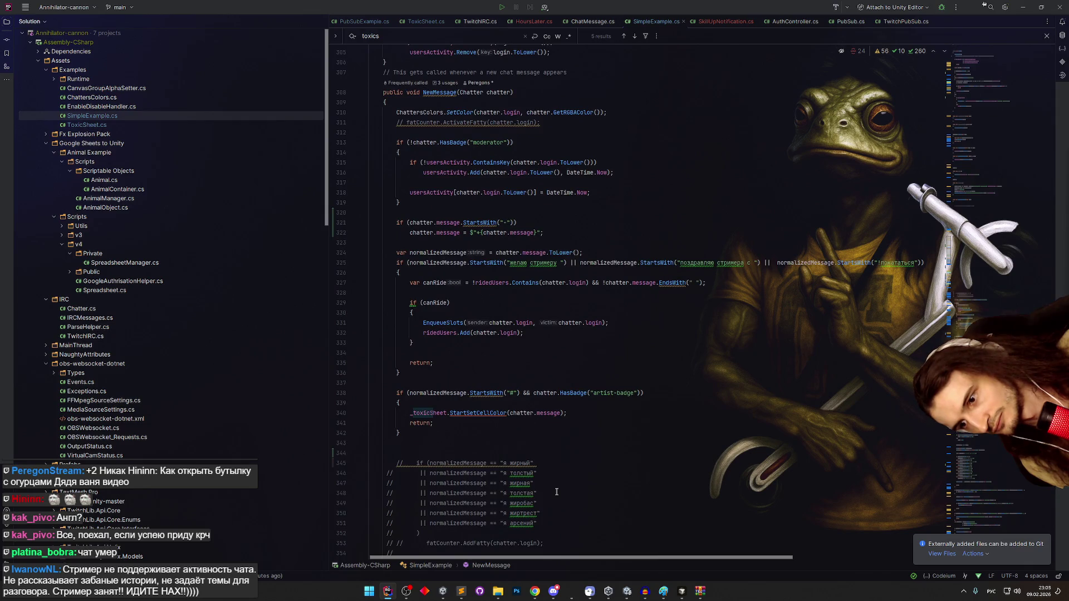
{"action": "key", "text": "alt+Tab"}
{"action": "key", "text": "BackSpace"}
{"action": "key", "text": "BackSpace"}
{"action": "key", "text": "BackSpace"}
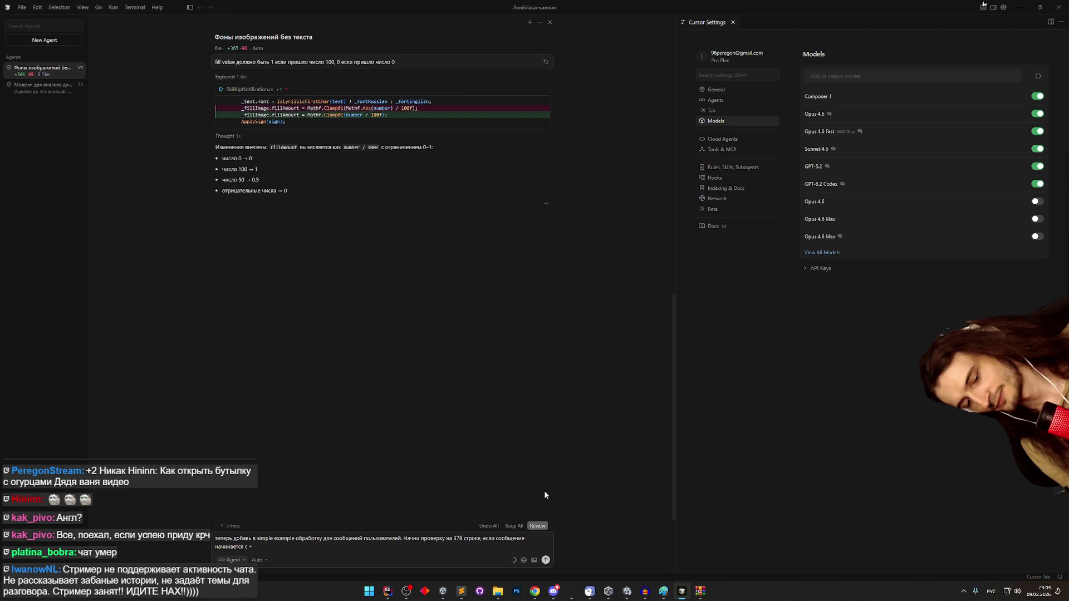
- Add 'Проверяем, есть ли в сообщении не более 10 символов' to the Cursor prompt
{"action": "type", "text": " Пров"}
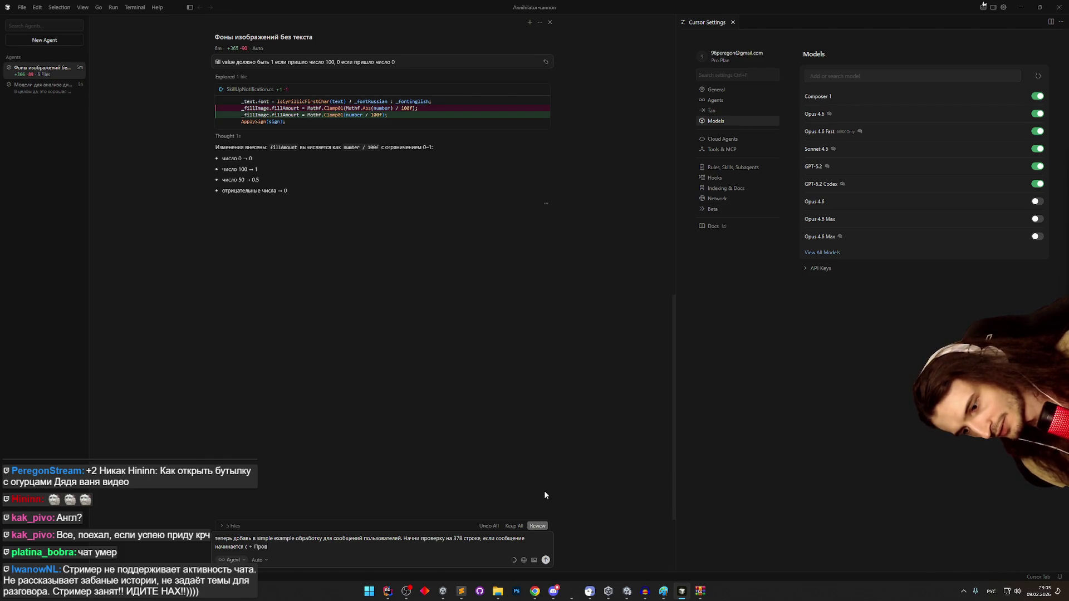
{"action": "type", "text": "яем"}
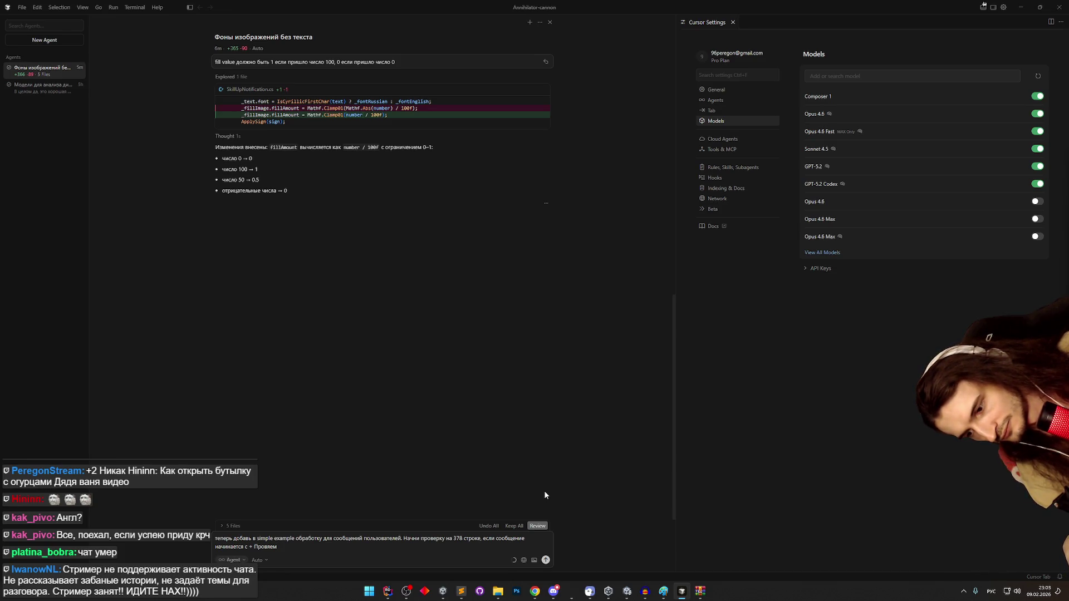
{"action": "key", "text": "BackSpace"}
{"action": "key", "text": "BackSpace"}
{"action": "key", "text": "BackSpace"}
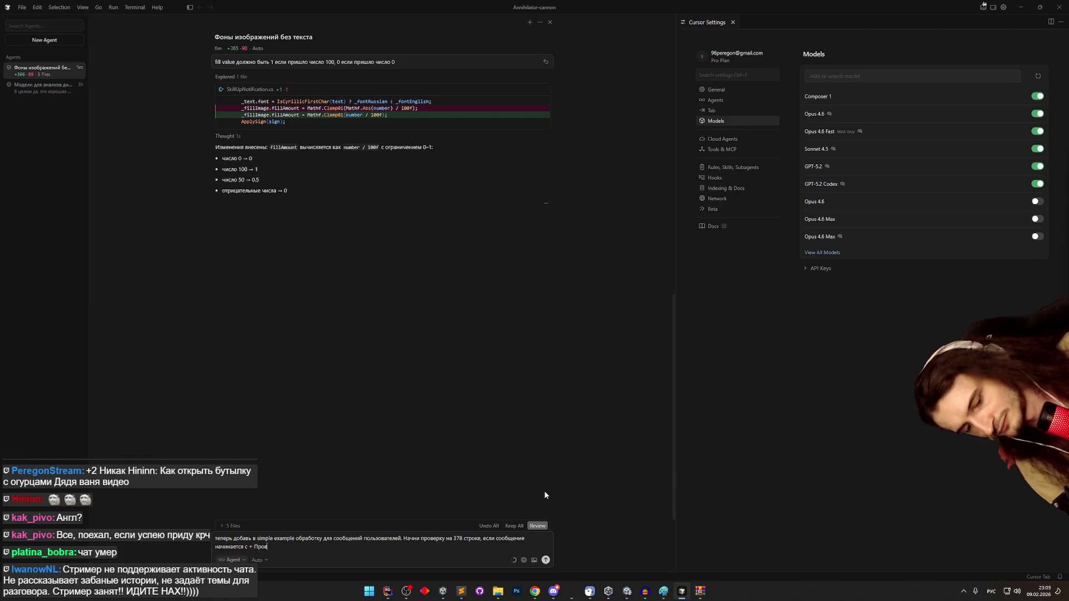
{"action": "type", "text": "веряем,"}
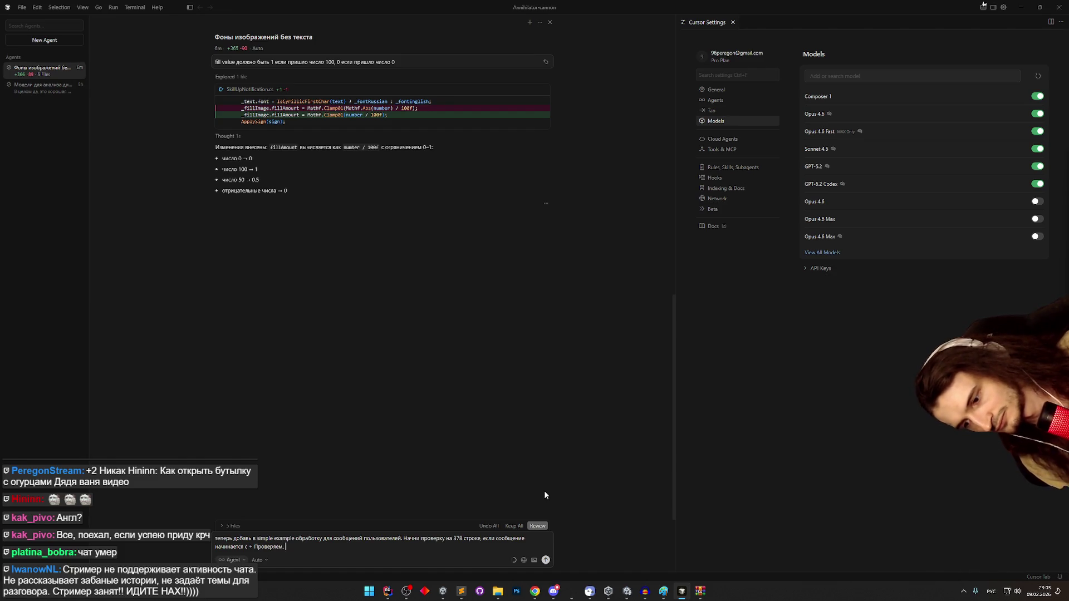
{"action": "type", "text": "с"}
{"action": "key", "text": "BackSpace"}
{"action": "key", "text": "BackSpace"}
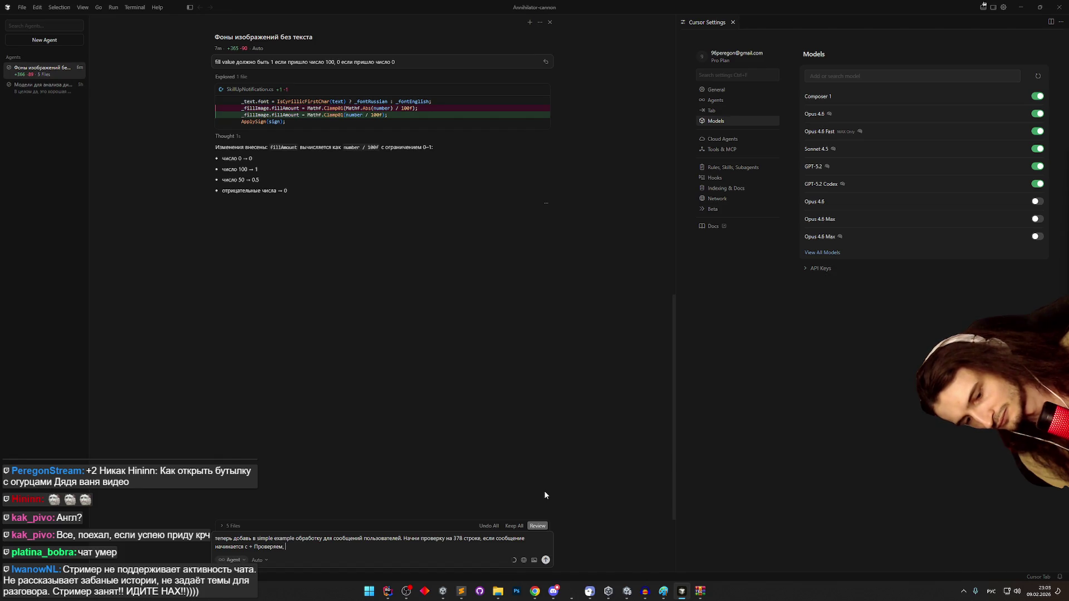
{"action": "type", "text": "сть ли в сообщении"}
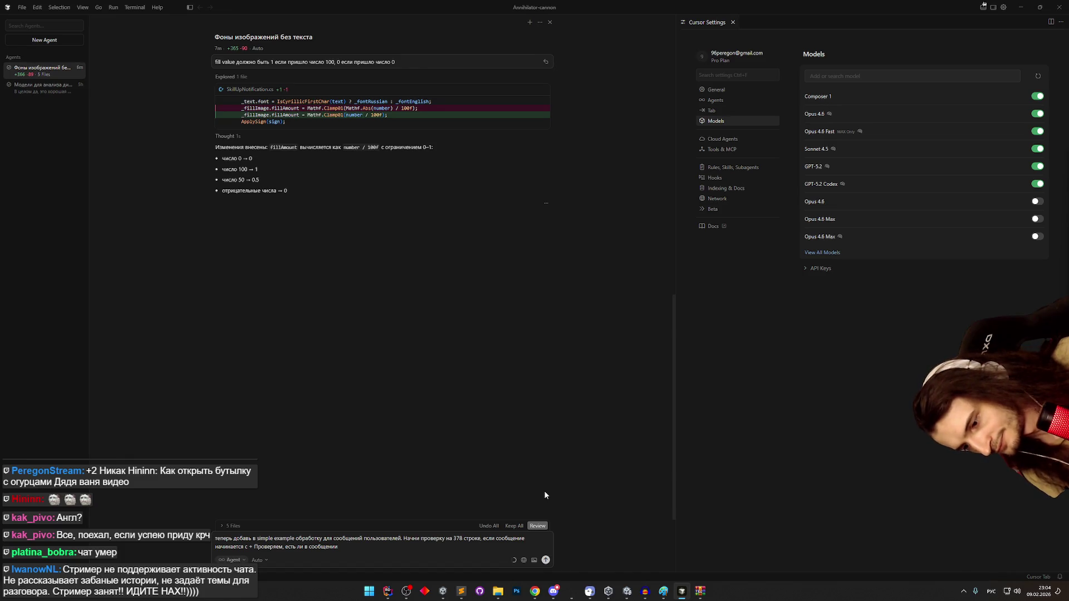
{"action": "type", "text": "не более 10 символов"}
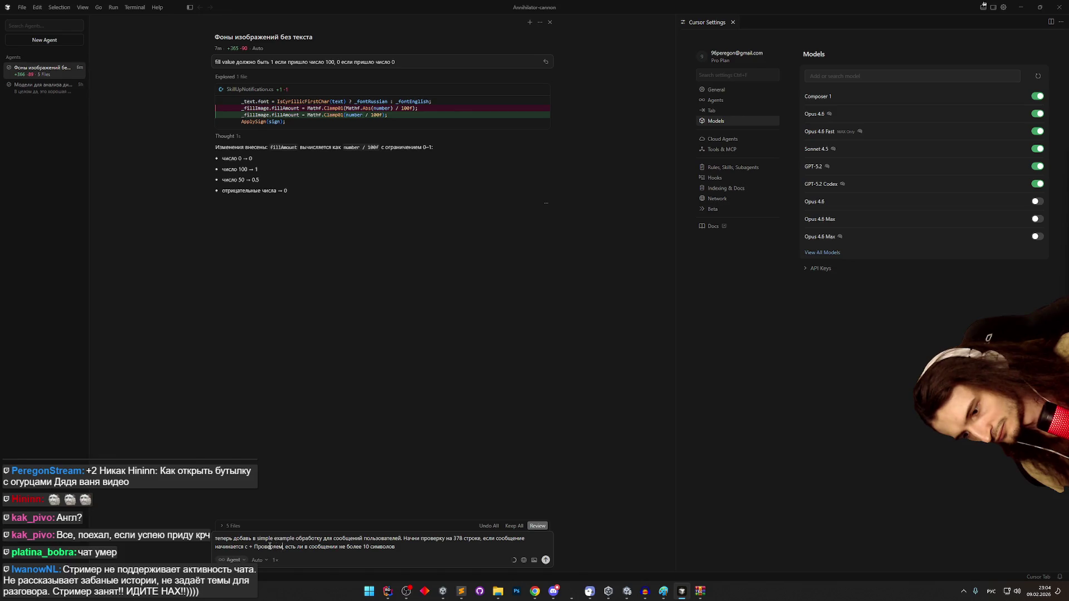
{"action": "left_click_drag", "start_coordinate": [255, 548], "coordinate": [396, 553]}
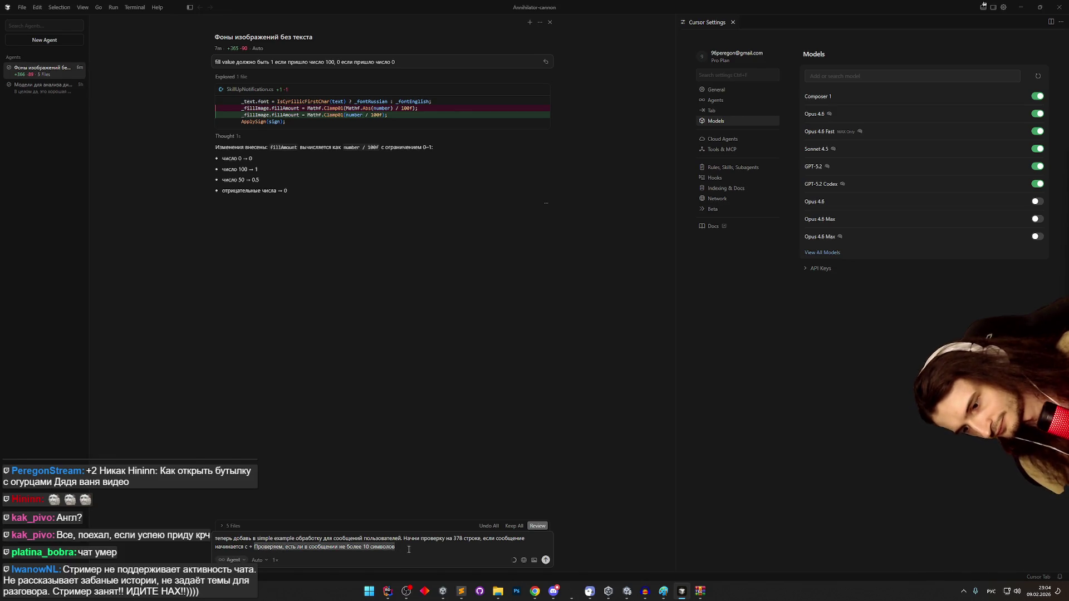
- Replace it with a rule checking for a minus after the plus to set the SkillUpNotification sign
{"action": "key", "text": "BackSpace"}
{"action": "type", "text": "Если нач"}
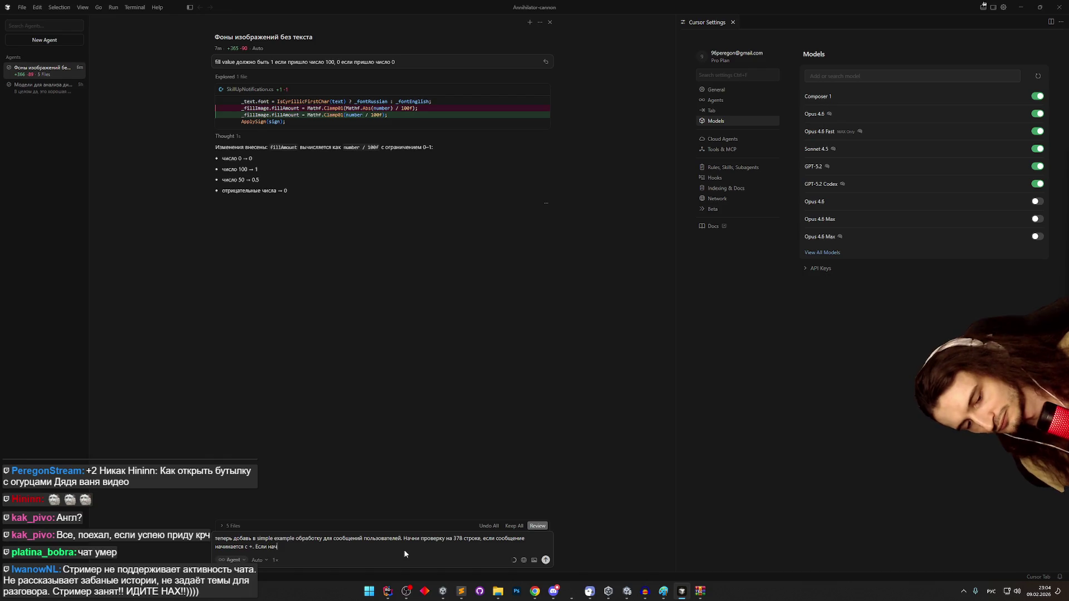
{"action": "type", "text": "инается с"}
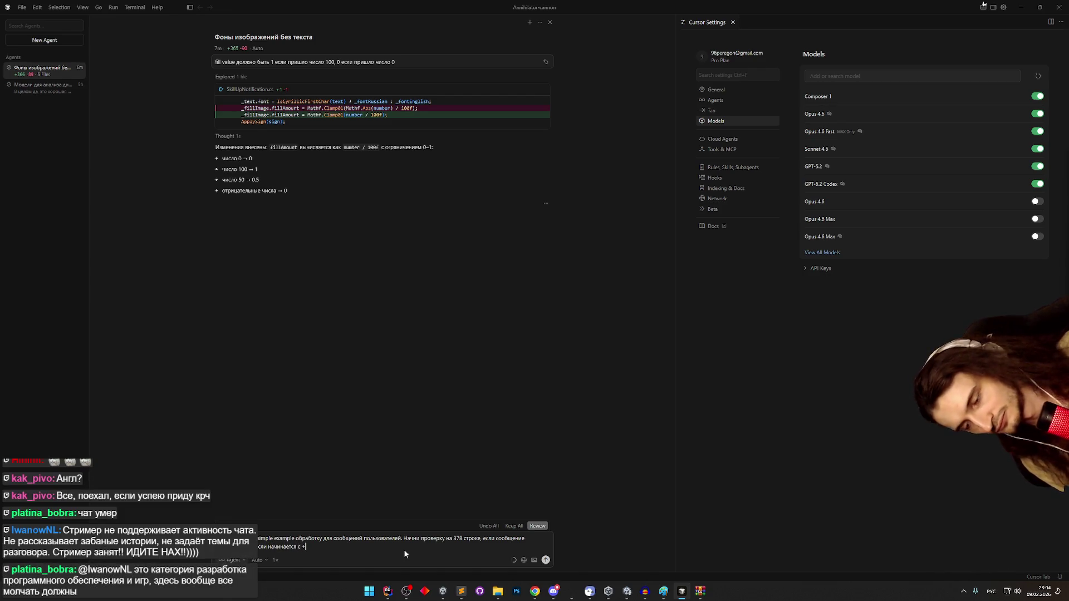
{"action": "type", "text": ", проверяем"}
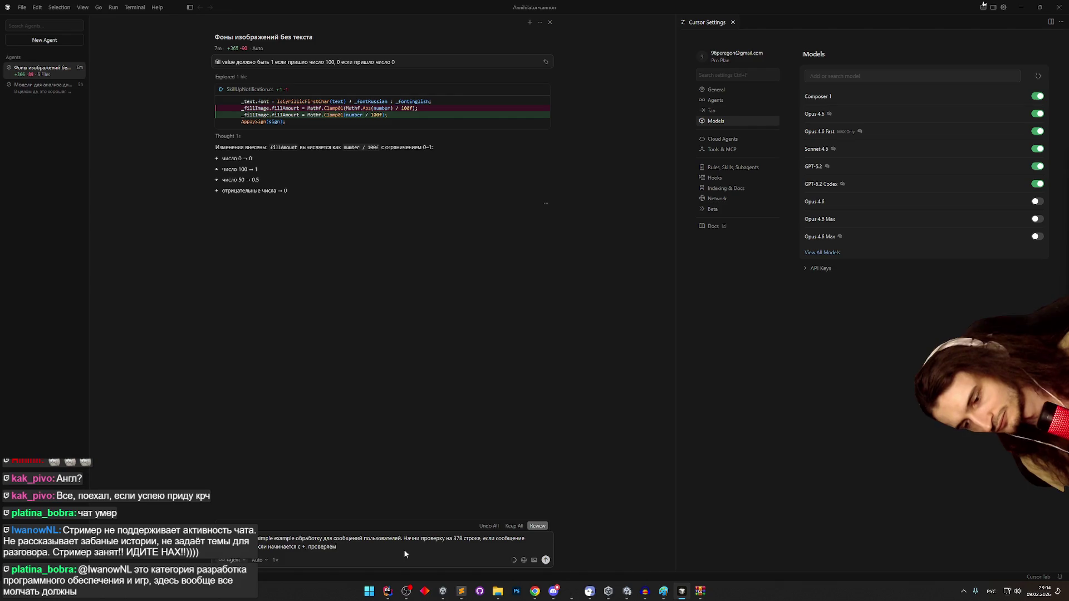
{"action": "type", "text": ", следует"}
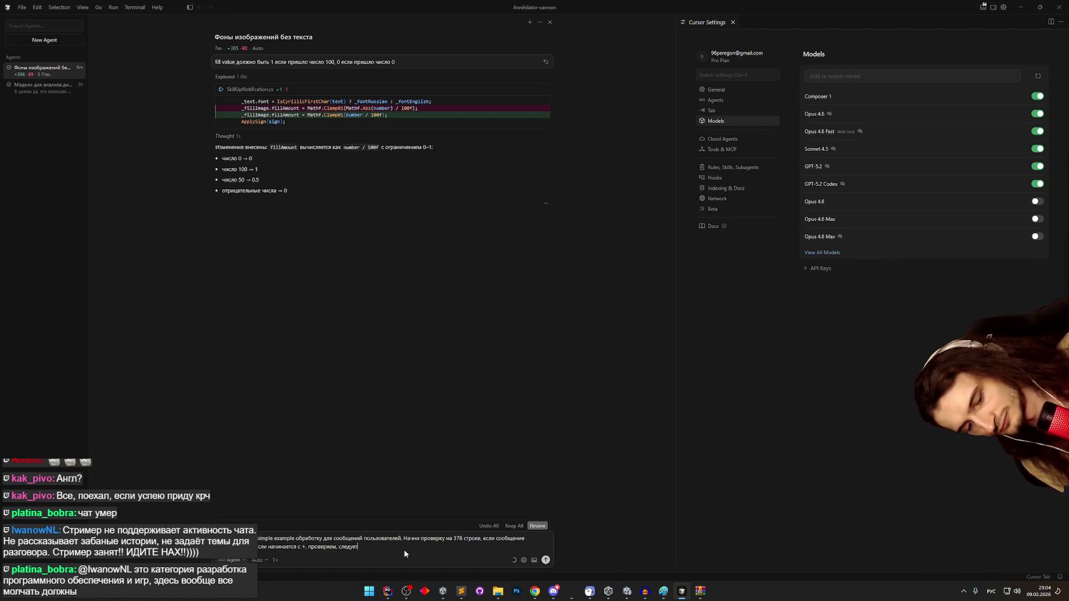
{"action": "type", "text": " ли за ним"}
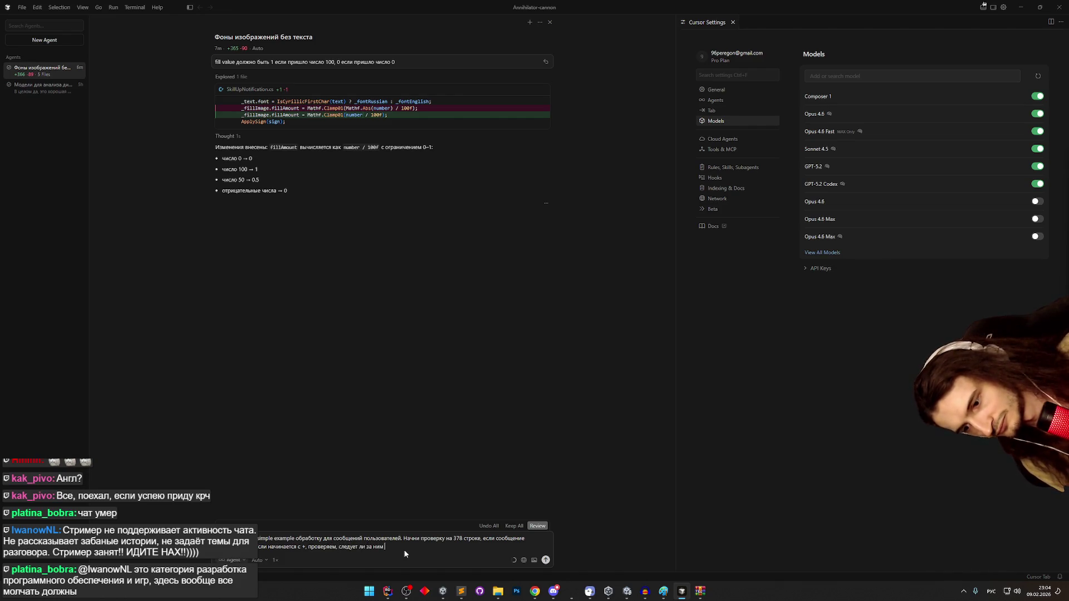
{"action": "key", "text": "BackSpace"}
{"action": "key", "text": "BackSpace"}
{"action": "key", "text": "BackSpace"}
{"action": "type", "text": "люсом минус."}
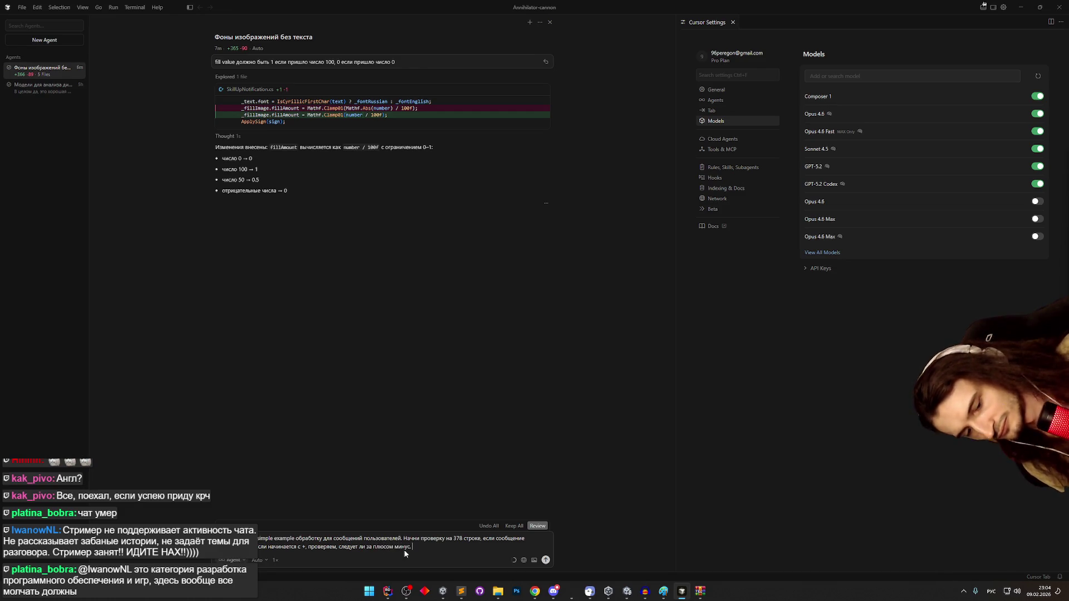
{"action": "type", "text": " Так определим"}
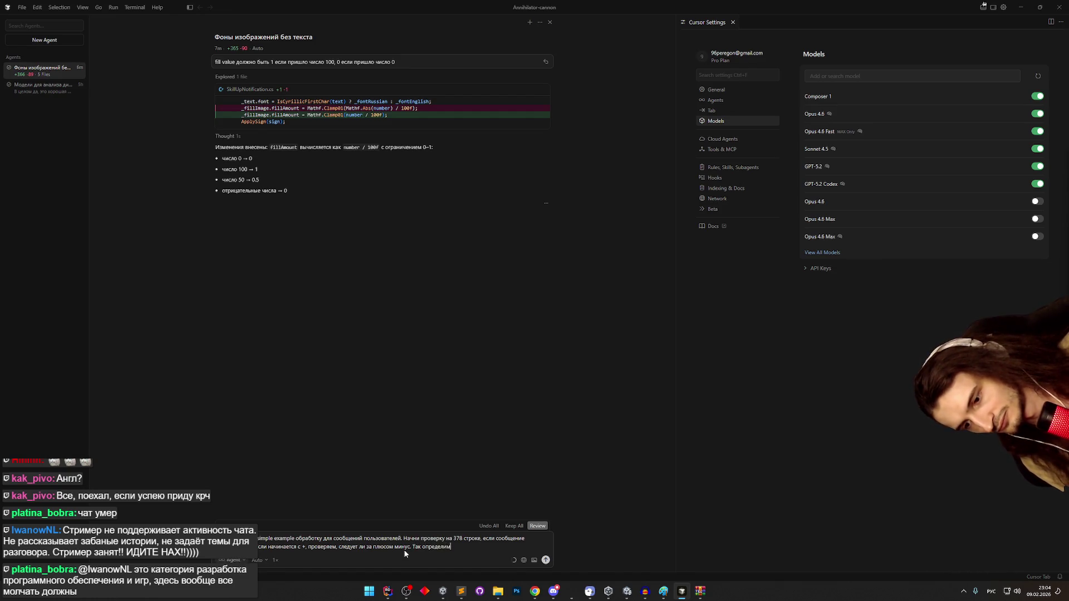
{"action": "type", "text": " какой з"}
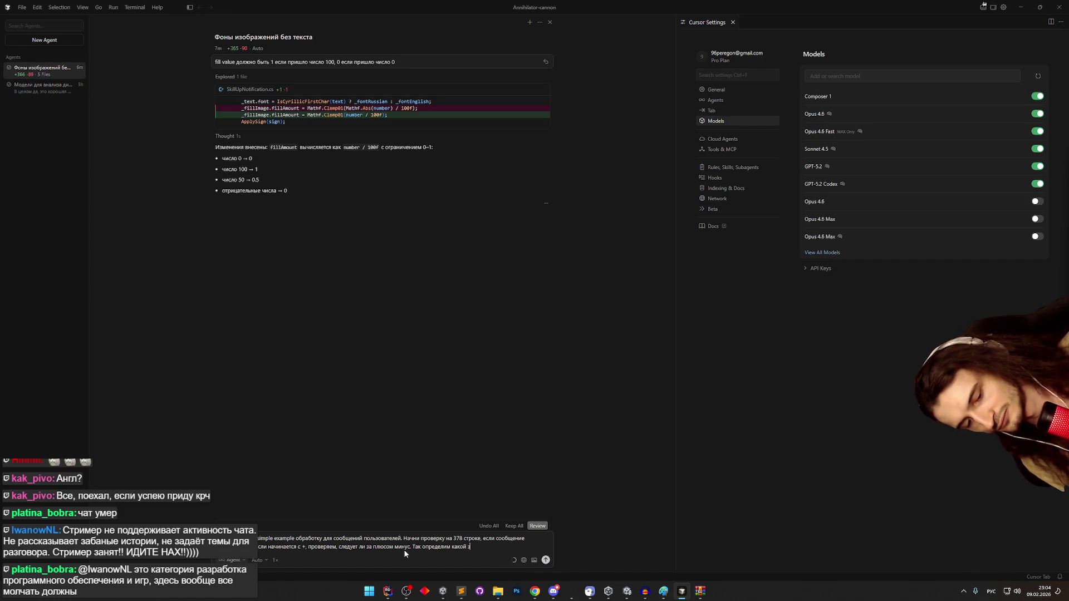
{"action": "type", "text": "нак будет у"}
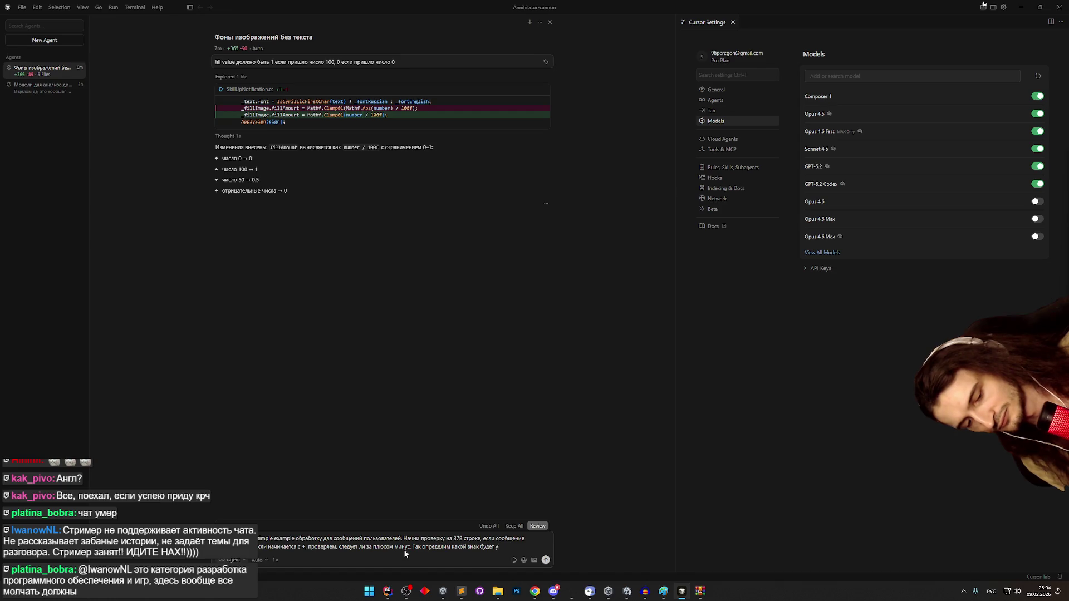
{"action": "key", "text": "alt+shift"}
{"action": "type", "text": "Skil"}
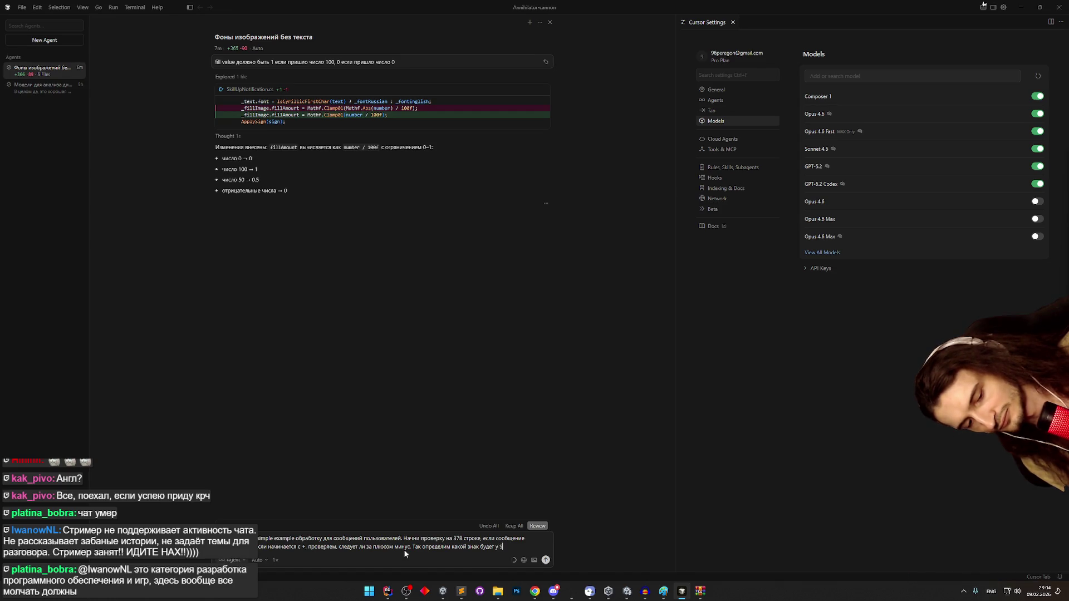
{"action": "type", "text": "lUpNotification"}
{"action": "key", "text": "alt+shift"}
{"action": "type", "text": "."}
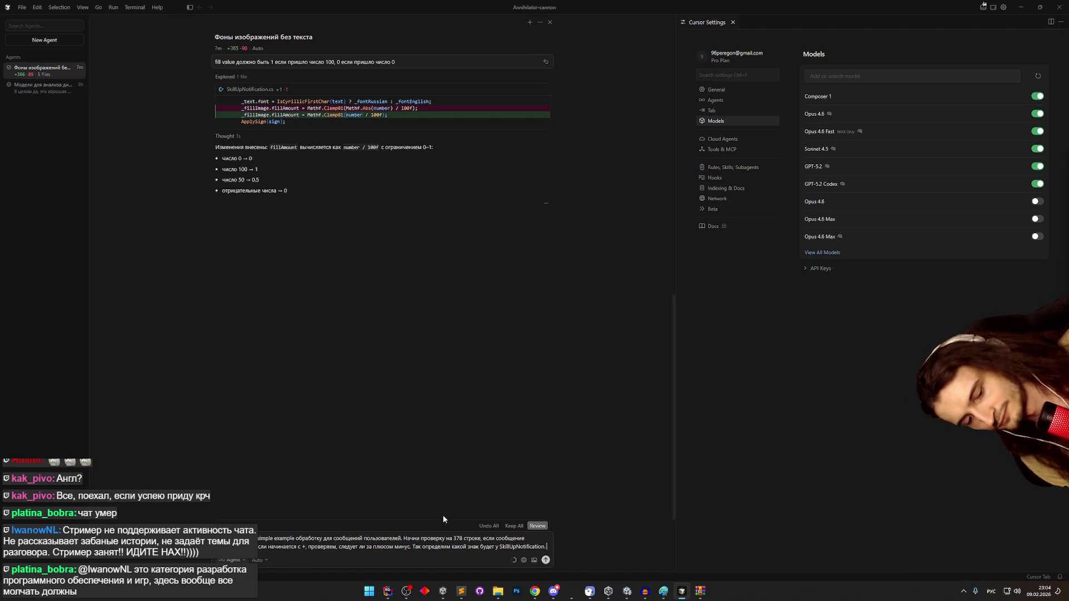
{"action": "key", "text": "shift+Return"}
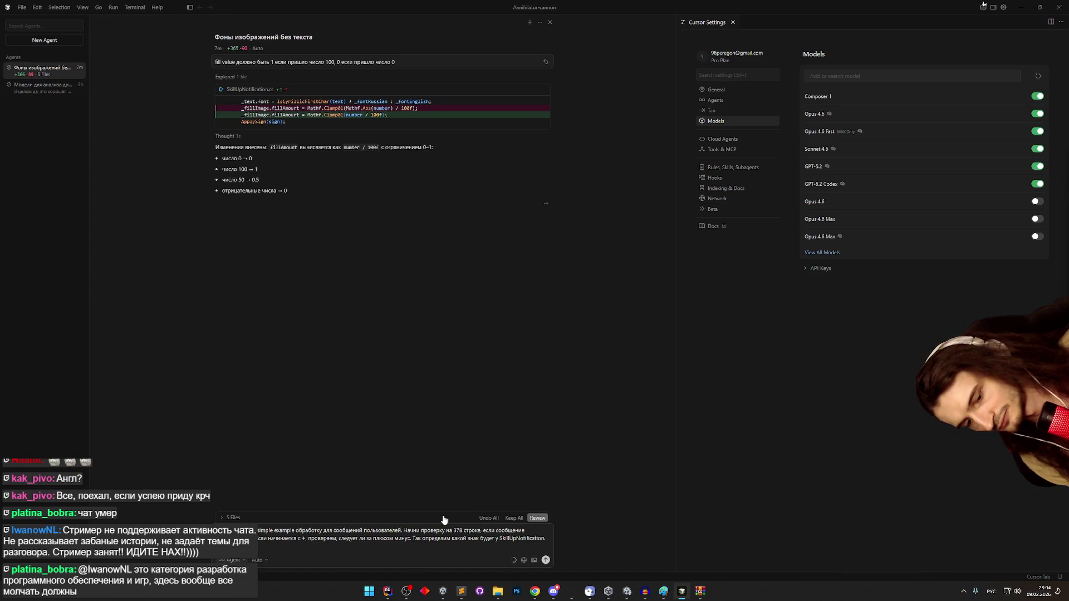
- Add rules to skip messages with over 10 letters after the sign or mixed English/Russian letters
{"action": "type", "text": "о 0в посл"}
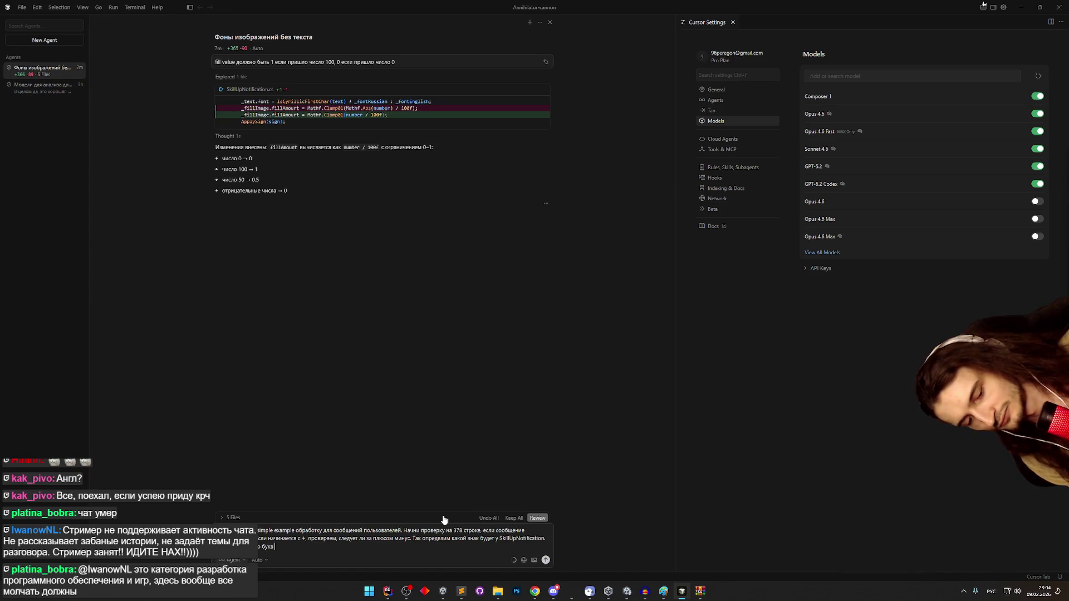
{"action": "type", "text": "люса и по"}
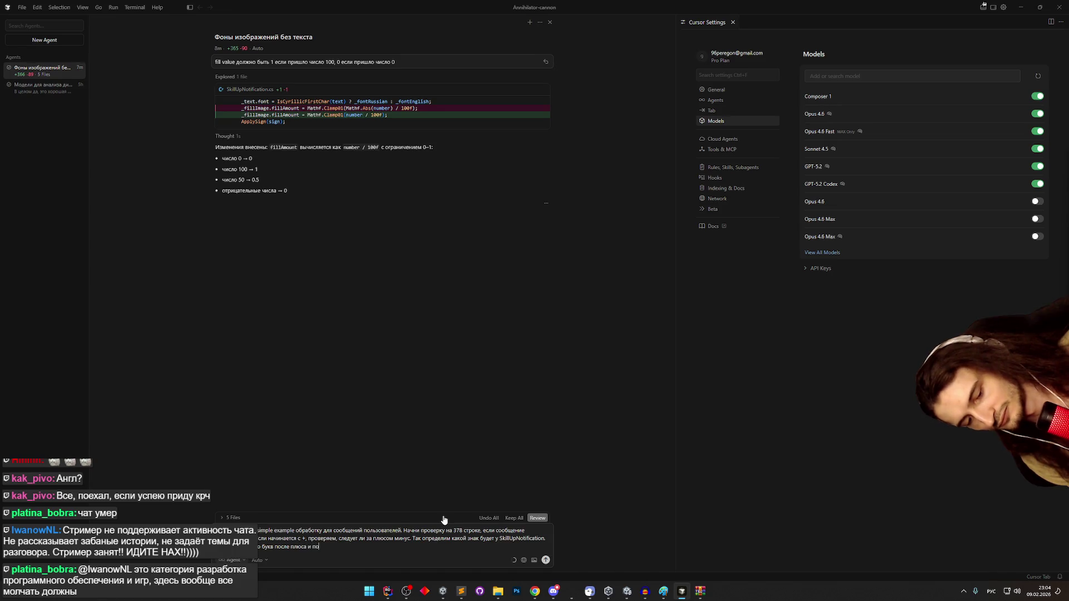
{"action": "type", "text": "нцияльного"}
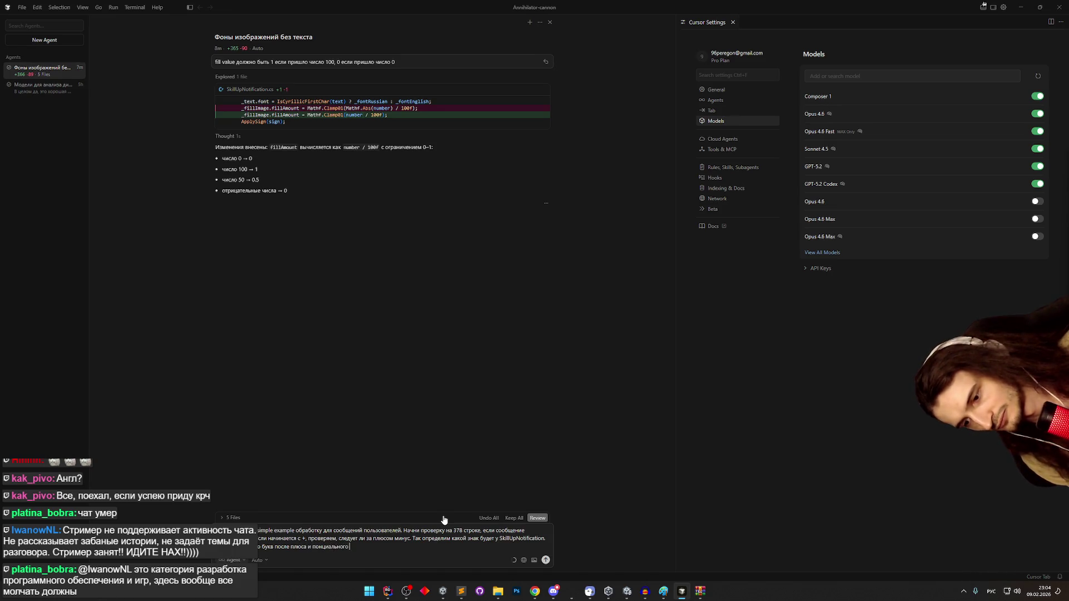
{"action": "type", "text": " минуса "}
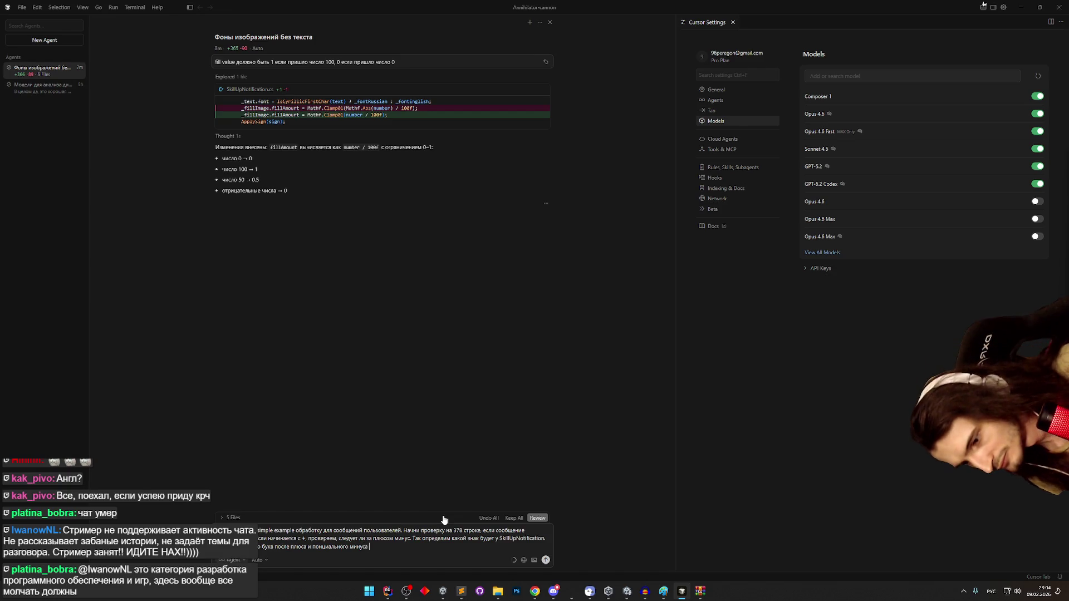
{"action": "type", "text": "в сообщении."}
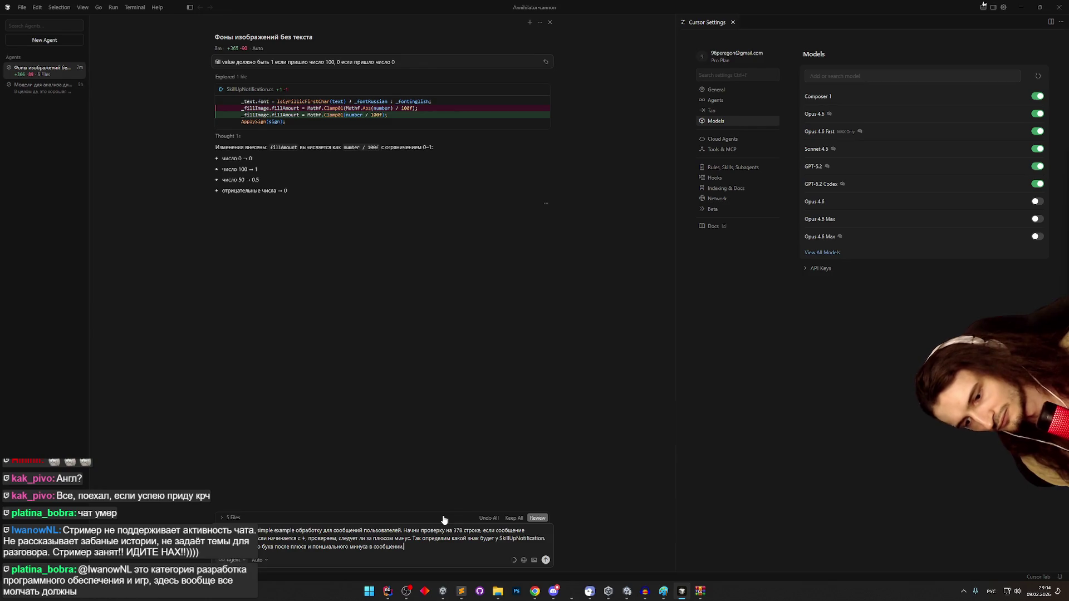
{"action": "type", "text": "сли больше 10"}
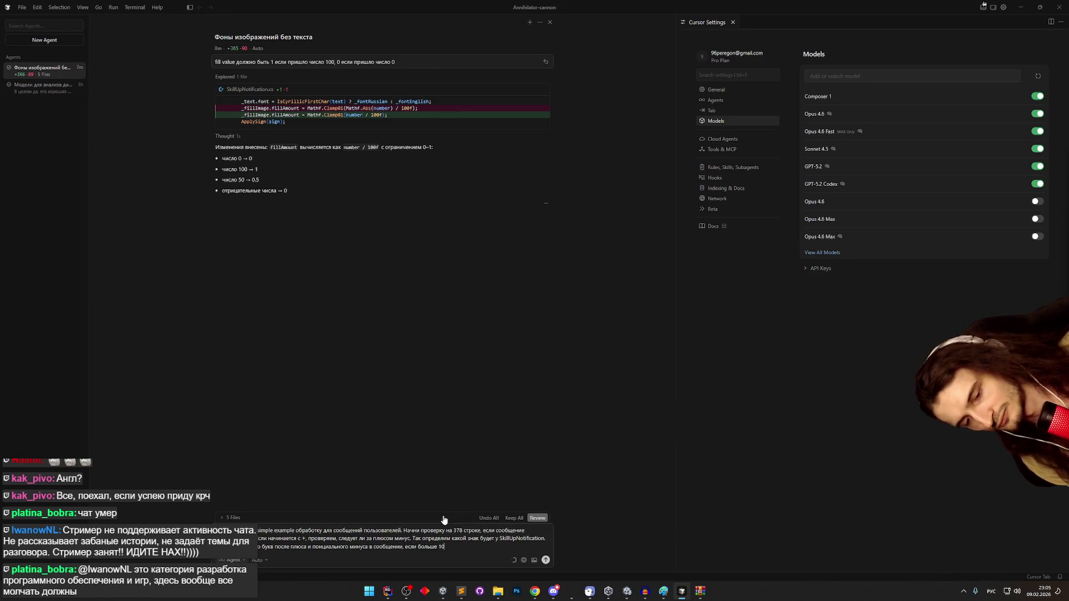
{"action": "type", "text": " - пропус"}
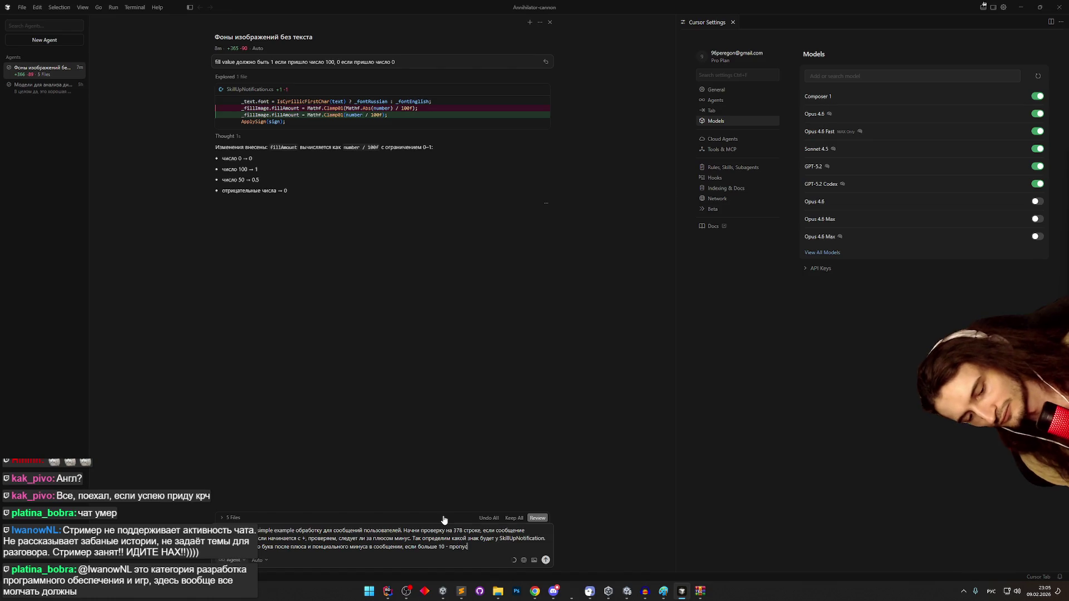
{"action": "type", "text": "каем. сли"}
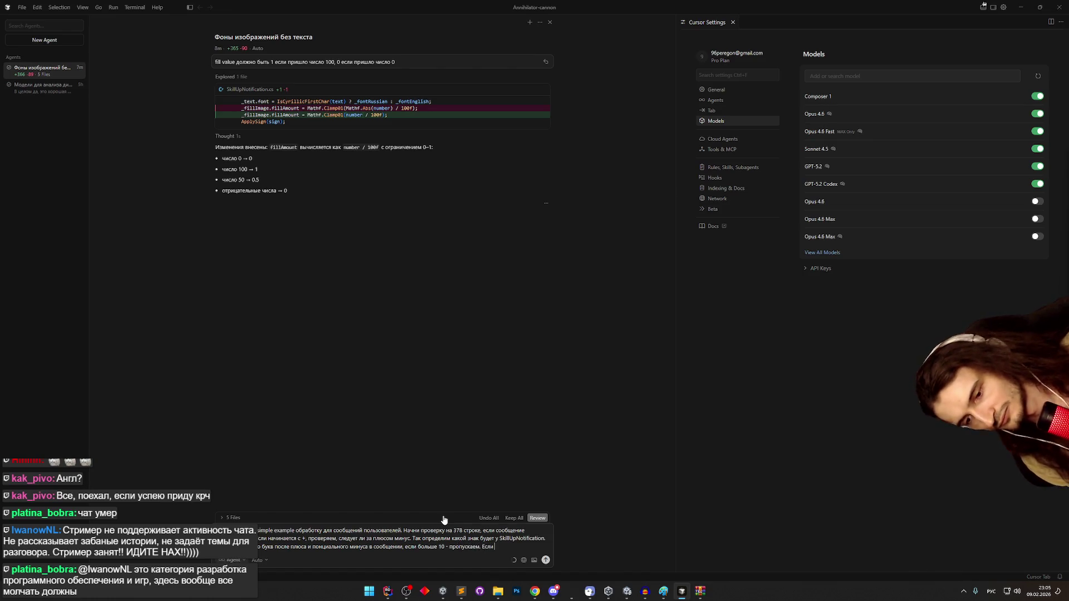
{"action": "type", "text": " эти буквы"}
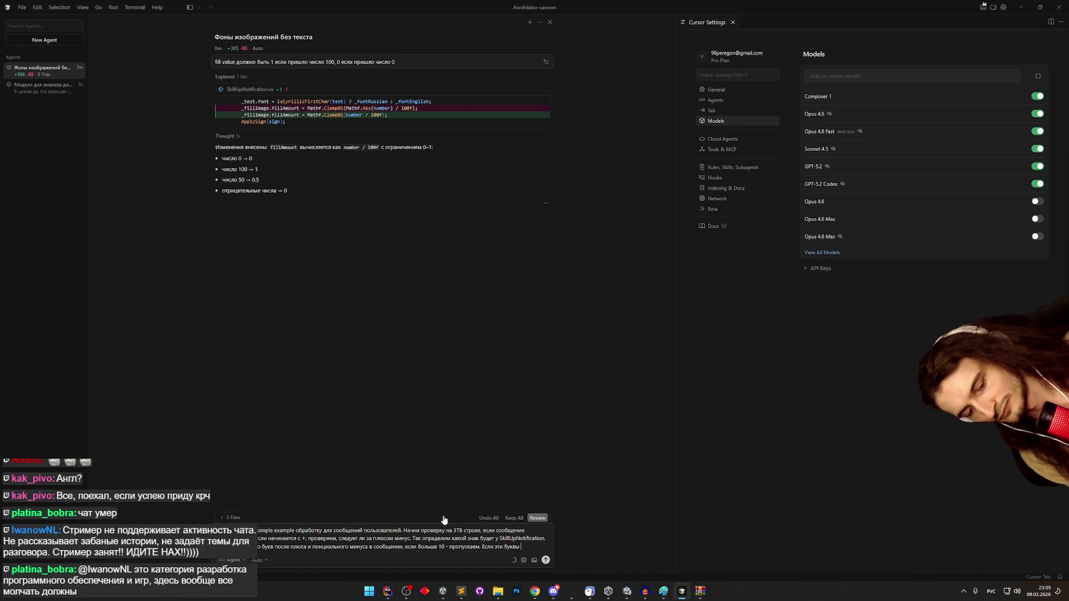
{"action": "key", "text": "BackSpace"}
{"action": "key", "text": "BackSpace"}
{"action": "key", "text": "BackSpace"}
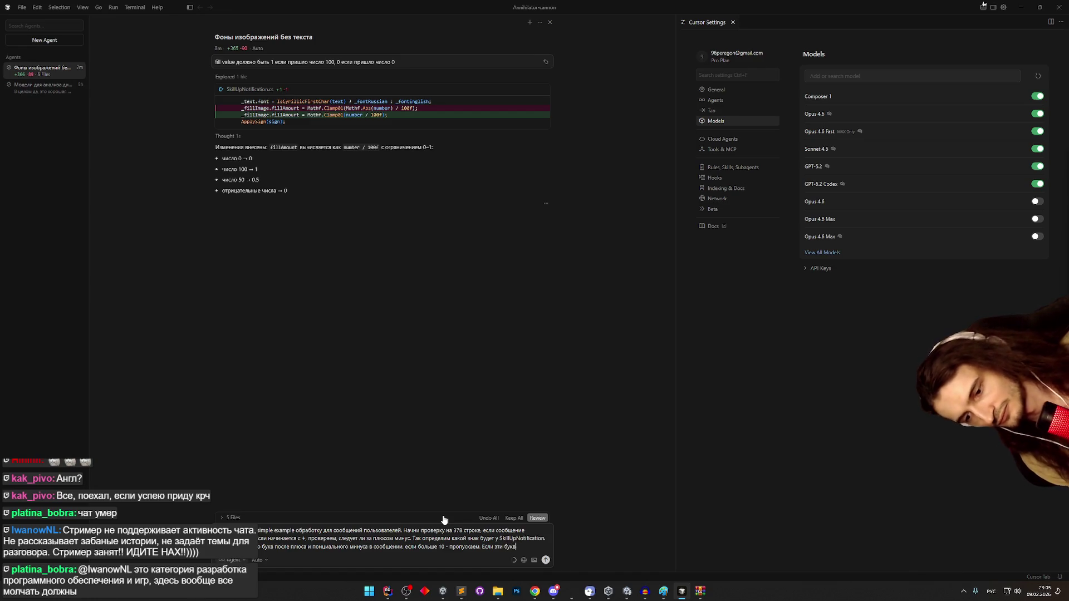
{"action": "type", "text": "среди з"}
{"action": "type", "text": "этих букв"}
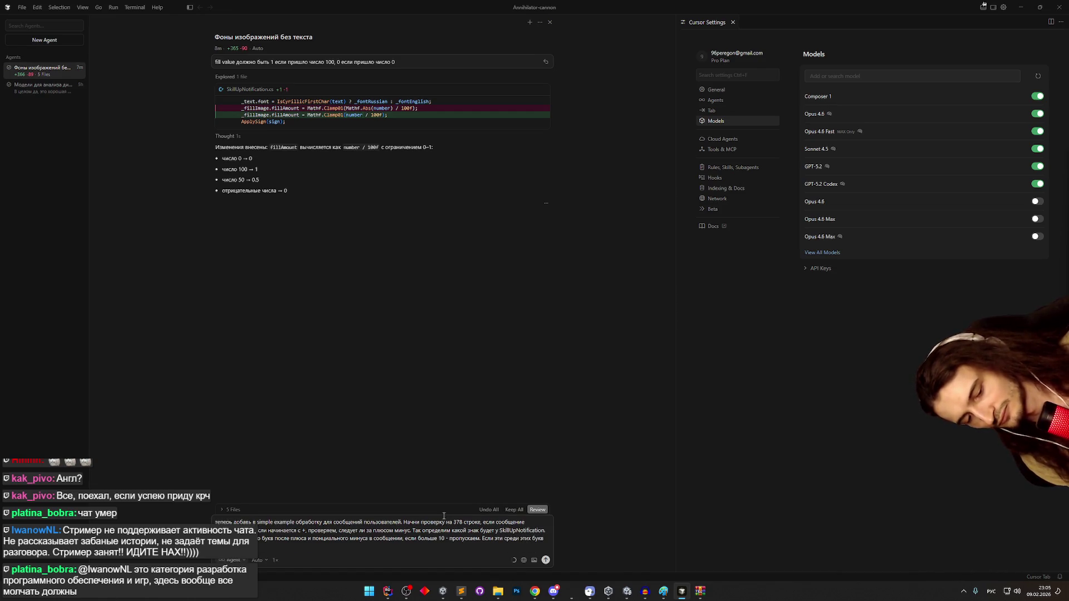
{"action": "type", "text": " английские и рус"}
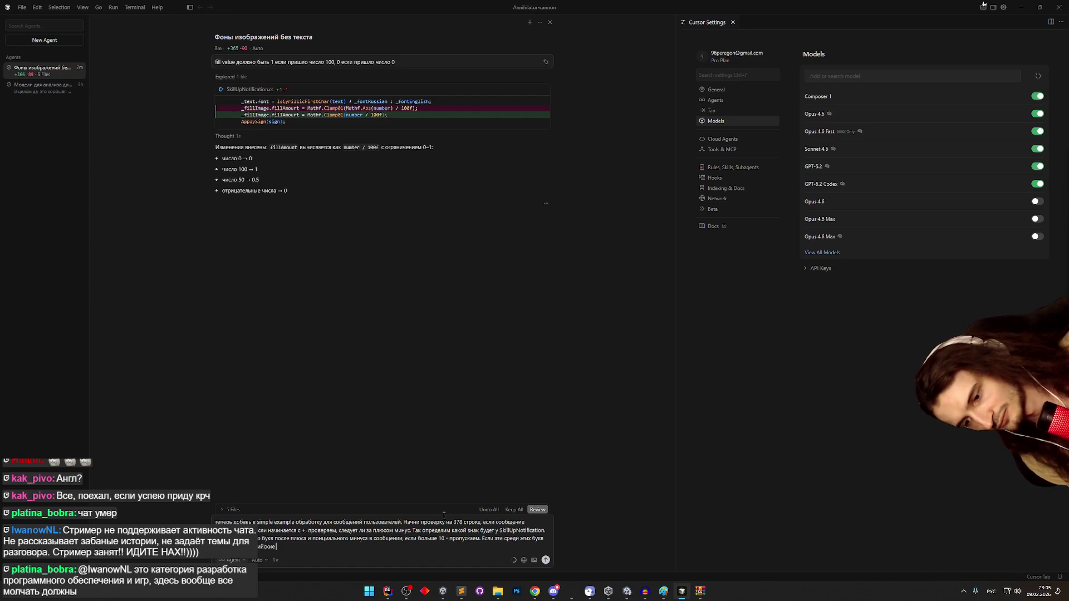
{"action": "type", "text": "ские - "}
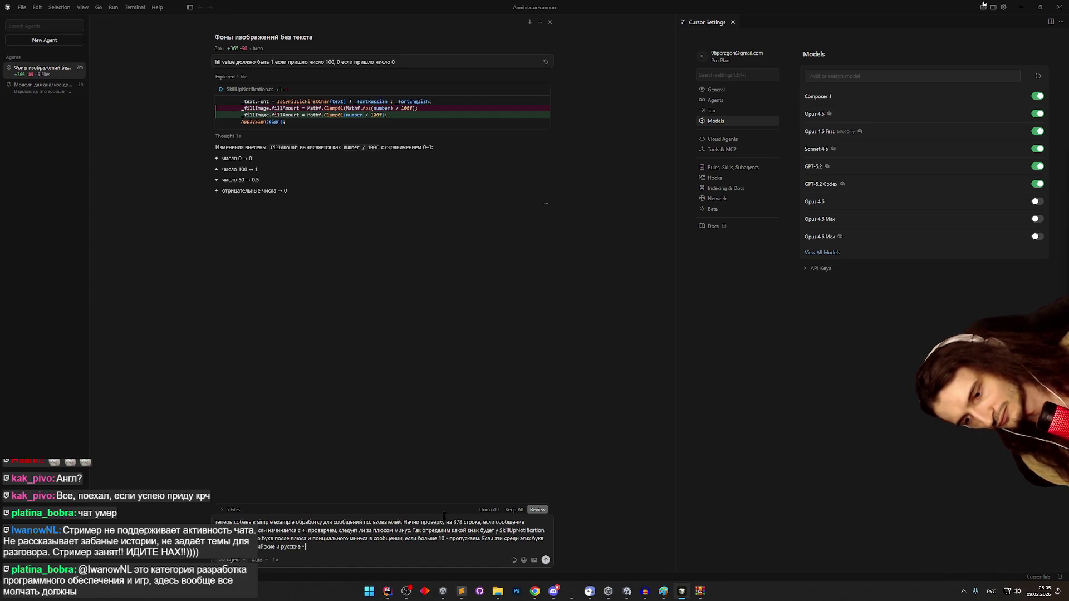
{"action": "type", "text": "Пропускаем."}
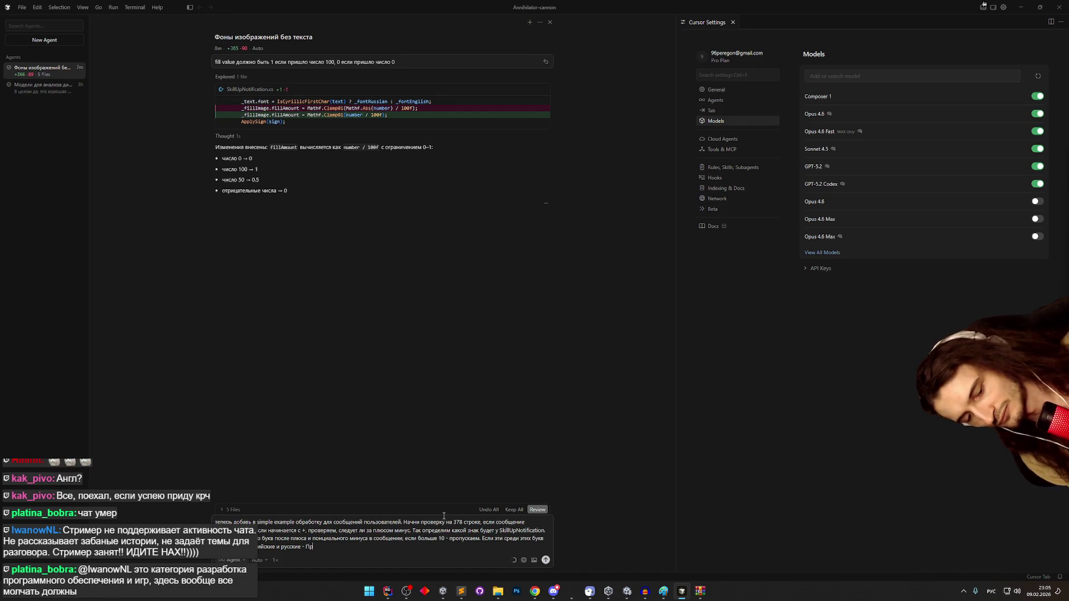
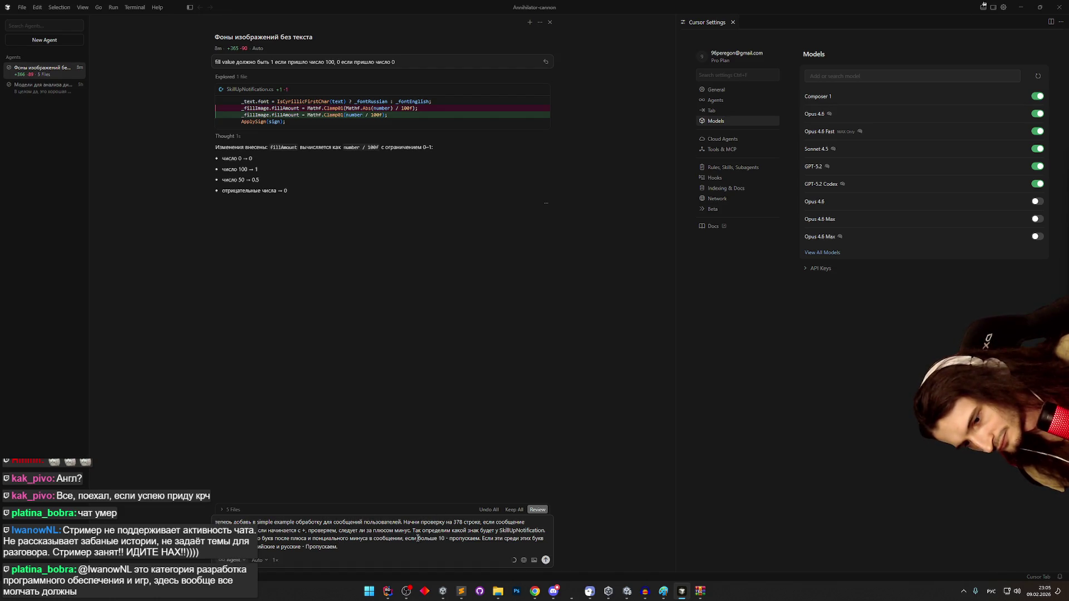
- Edit the agent prompt: delete stray characters, add 'ного минуса.' and correct 'потенциального'
{"action": "type", "text": "им, сколько"}
{"action": "type", "text": "Смотр"}
{"action": "type", "text": " после "}
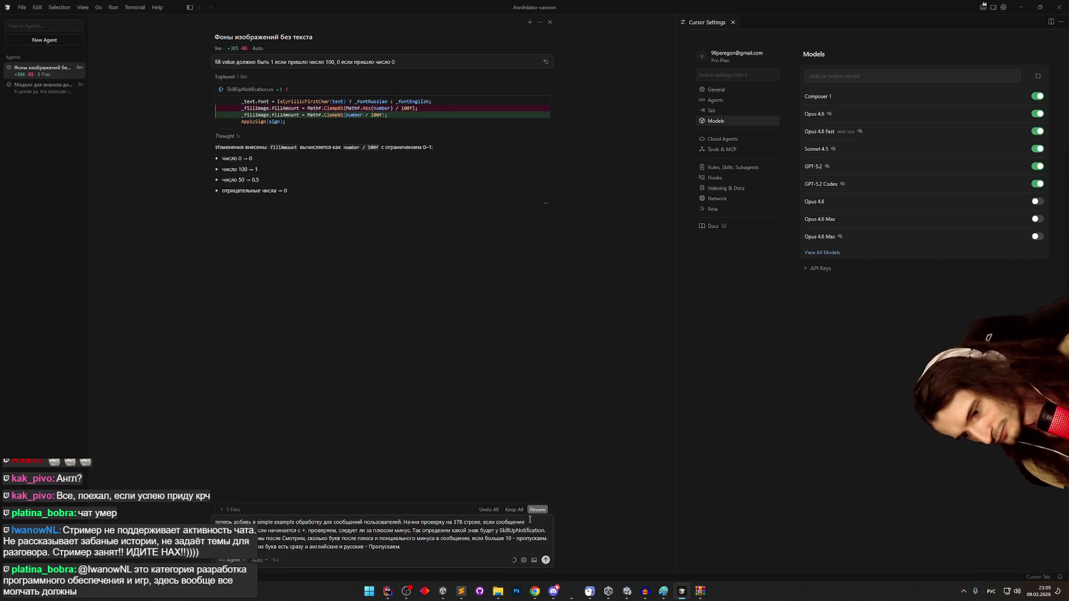
{"action": "type", "text": "ные пробелы"}
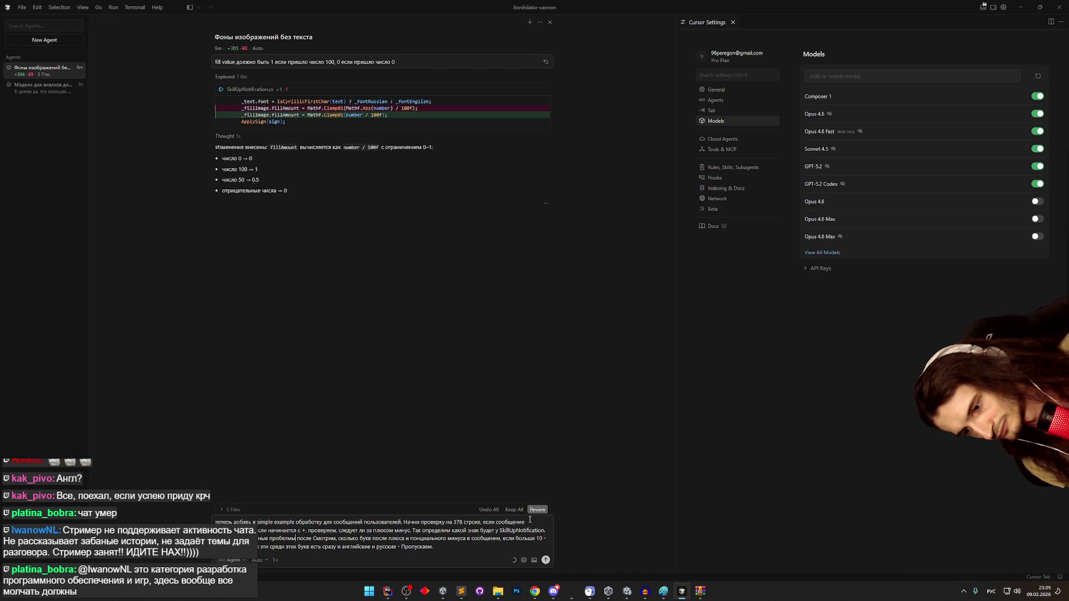
{"action": "key", "text": "BackSpace"}
{"action": "key", "text": "BackSpace"}
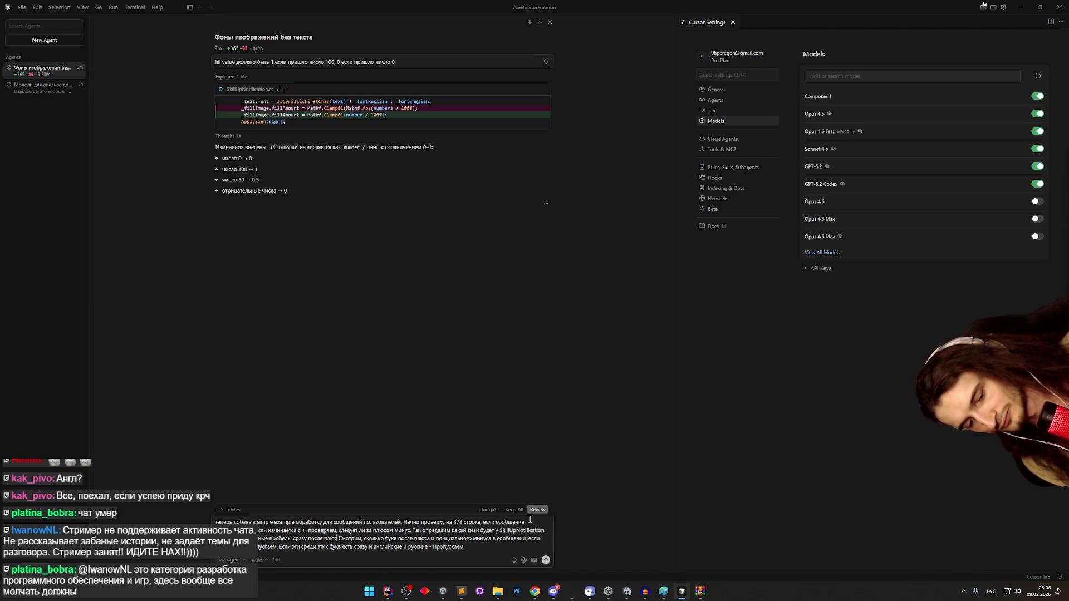
{"action": "type", "text": "ного минуса."}
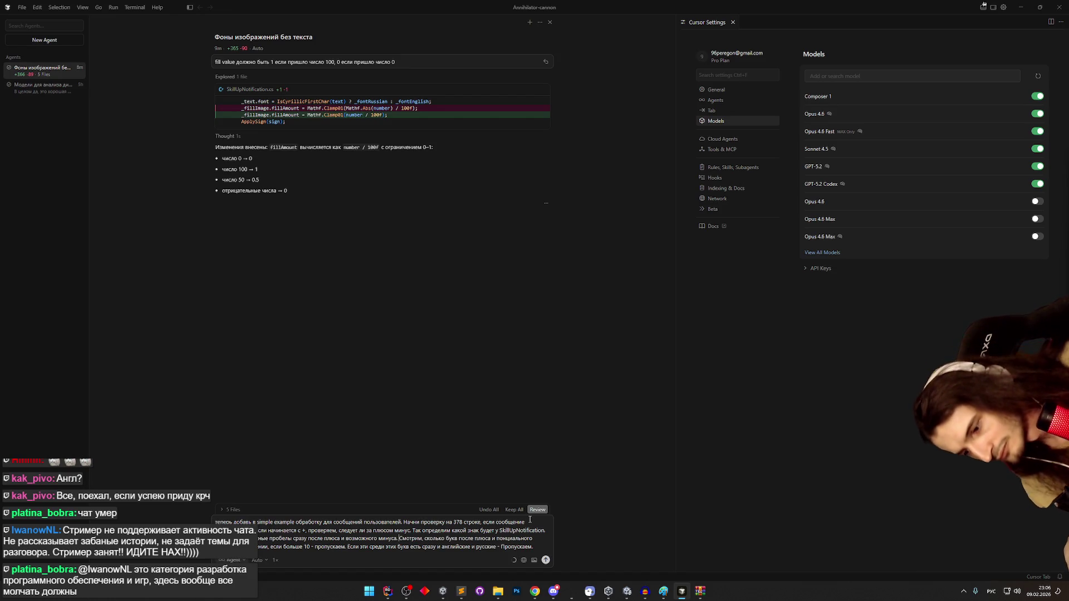
{"action": "key", "text": "ctrl+Right"}
{"action": "key", "text": "ctrl+Right"}
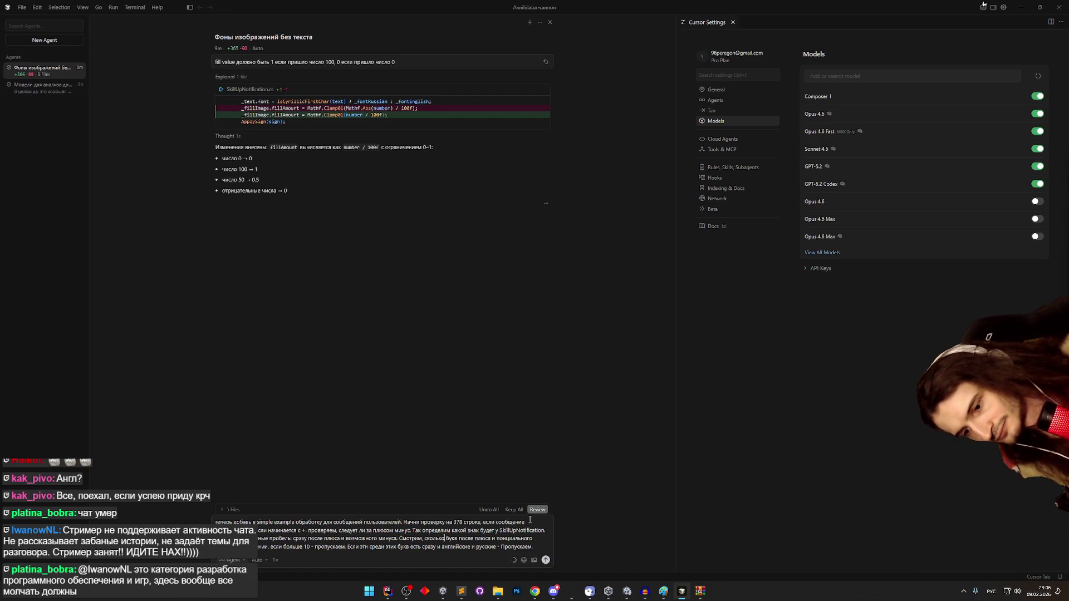
{"action": "type", "text": "те"}
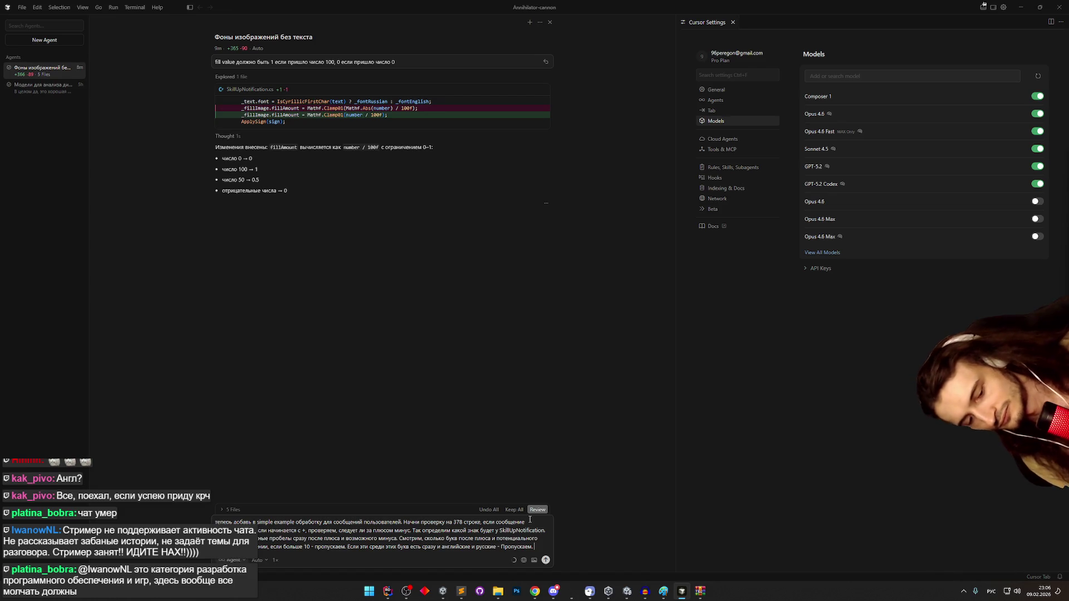
- Append 'Если найдены, то добавляем или убавляем 1 в навыке с именем, которое указано в тексте этого сообщения.'
{"action": "type", "text": "ли"}
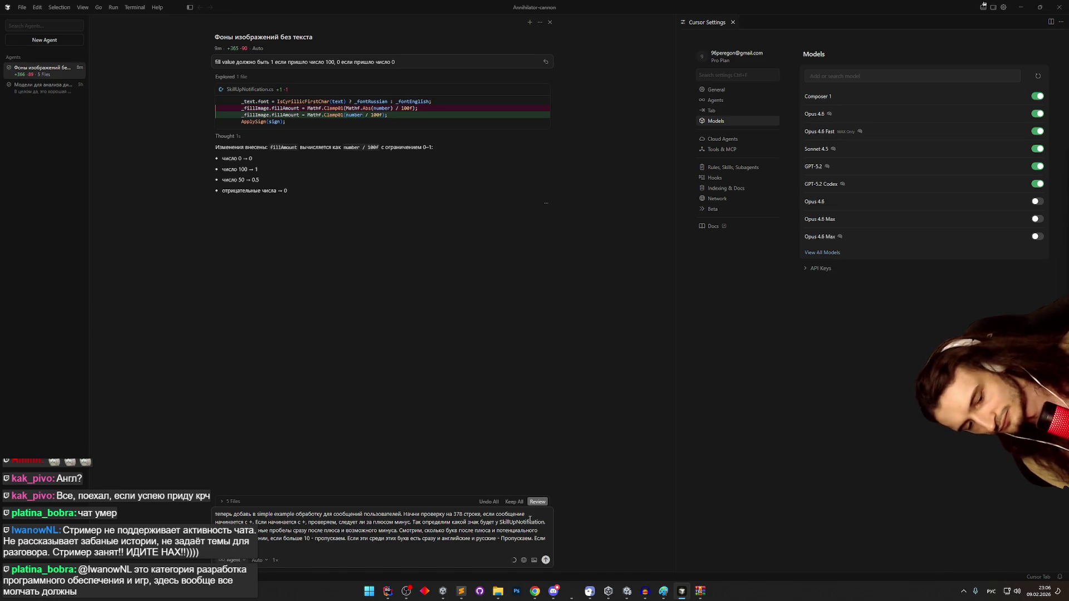
{"action": "type", "text": "йд"}
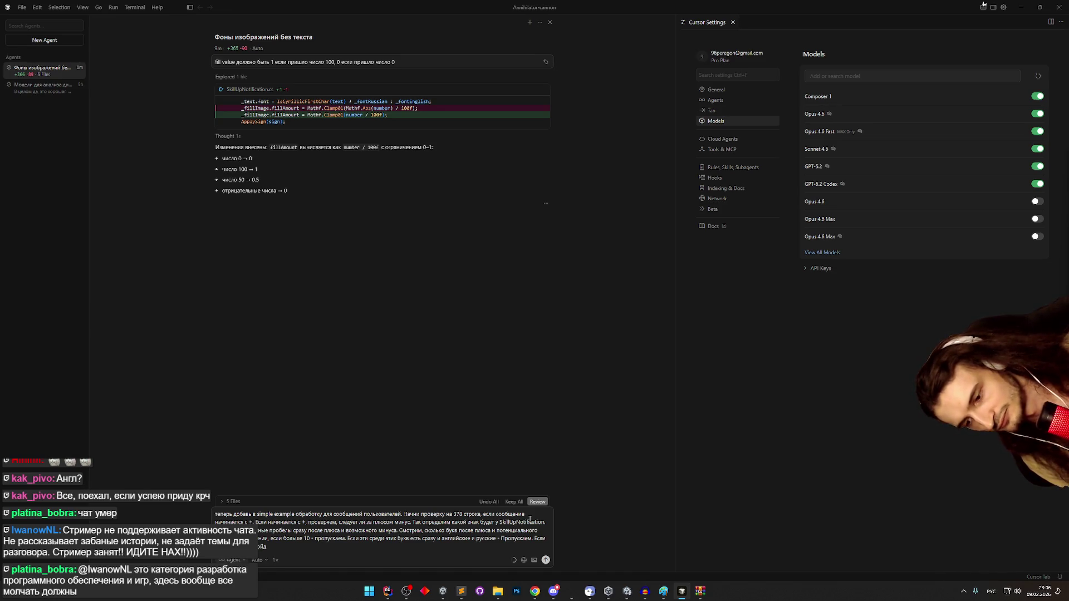
{"action": "type", "text": "ены."}
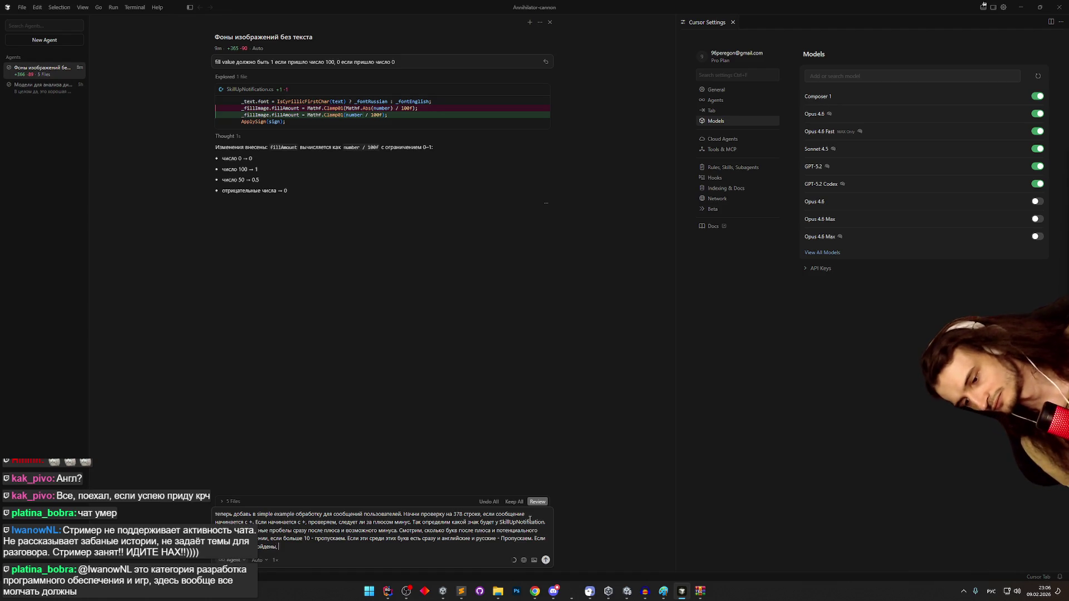
{"action": "type", "text": "то"}
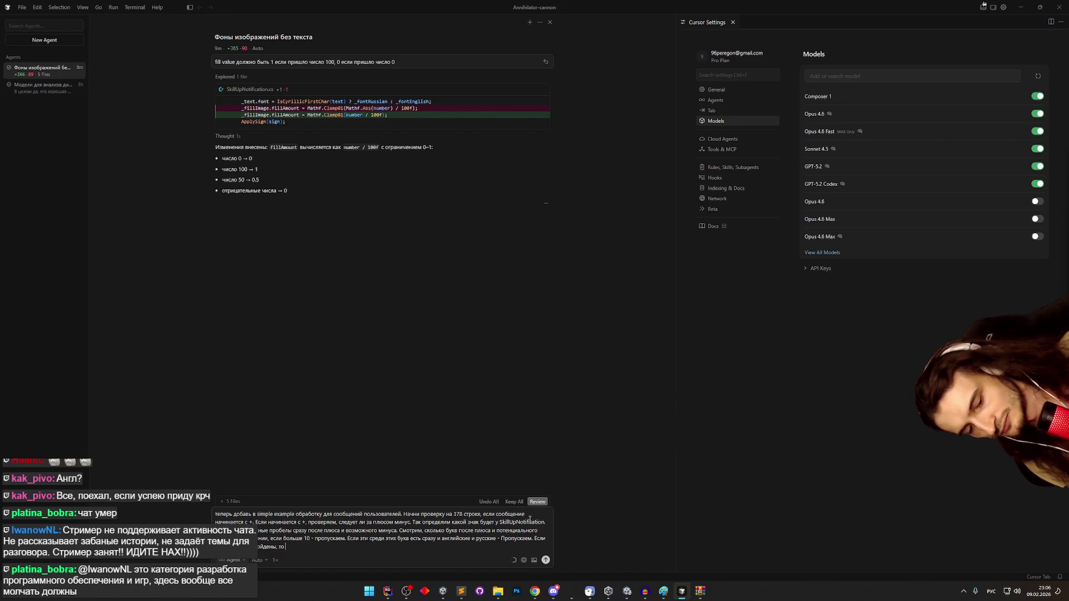
{"action": "type", "text": " добавля"}
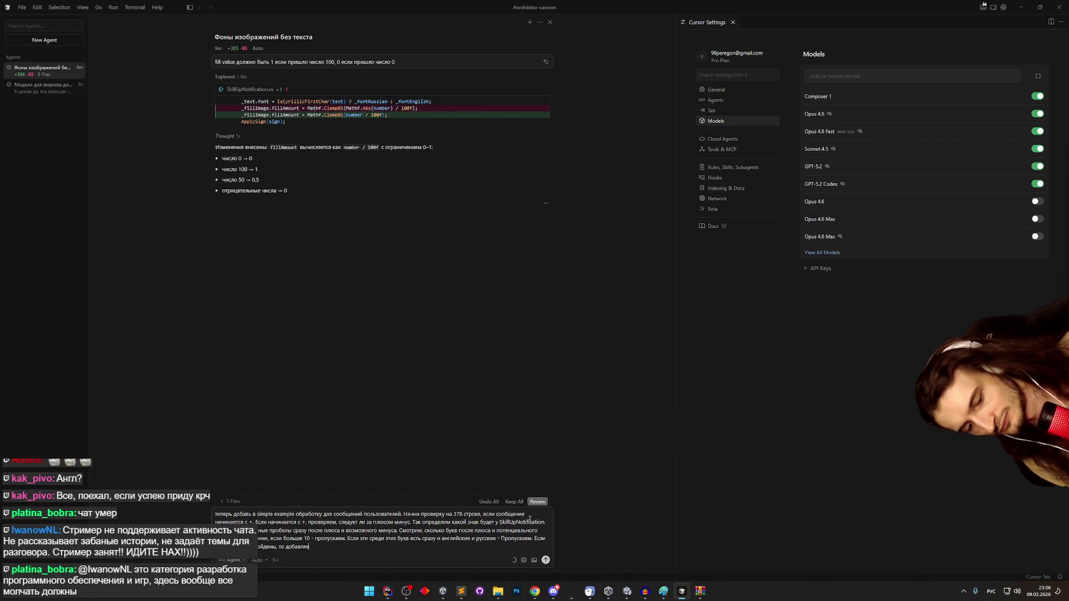
{"action": "type", "text": "ли уба"}
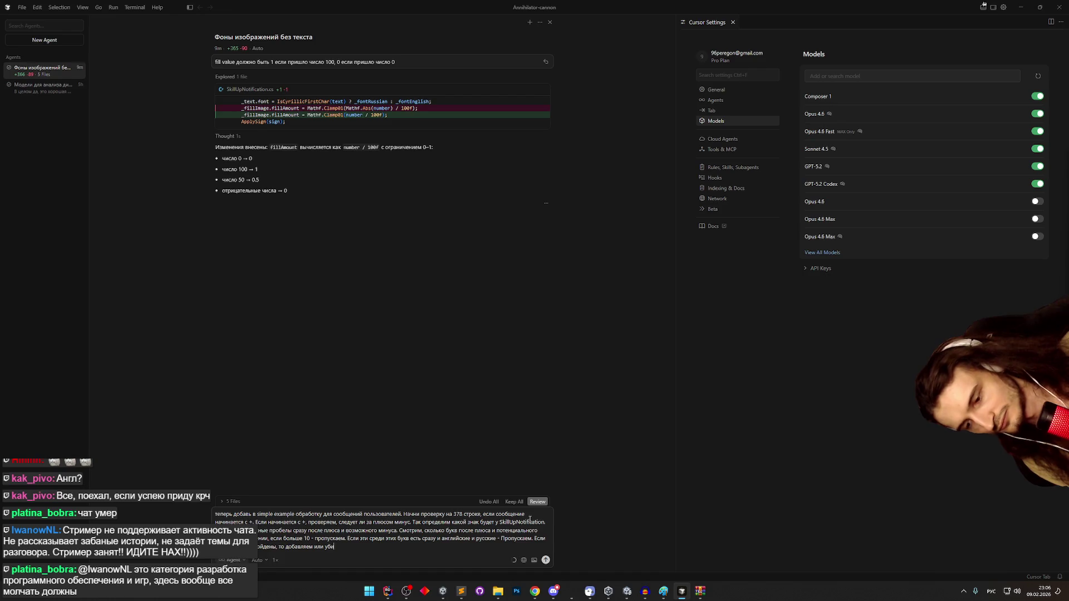
{"action": "type", "text": "вляем 1"}
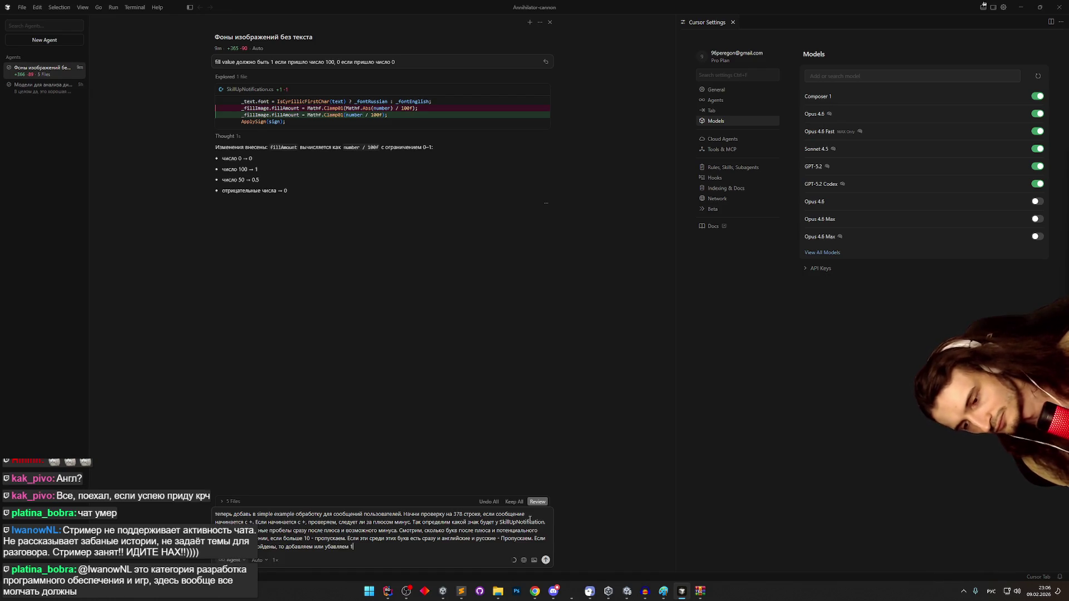
{"action": "type", "text": " в навыках."}
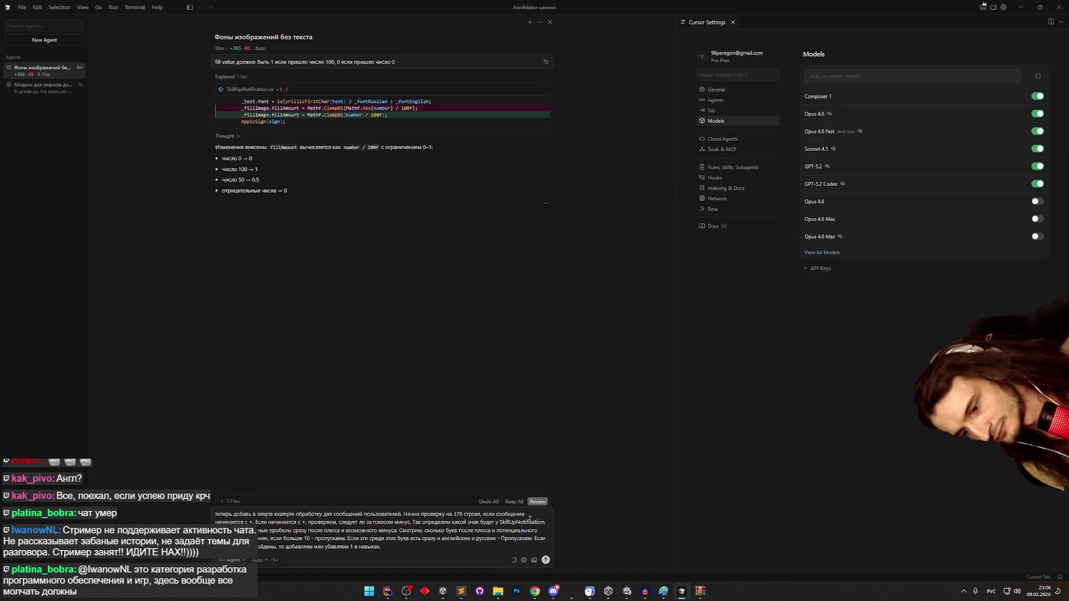
{"action": "key", "text": "BackSpace"}
{"action": "key", "text": "BackSpace"}
{"action": "key", "text": "BackSpace"}
{"action": "type", "text": "соо"}
{"action": "key", "text": "BackSpace"}
{"action": "key", "text": "BackSpace"}
{"action": "key", "text": "BackSpace"}
{"action": "type", "text": "на"}
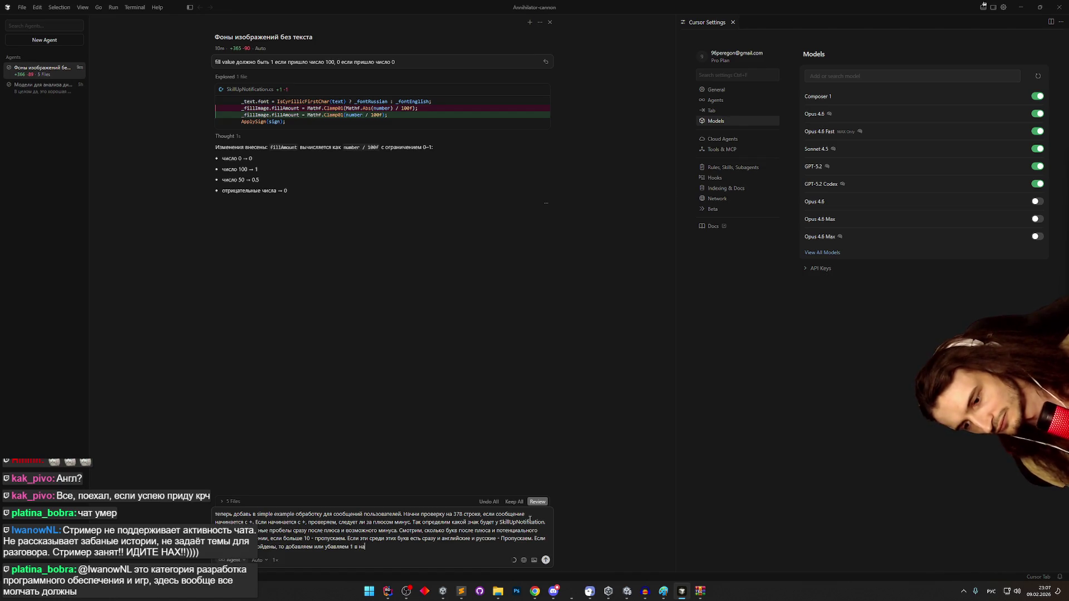
{"action": "type", "text": "выке с им"}
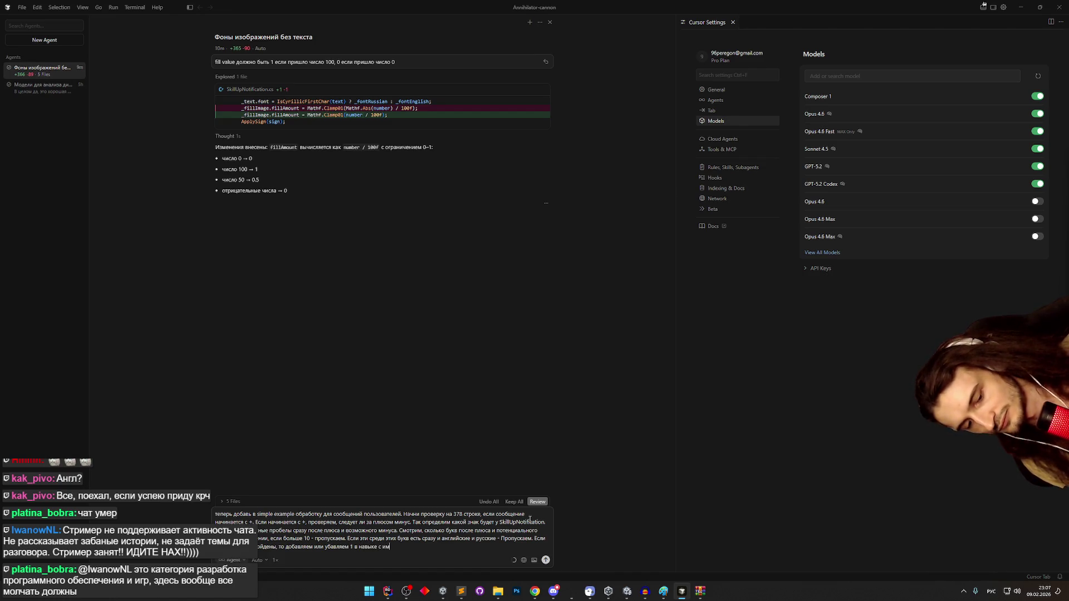
{"action": "type", "text": "енем, которое указа"}
{"action": "type", "text": "но в тек"}
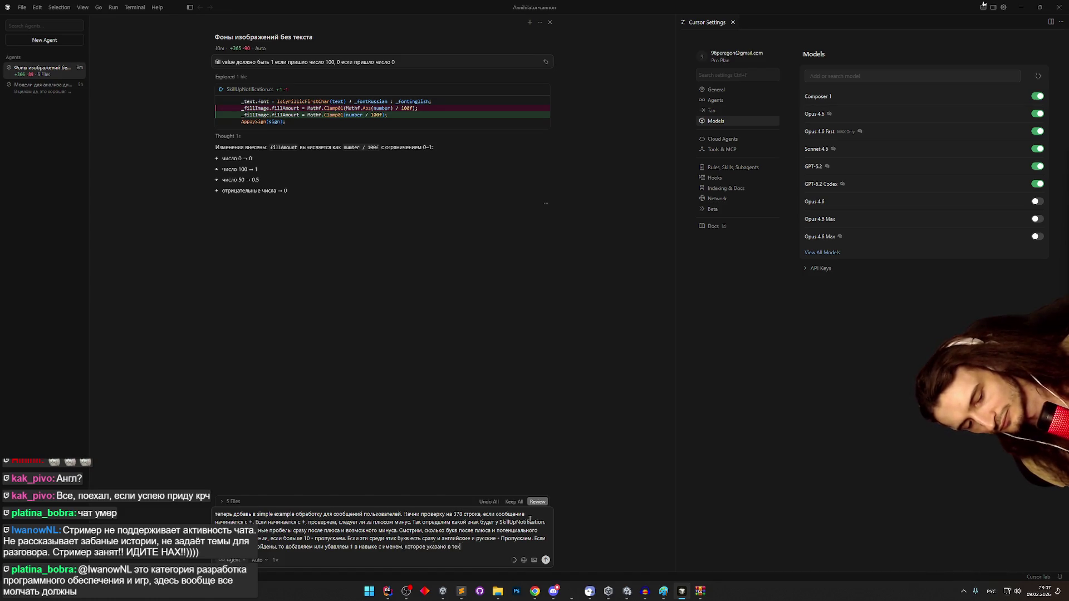
{"action": "type", "text": "сте этого сообщения."}
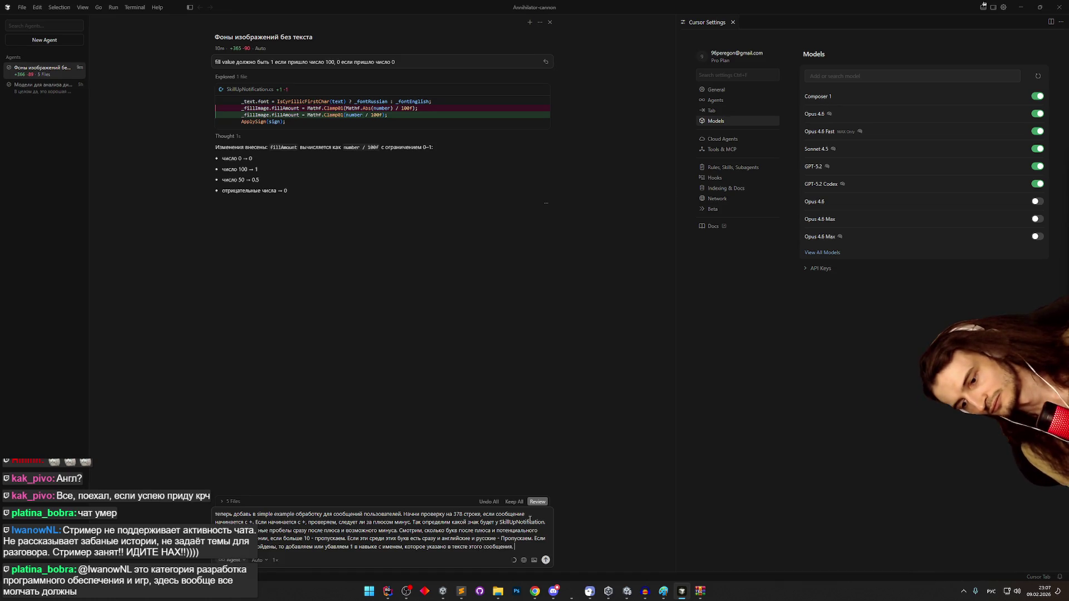
{"action": "key", "text": "shift+Return"}
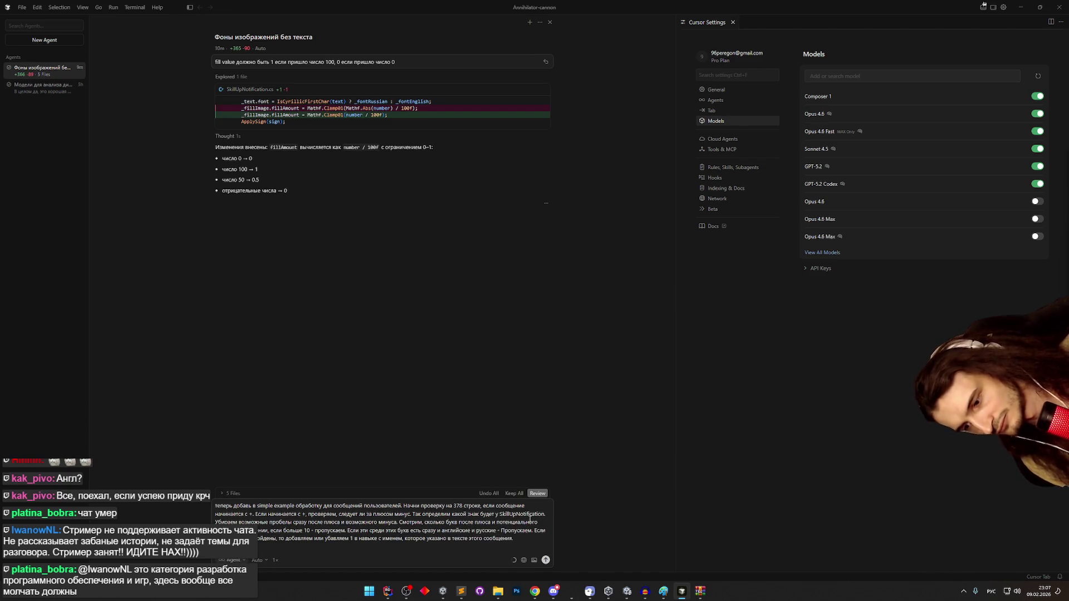
- Ask to store skills in a dictionary keyed by skill name, with unknown skills starting at 0
{"action": "type", "text": "в табли"}
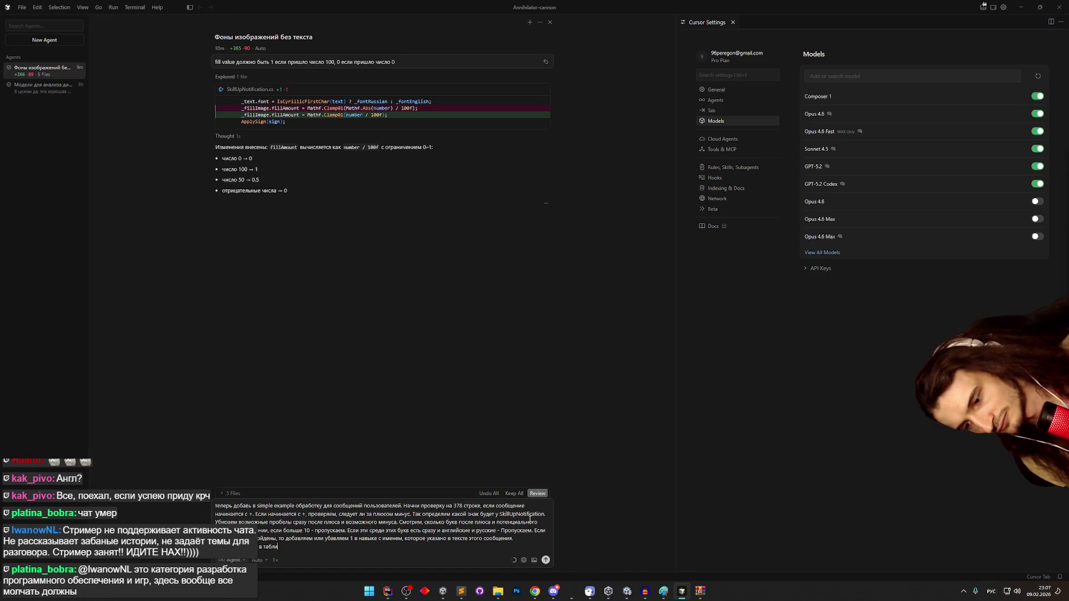
{"action": "type", "text": "це,"}
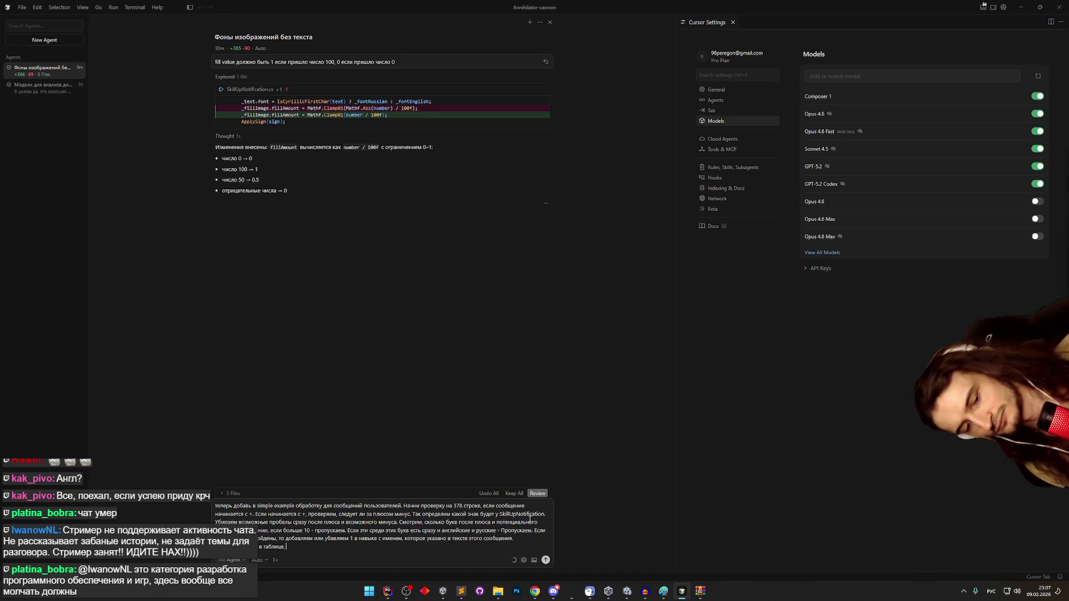
{"action": "key", "text": "BackSpace"}
{"action": "key", "text": "BackSpace"}
{"action": "key", "text": "BackSpace"}
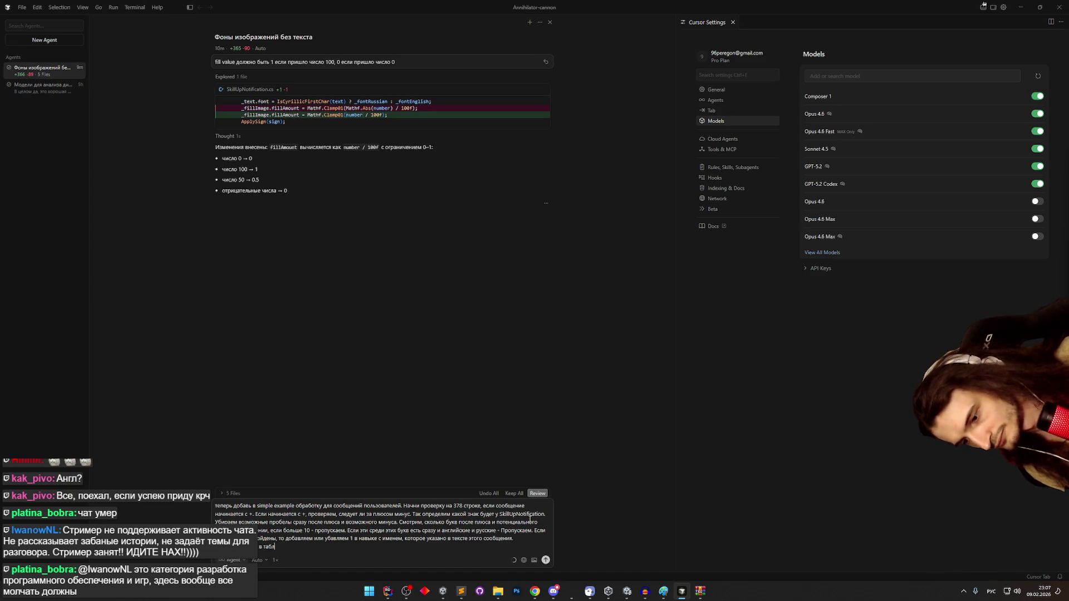
{"action": "type", "text": "словаре, "}
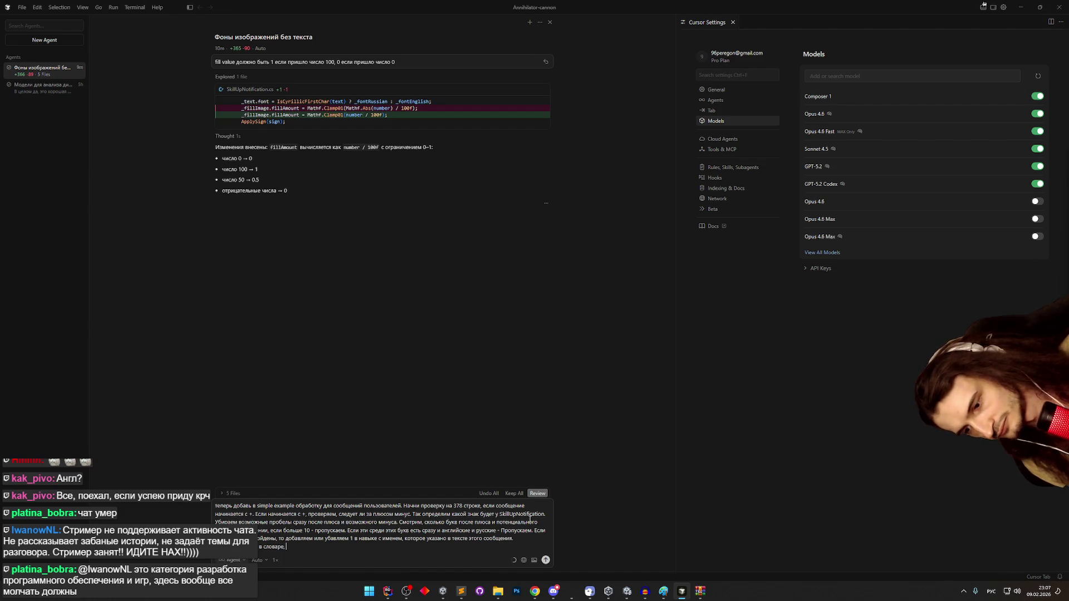
{"action": "type", "text": "где ключом "}
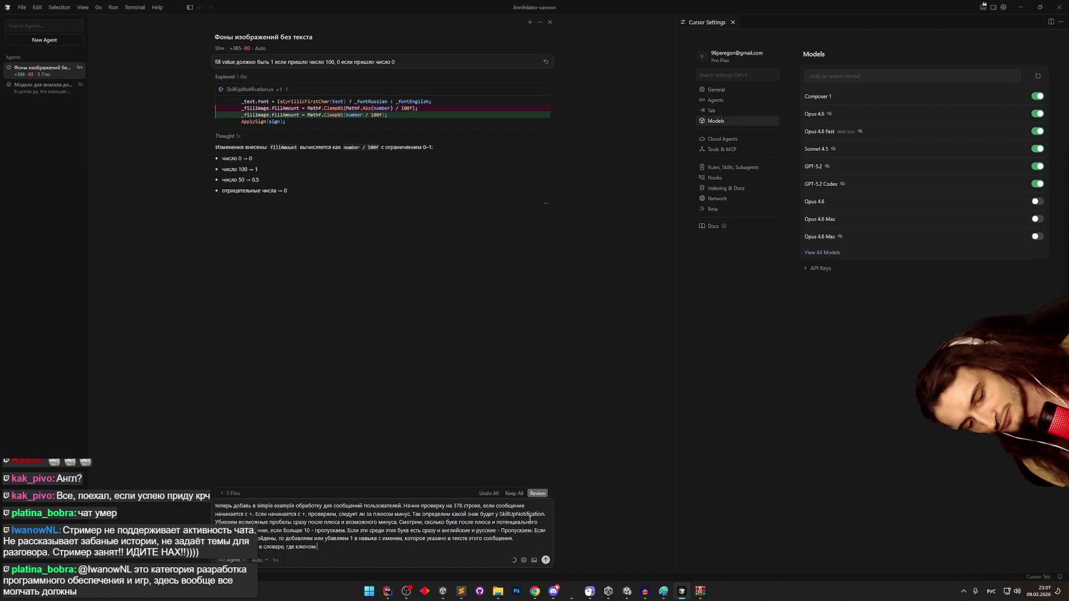
{"action": "type", "text": "является имя"}
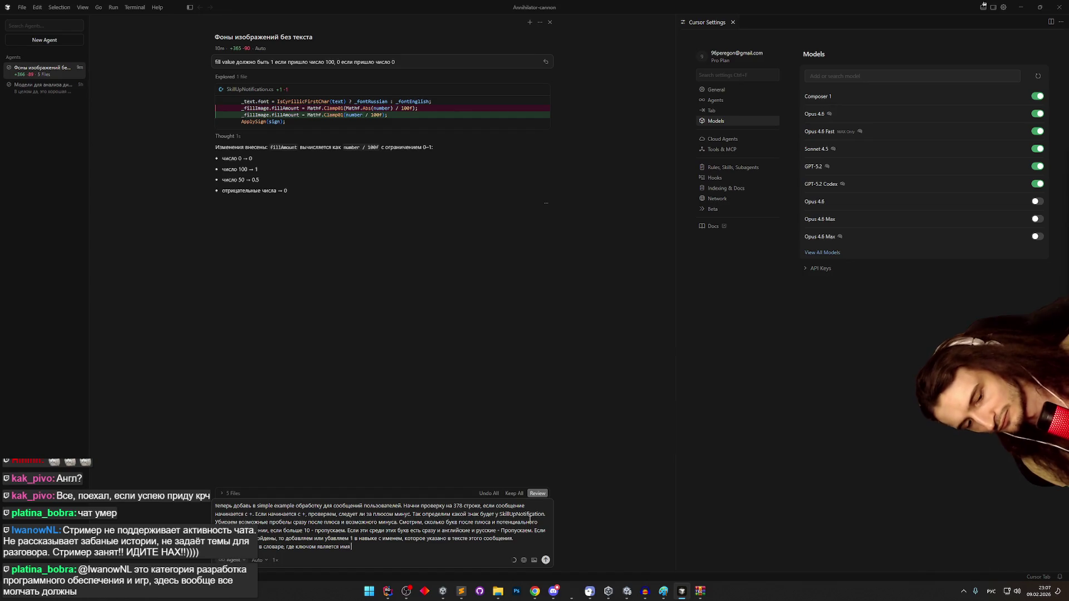
{"action": "type", "text": " навыка, а"}
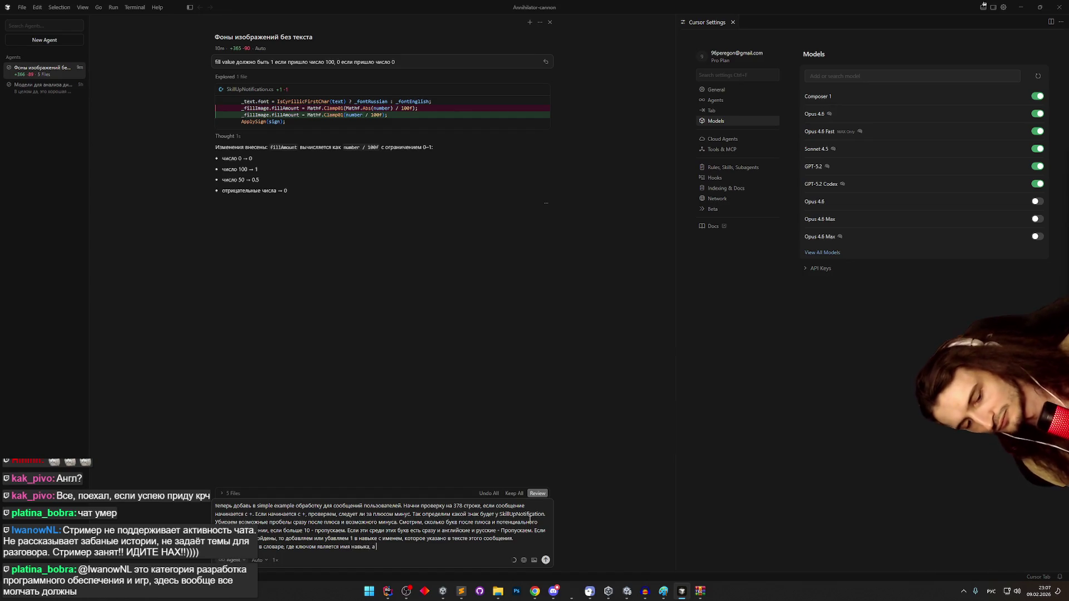
{"action": "type", "text": " значением"}
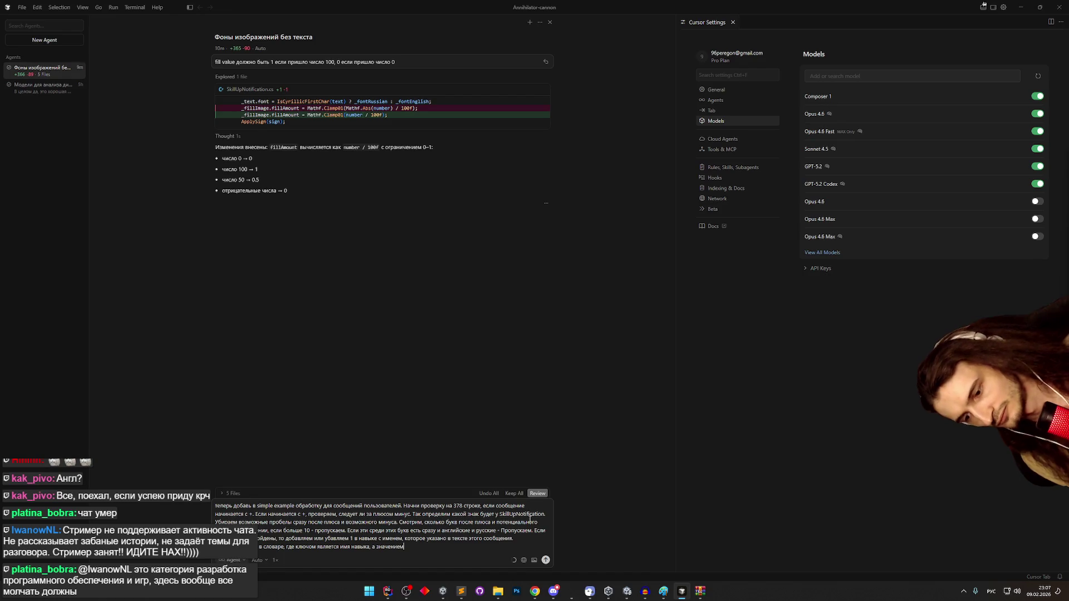
{"action": "type", "text": " число."}
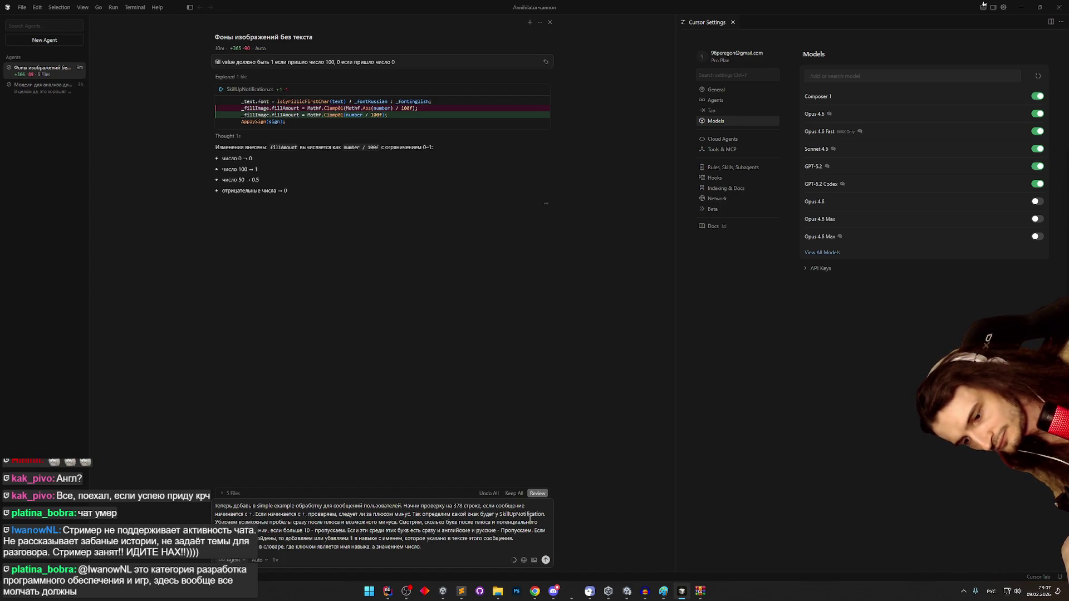
{"action": "type", "text": " Если з"}
{"action": "type", "text": "ригел"}
{"action": "type", "text": "ь прислал"}
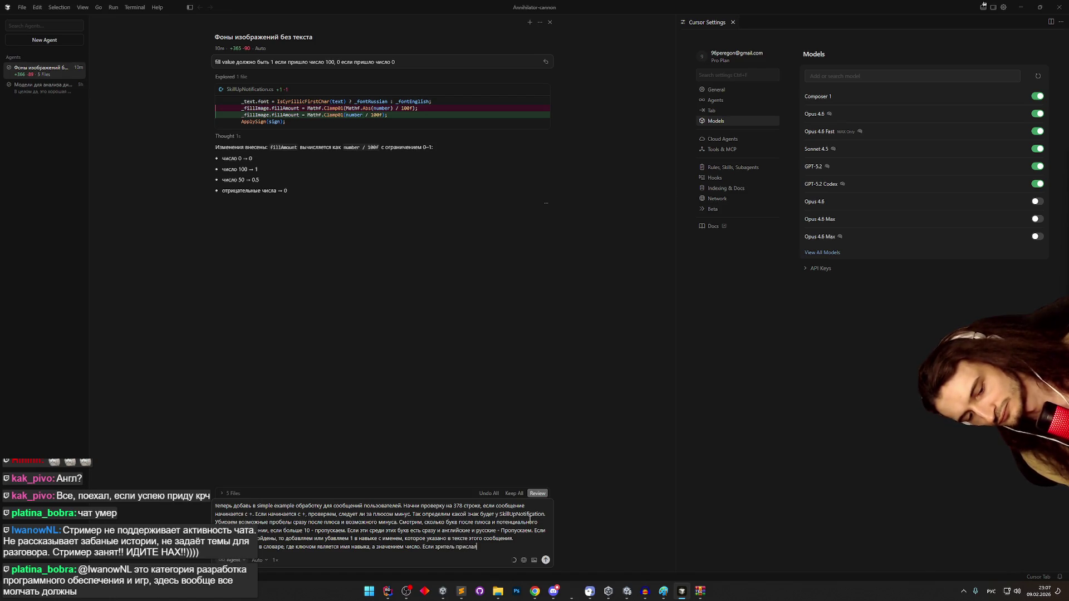
{"action": "type", "text": " навык которо"}
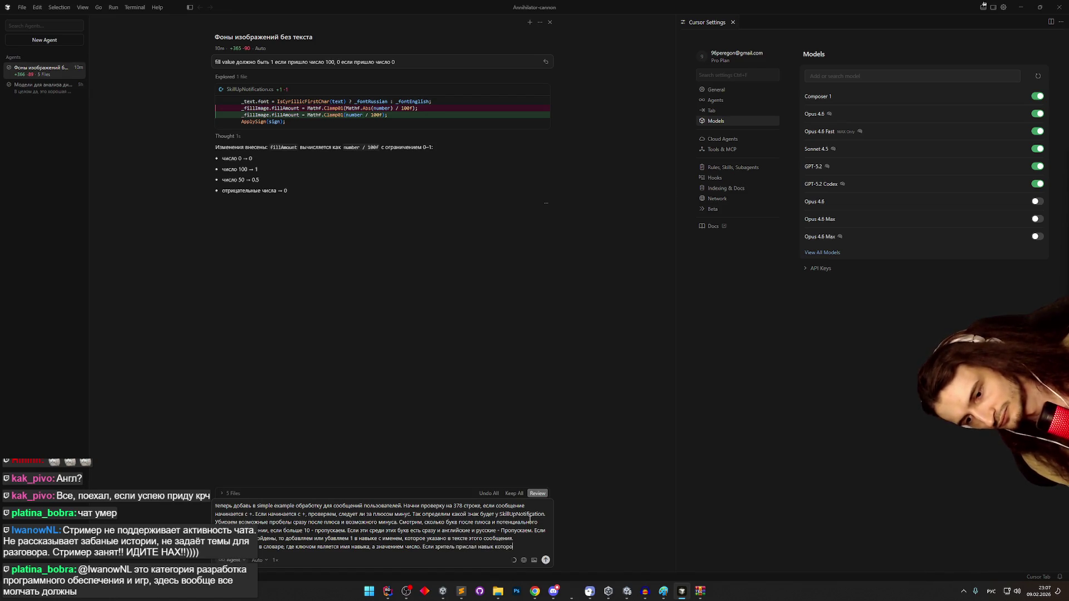
{"action": "type", "text": "го еще нет в"}
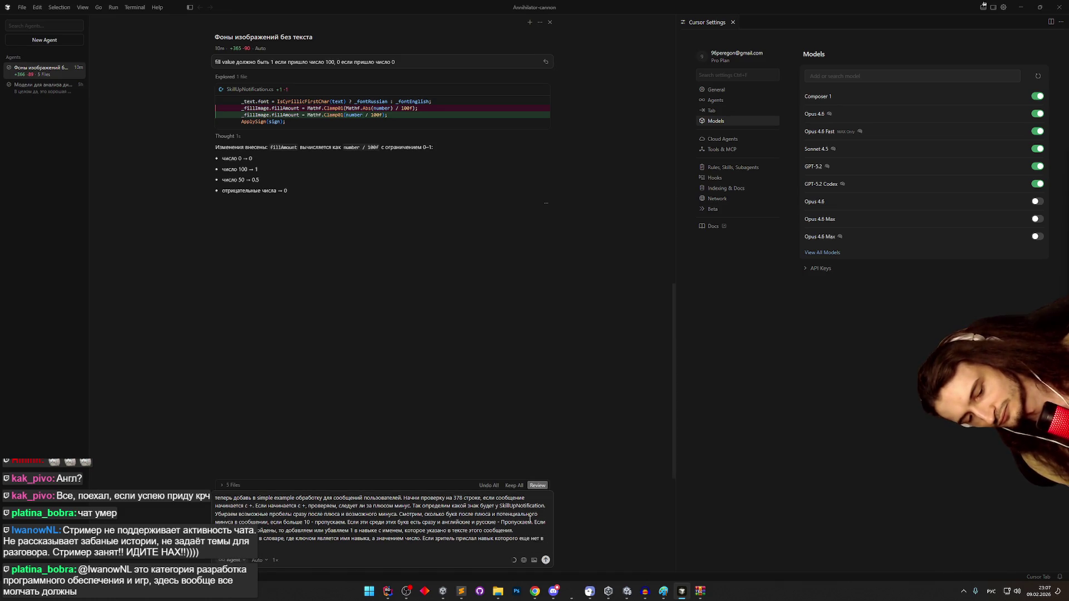
{"action": "type", "text": "м п"}
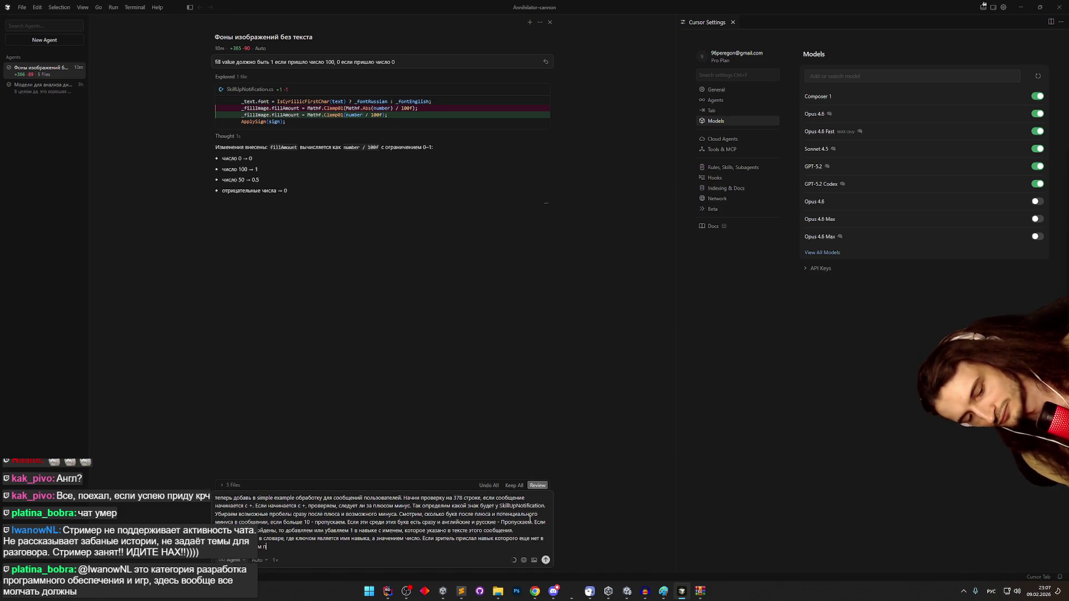
{"action": "type", "text": "оявляетсяново"}
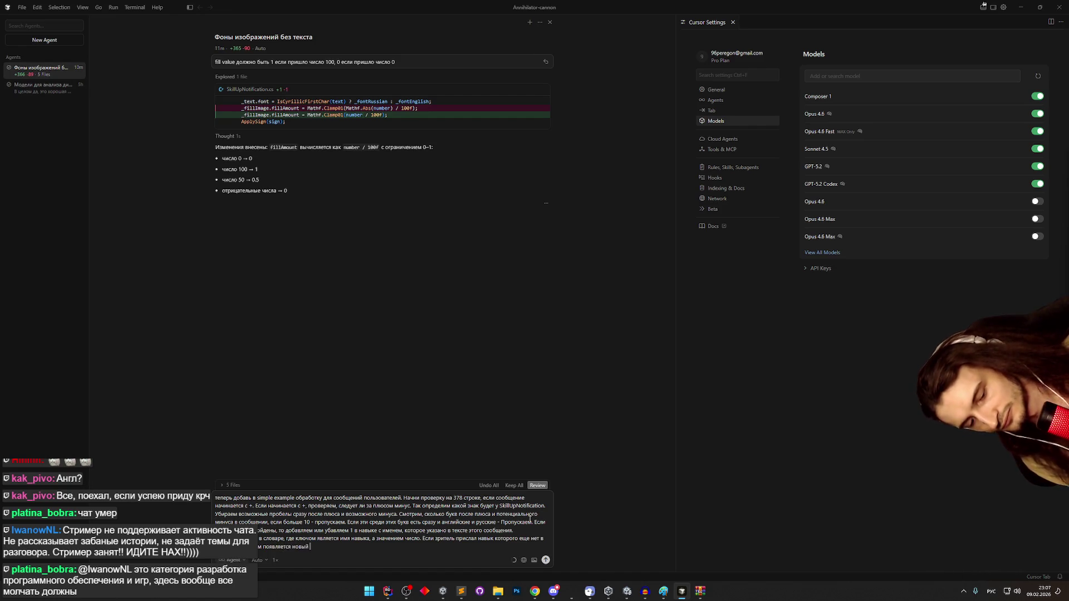
{"action": "type", "text": " энтри со"}
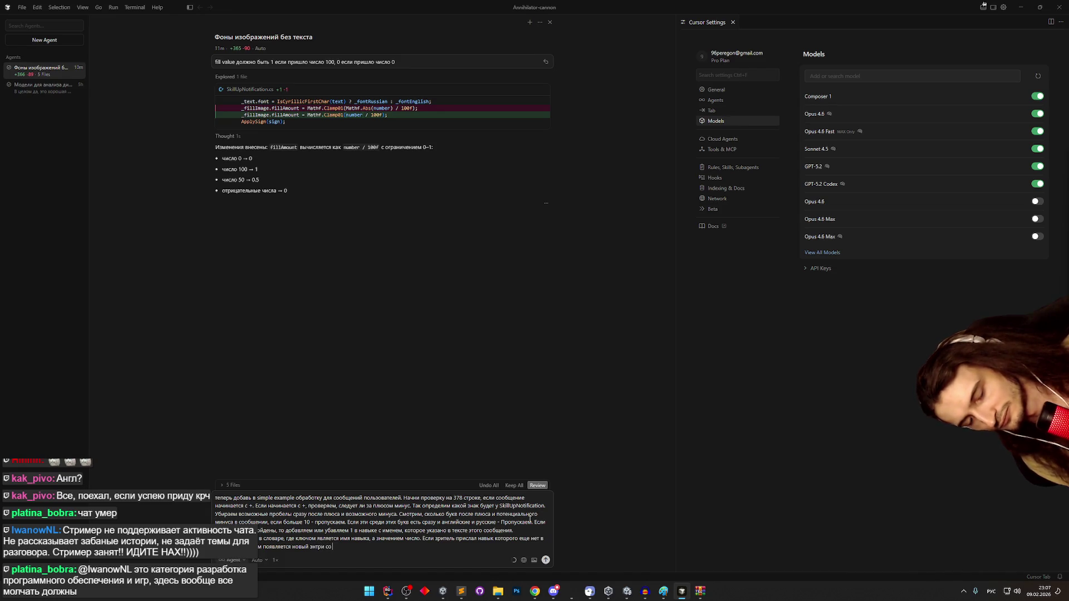
{"action": "type", "text": " значением"}
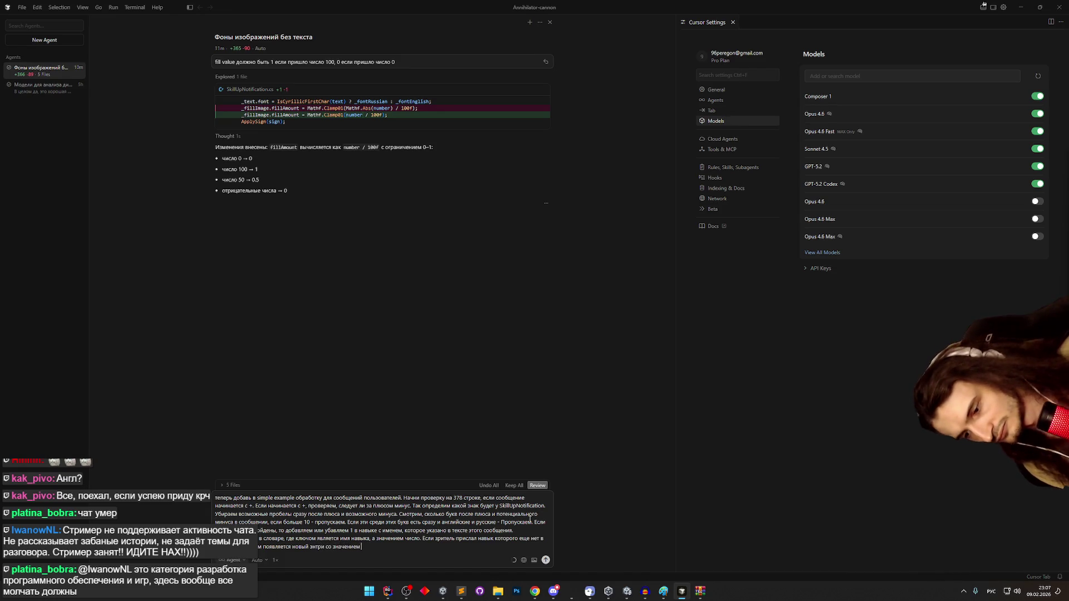
{"action": "type", "text": " 0, к которому"}
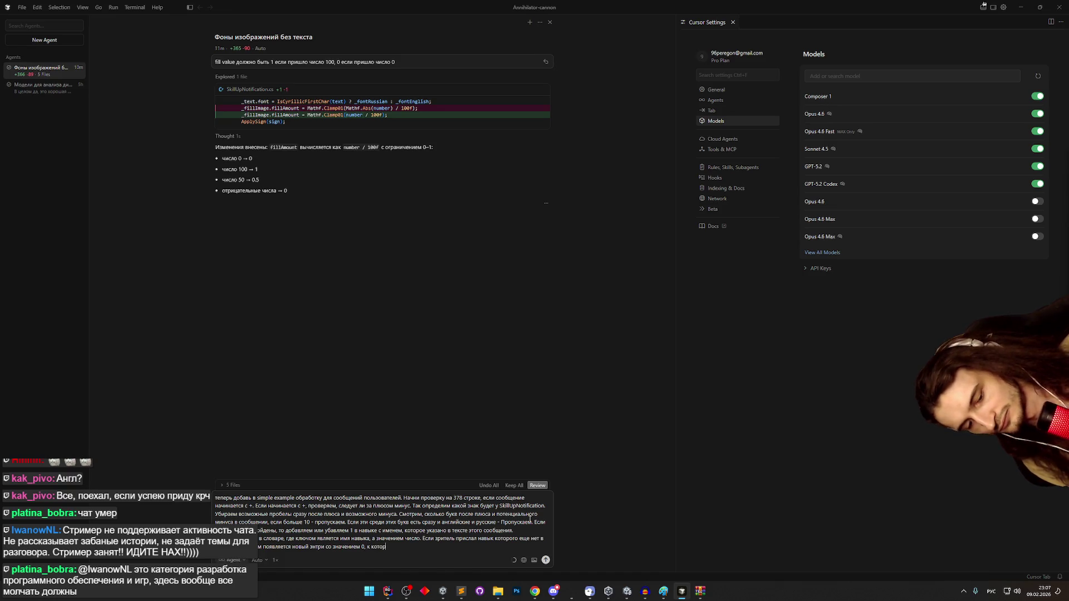
{"action": "key", "text": "BackSpace"}
{"action": "key", "text": "BackSpace"}
{"action": "key", "text": "BackSpace"}
{"action": "type", "text": "."}
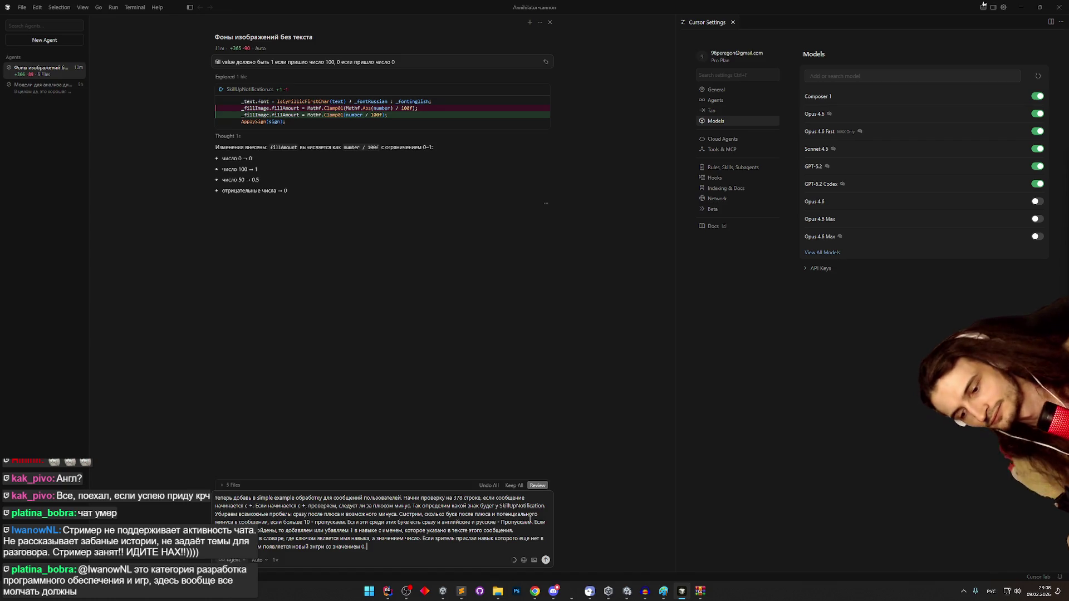
- Add that the streamer's values load at startup and save to a separate file at shutdown
{"action": "type", "text": "При з"}
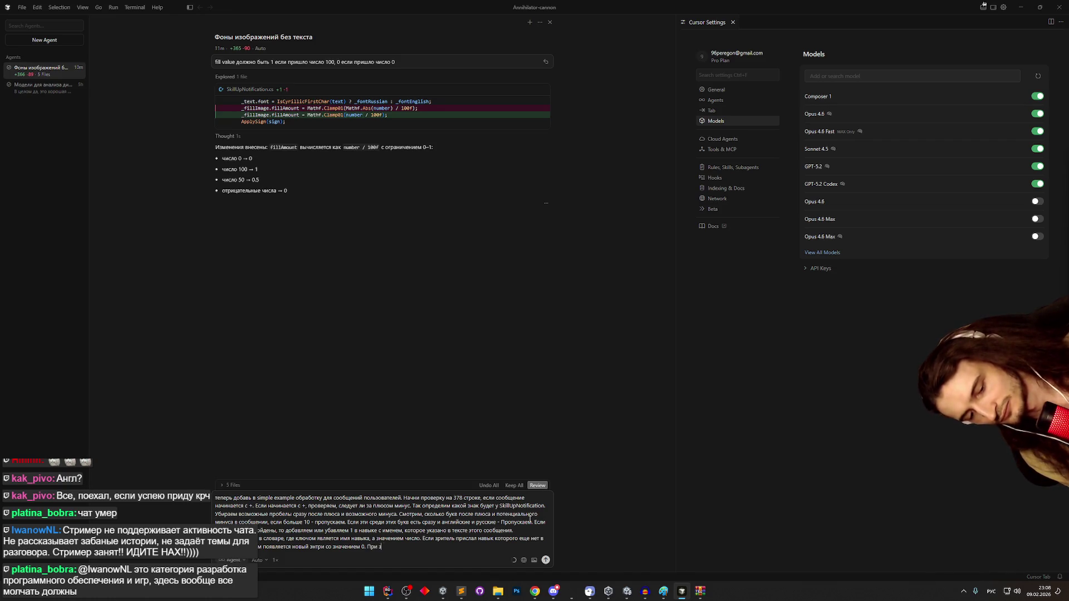
{"action": "type", "text": "апуске прогр"}
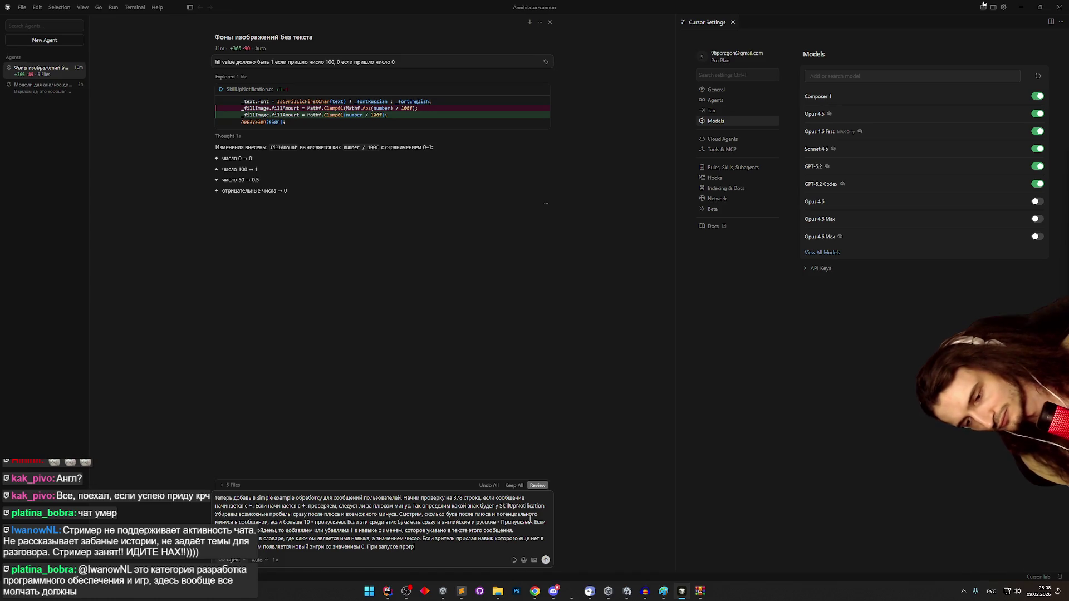
{"action": "key", "text": "BackSpace"}
{"action": "key", "text": "BackSpace"}
{"action": "key", "text": "BackSpace"}
{"action": "key", "text": "BackSpace"}
{"action": "key", "text": "BackSpace"}
{"action": "type", "text": "и выкл"}
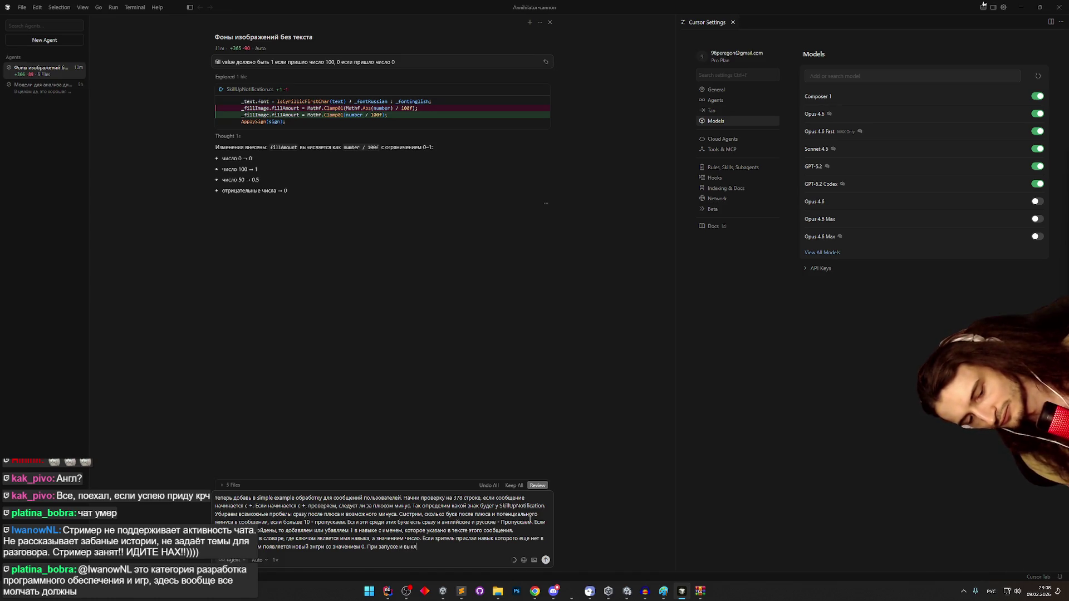
{"action": "type", "text": "ючении всей программы "}
{"action": "type", "text": "сохраняет"}
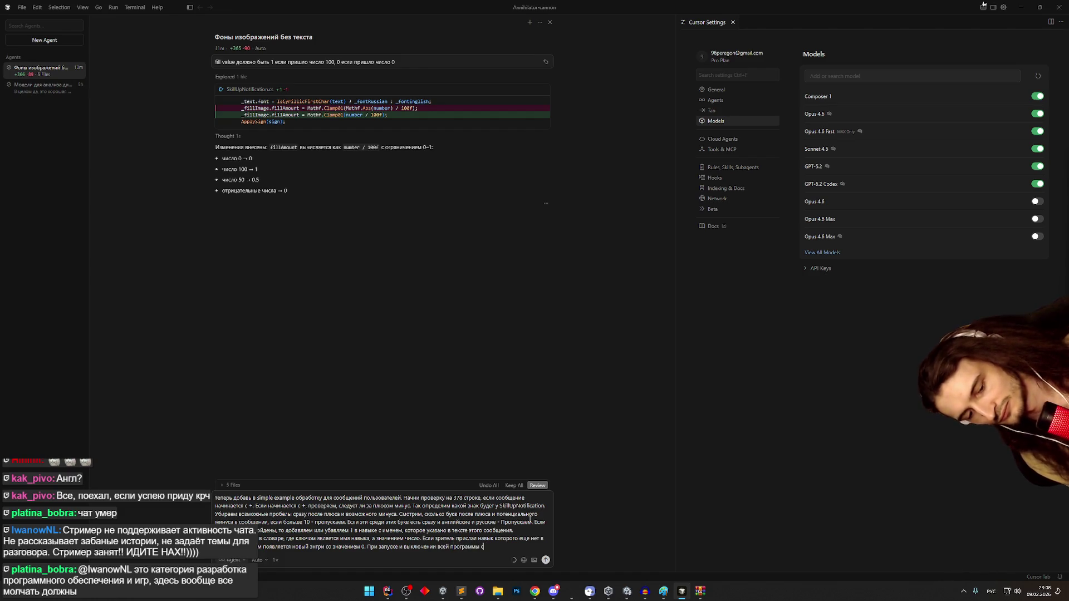
{"action": "key", "text": "BackSpace"}
{"action": "key", "text": "BackSpace"}
{"action": "key", "text": "BackSpace"}
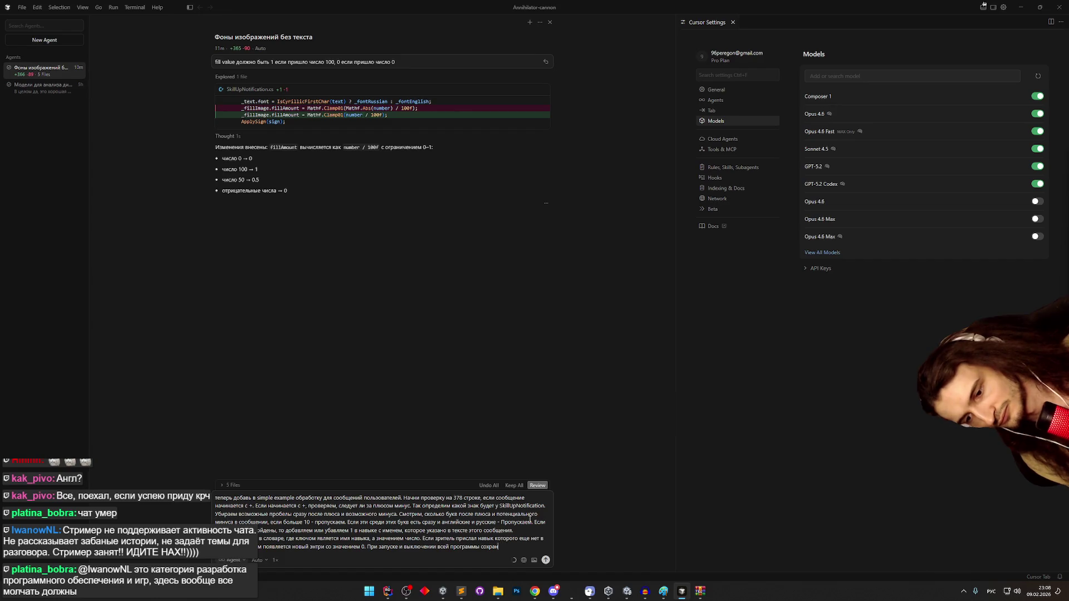
{"action": "type", "text": "загружаем и сох"}
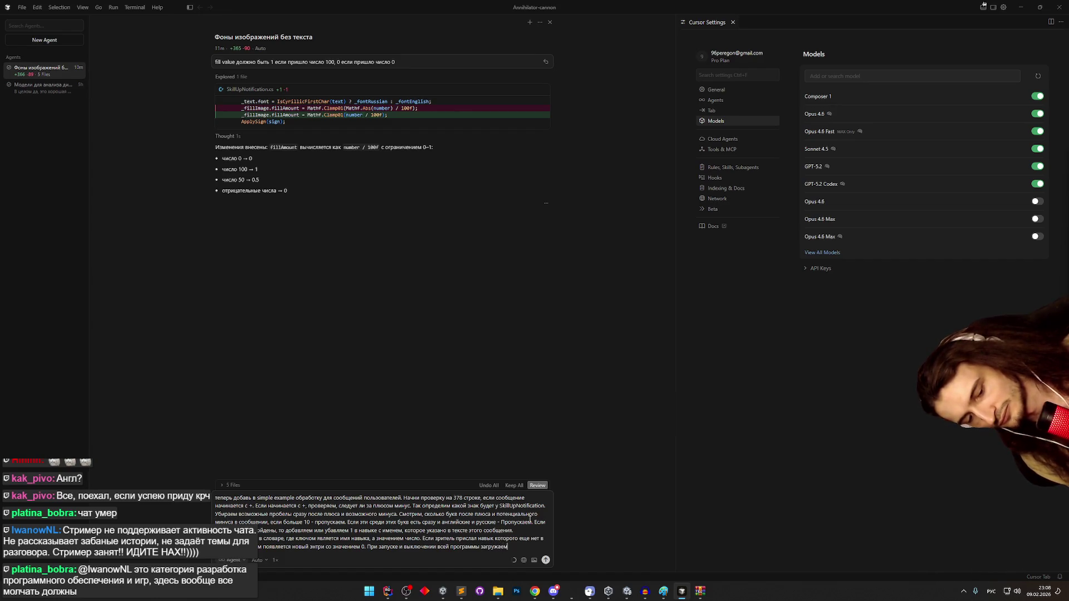
{"action": "type", "text": "няет"}
{"action": "key", "text": "BackSpace"}
{"action": "key", "text": "BackSpace"}
{"action": "key", "text": "BackSpace"}
{"action": "type", "text": "и"}
{"action": "type", "text": "ем зна"}
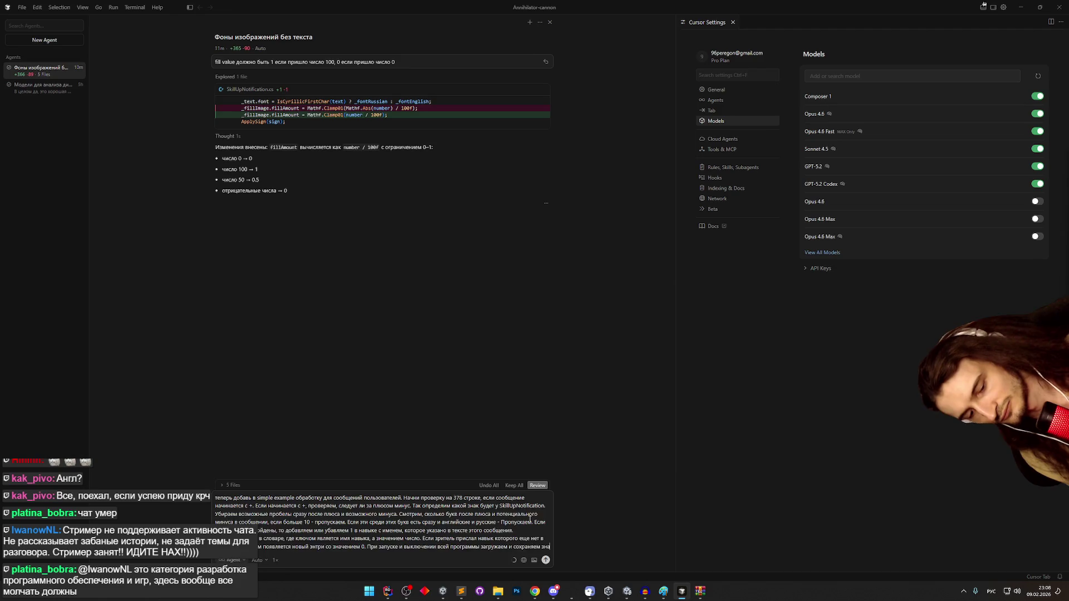
{"action": "type", "text": "ч"}
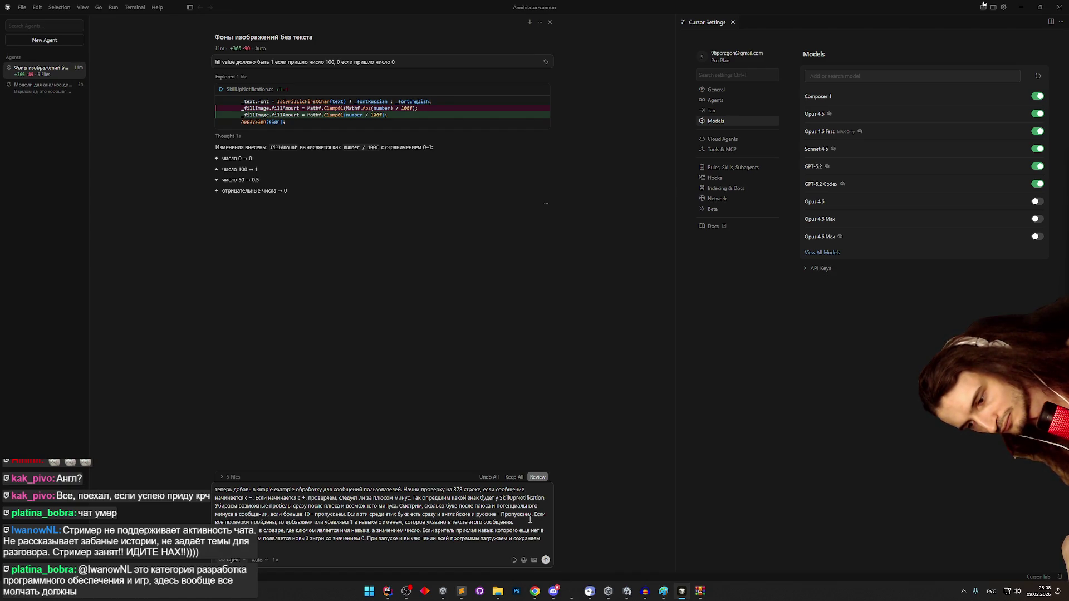
{"action": "type", "text": "в"}
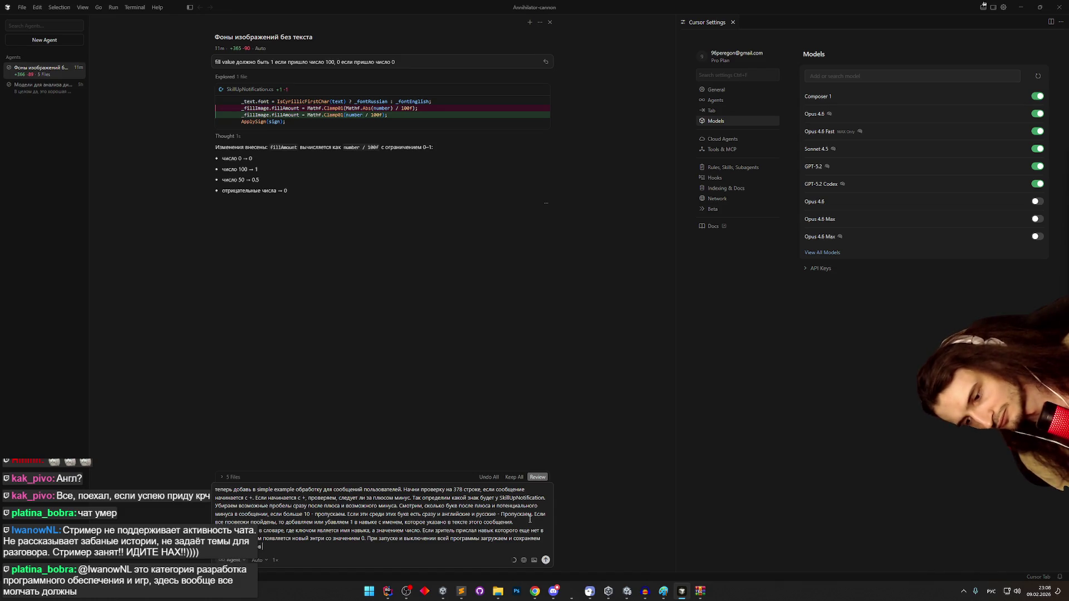
{"action": "type", "text": " стримера"}
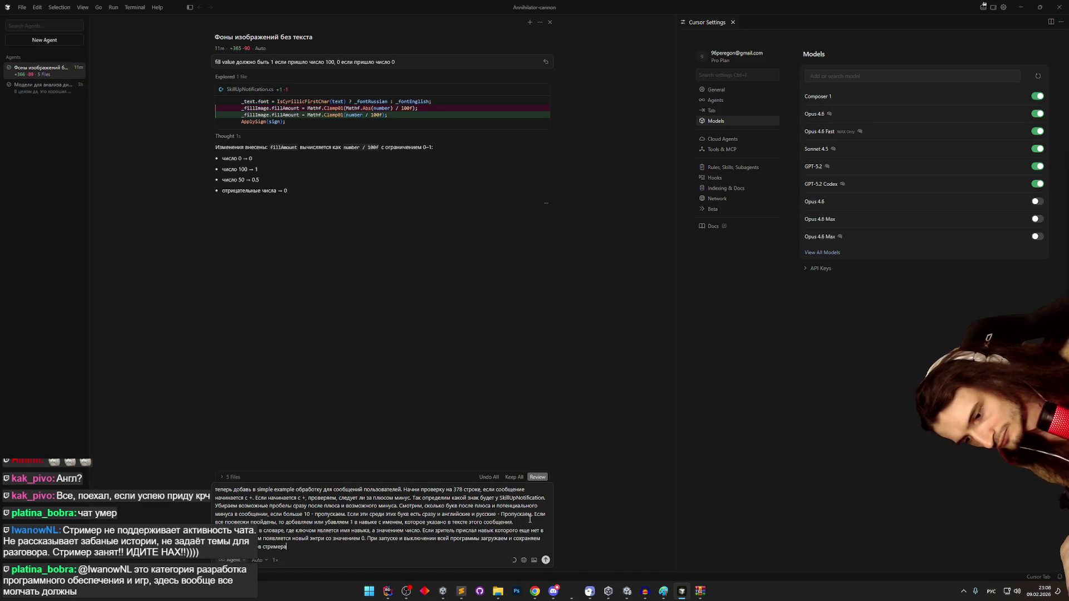
{"action": "type", "text": " в"}
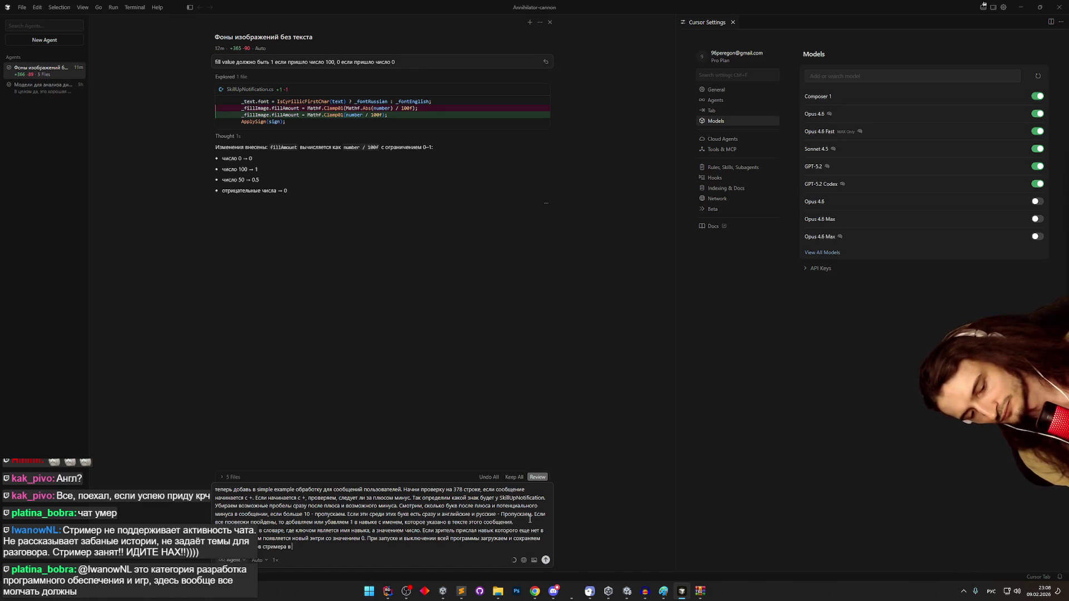
{"action": "type", "text": " отдельном текстовике"}
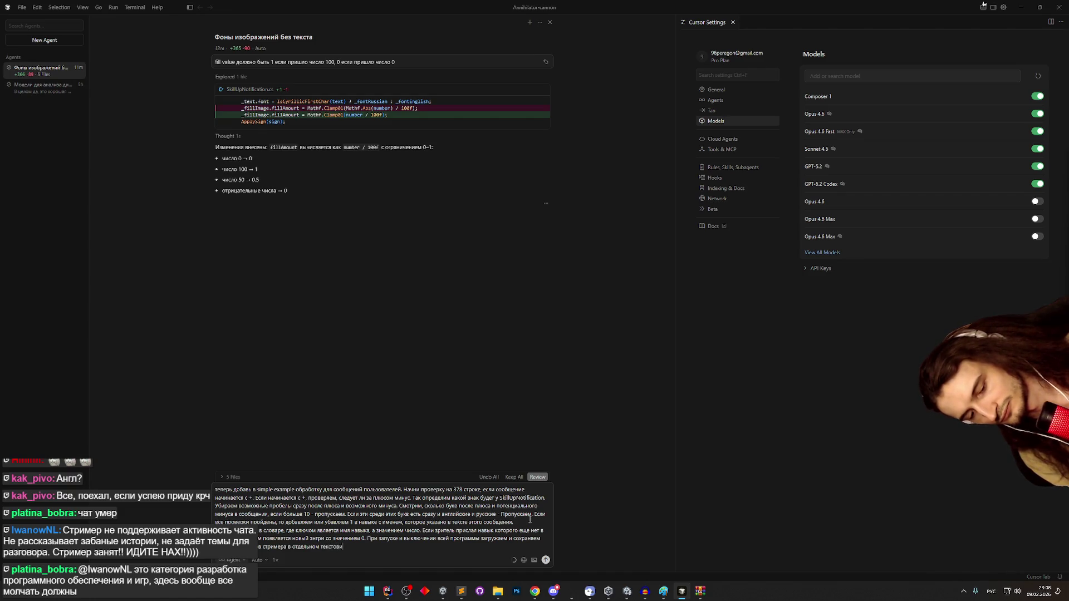
{"action": "key", "text": "BackSpace"}
{"action": "key", "text": "BackSpace"}
{"action": "key", "text": "BackSpace"}
{"action": "type", "text": "файле."}
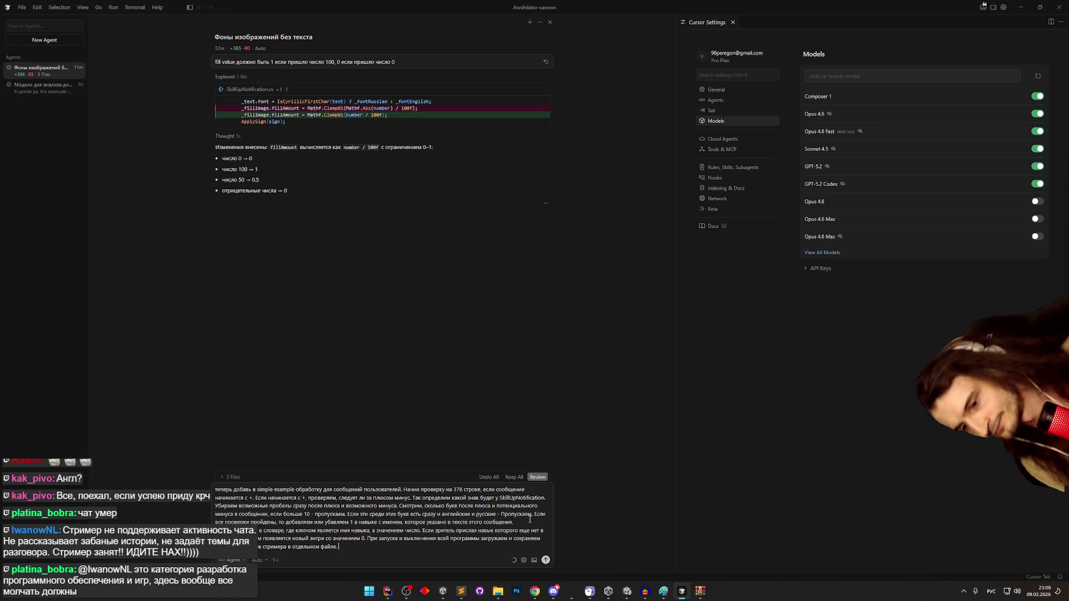
- Insert a 'Вызываем' clause about the reward (награду) before the sentence starting 'Если'
{"action": "left_click", "coordinate": [423, 531]}
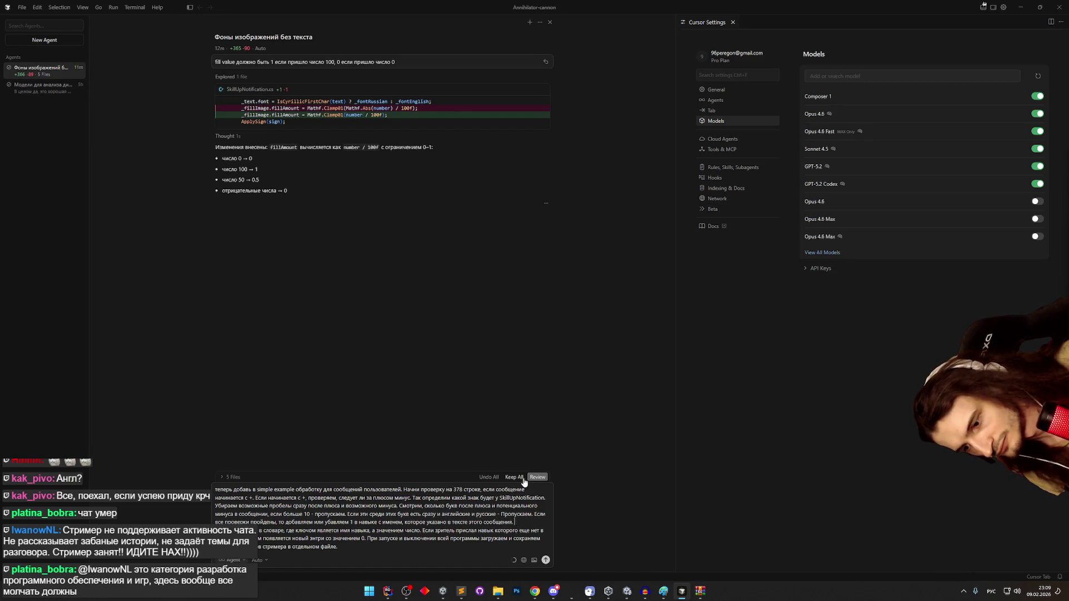
{"action": "type", "text": "Вызываем"}
{"action": "key", "text": "alt+shift"}
{"action": "type", "text": "Show"}
{"action": "key", "text": "alt+shift"}
{"action": "key", "text": "alt+shift"}
{"action": "type", "text": "SkillUp"}
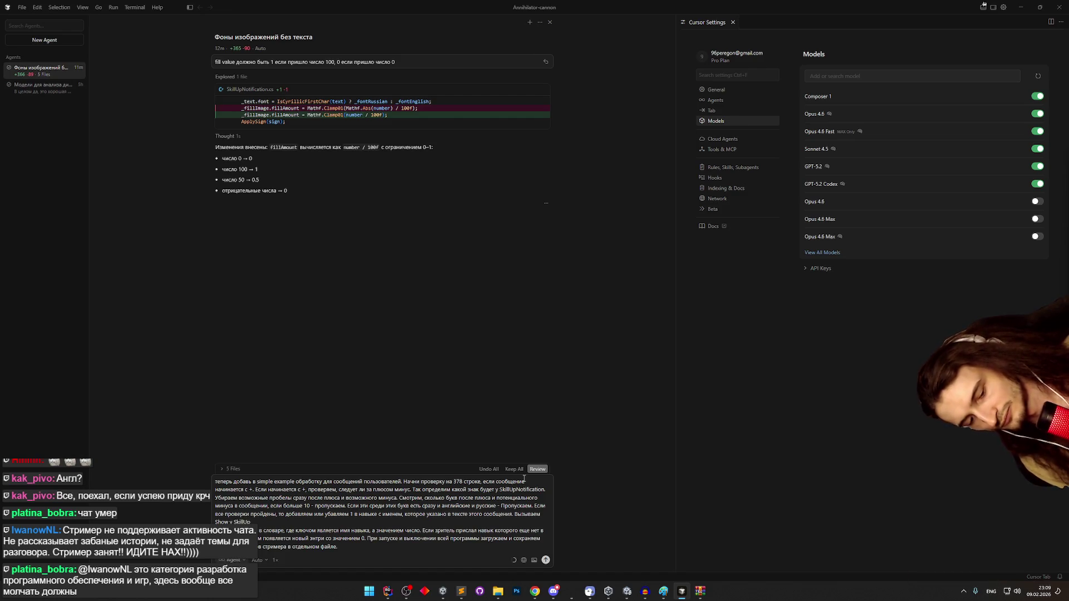
{"action": "key", "text": "BackSpace"}
{"action": "key", "text": "BackSpace"}
{"action": "key", "text": "BackSpace"}
{"action": "key", "text": "alt+shift"}
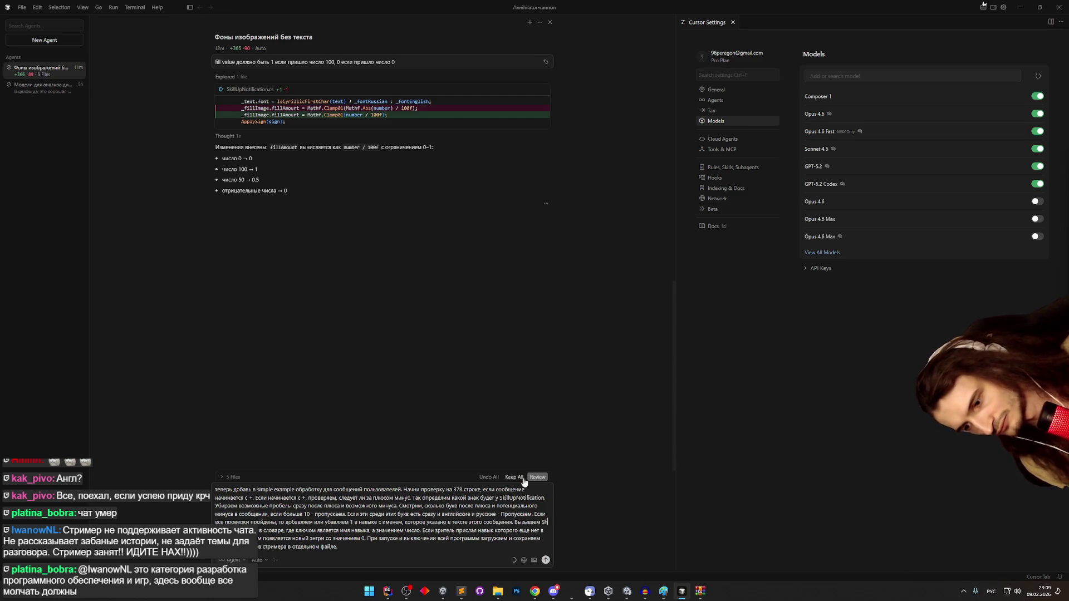
{"action": "type", "text": "граду"}
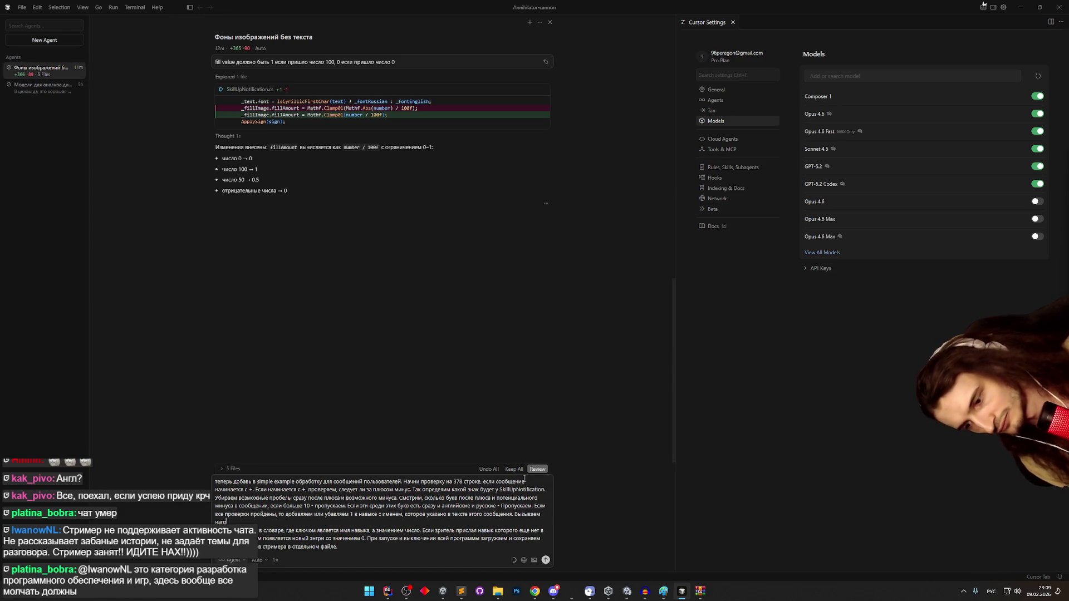
{"action": "key", "text": "alt+shift"}
{"action": "type", "text": "@"}
{"action": "key", "text": "BackSpace"}
{"action": "key", "text": "alt+shift"}
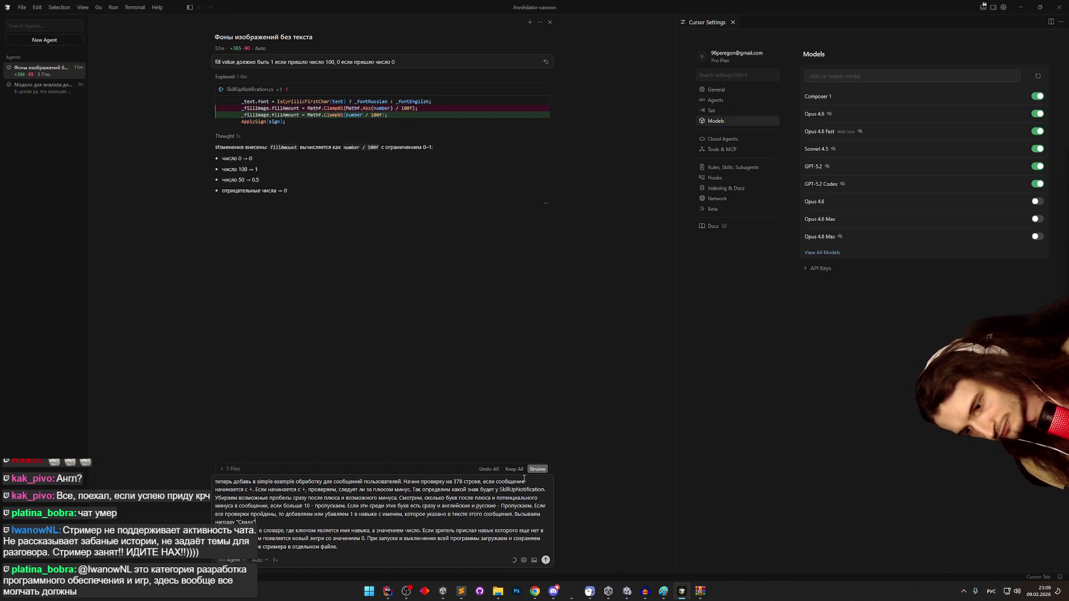
- Add the class reference, fix the mistyped word, and send the skill-handling request to the agent
{"action": "key", "text": "alt+shift"}
{"action": "type", "text": " в PubSubExampl"}
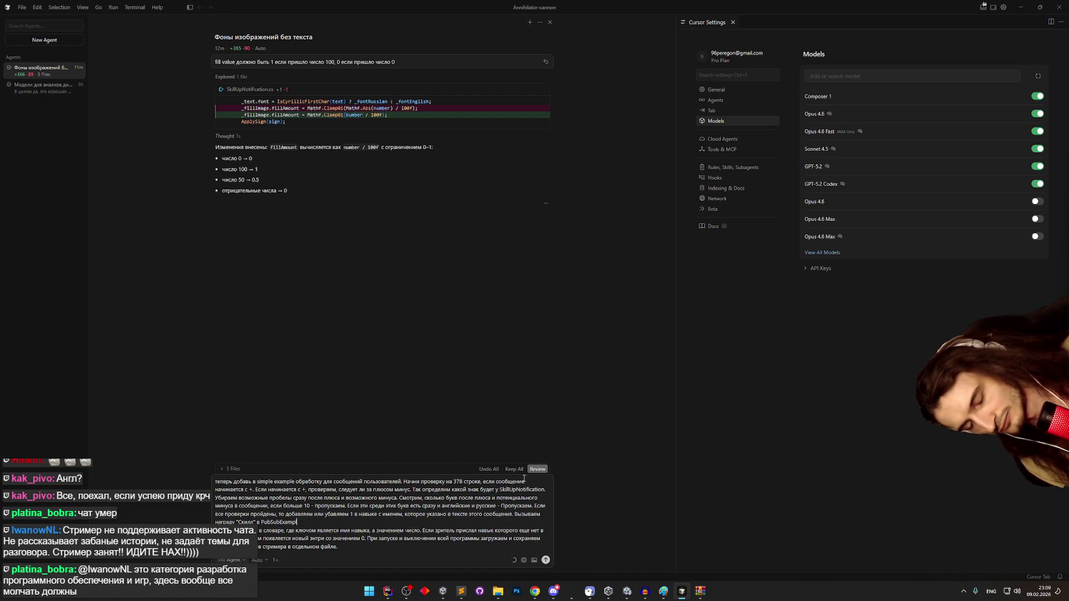
{"action": "type", "text": "e,"}
{"action": "key", "text": "alt+shift"}
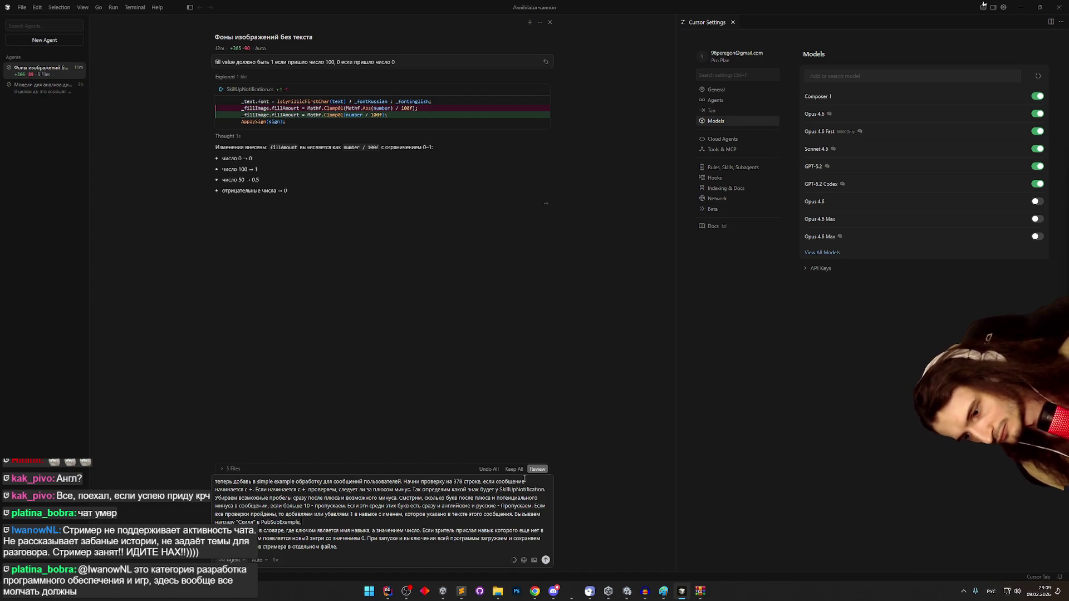
{"action": "type", "text": "с текстом сообщени"}
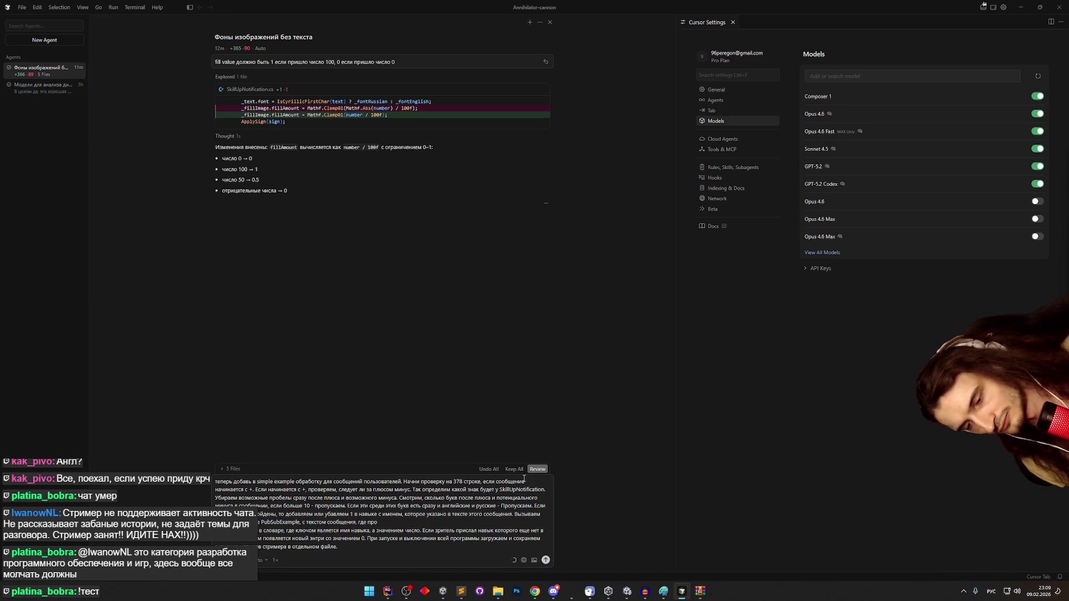
{"action": "key", "text": "ctrl+BackSpace"}
{"action": "type", "text": "в формат"}
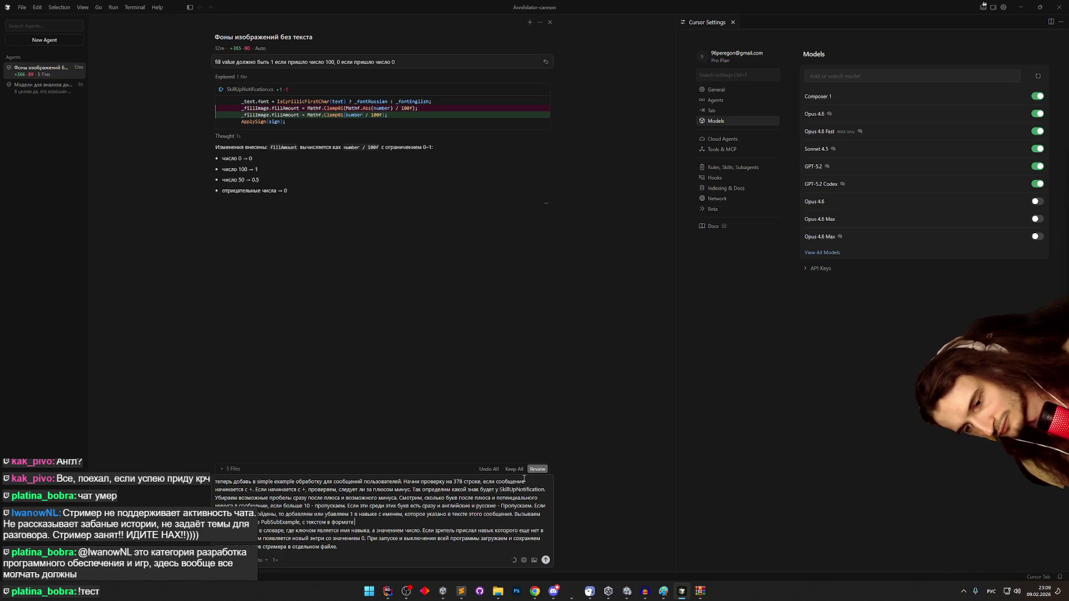
{"action": "key", "text": "super+space"}
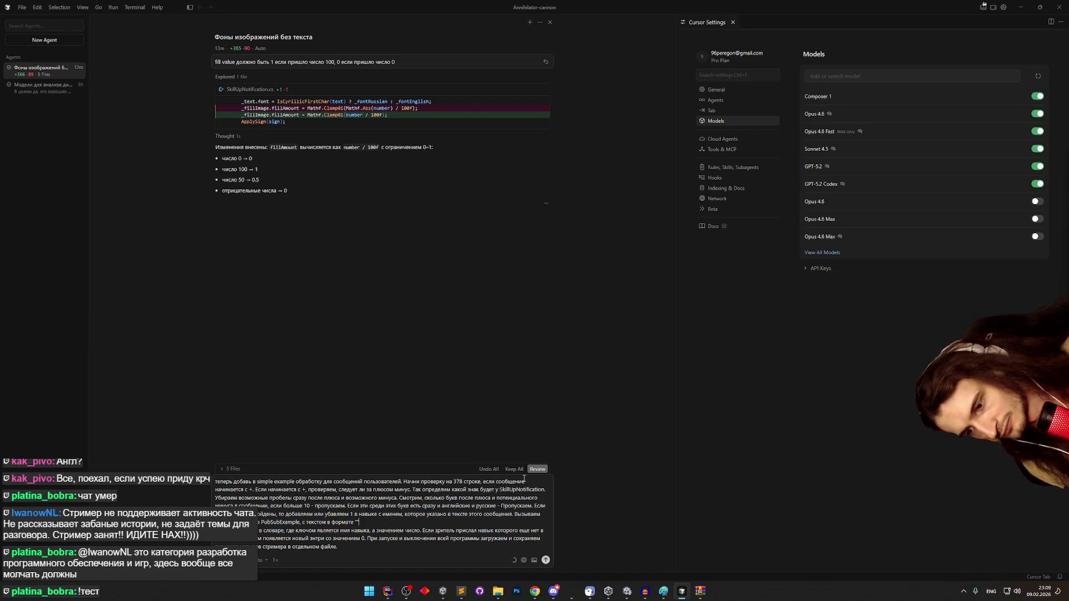
{"action": "key", "text": "BackSpace"}
{"action": "key", "text": "BackSpace"}
{"action": "key", "text": "BackSpace"}
{"action": "key", "text": "super+space"}
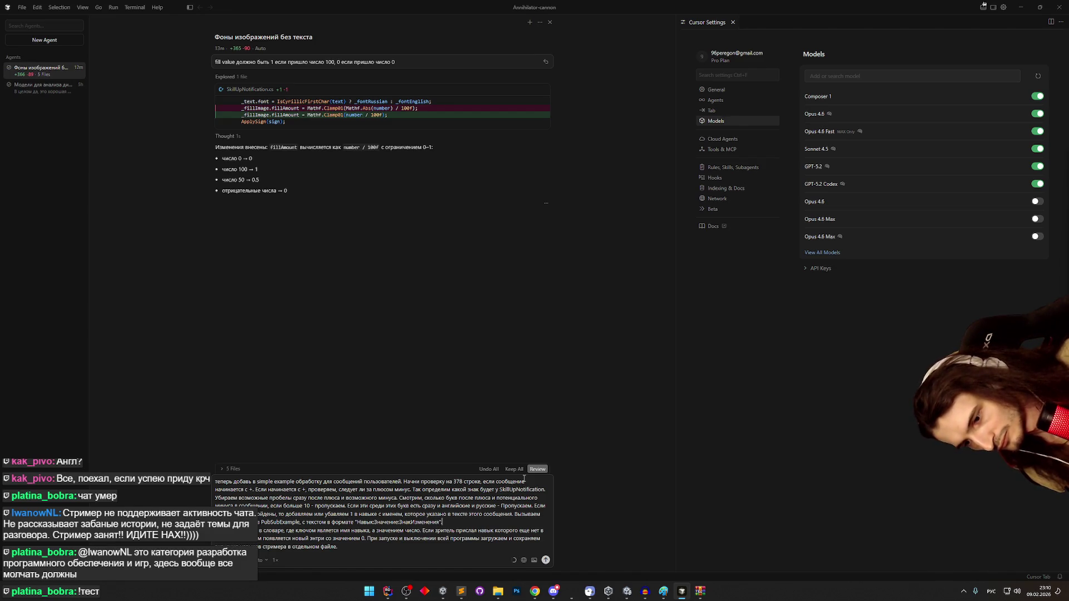
{"action": "key", "text": "Return"}
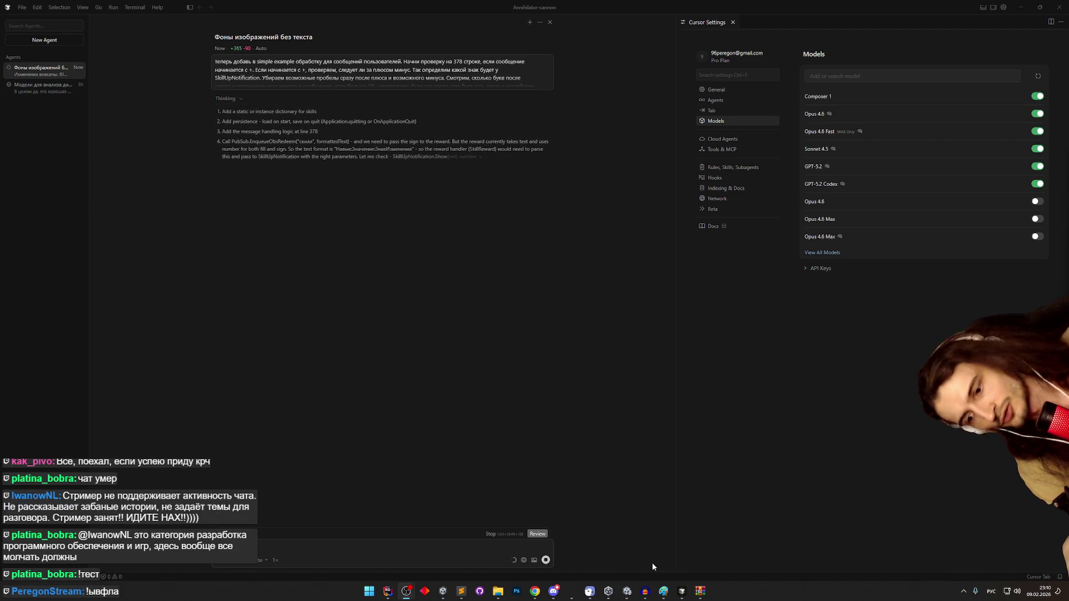
- Open Player.log from the LocalLow\Peregonstream\AnnihilatorCannon folder
{"action": "mouse_move", "coordinate": [503, 597]}
{"action": "left_click", "coordinate": [518, 557]}
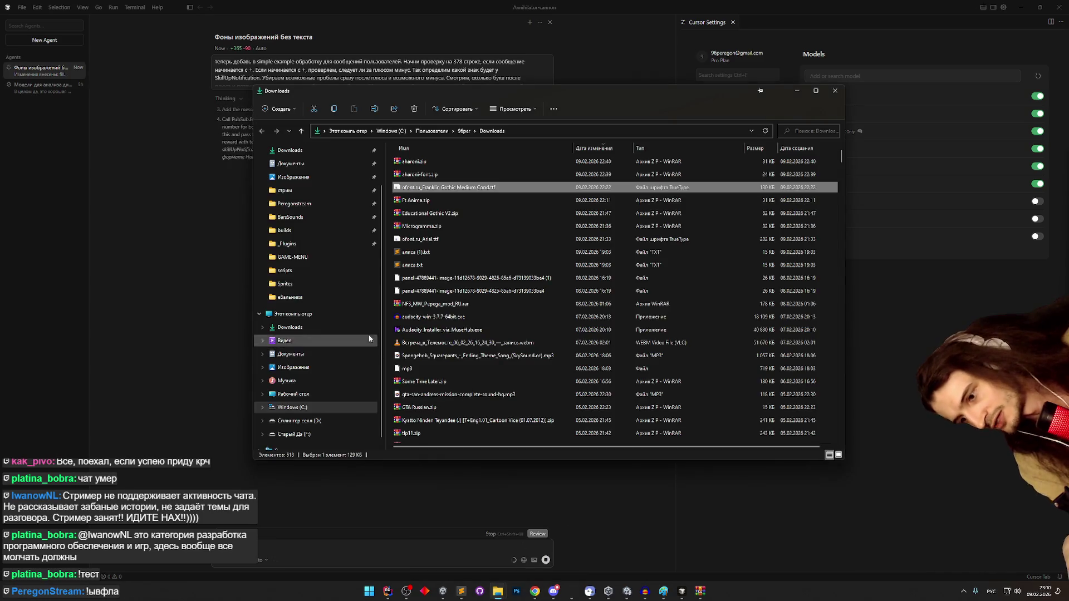
{"action": "left_click", "coordinate": [333, 232]}
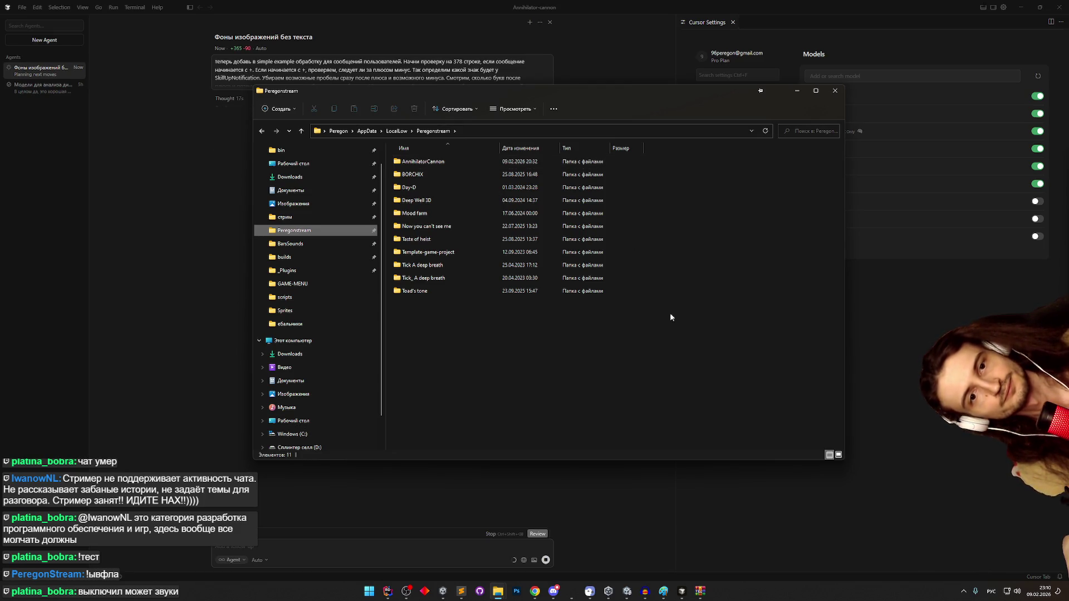
{"action": "double_click", "coordinate": [448, 161]}
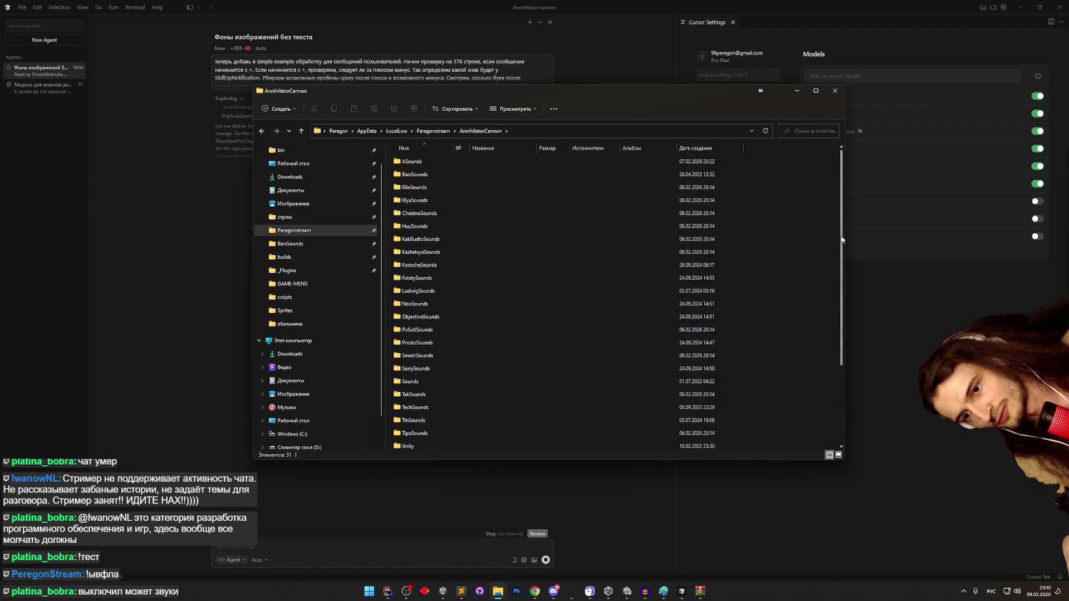
{"action": "scroll", "coordinate": [501, 334], "scroll_direction": "down", "scroll_amount": 3}
{"action": "left_click", "coordinate": [427, 430]}
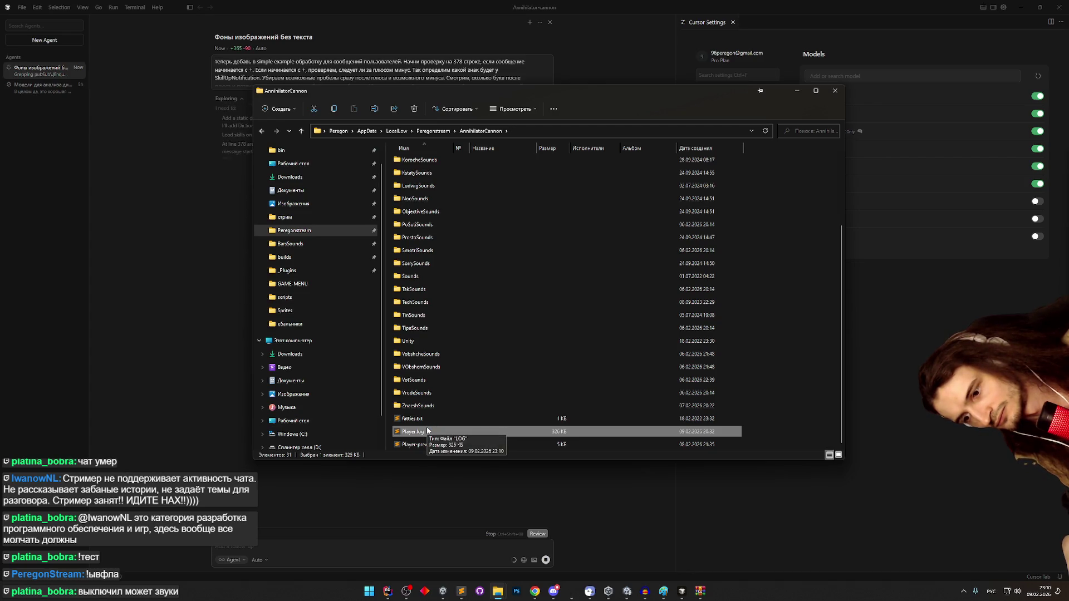
{"action": "double_click", "coordinate": [427, 431]}
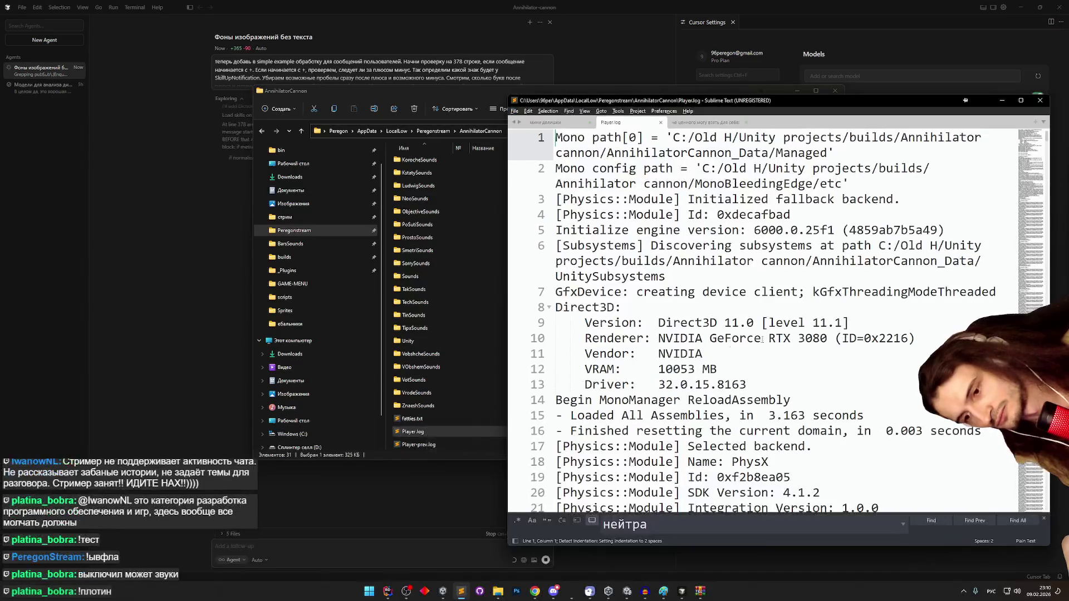
- Review the connection errors near the end of Player.log, then minimize the log window
{"action": "mouse_move", "coordinate": [1032, 139]}
{"action": "left_mouse_down"}
{"action": "mouse_move", "coordinate": [1039, 526]}
{"action": "mouse_move", "coordinate": [1041, 507]}
{"action": "left_mouse_up"}
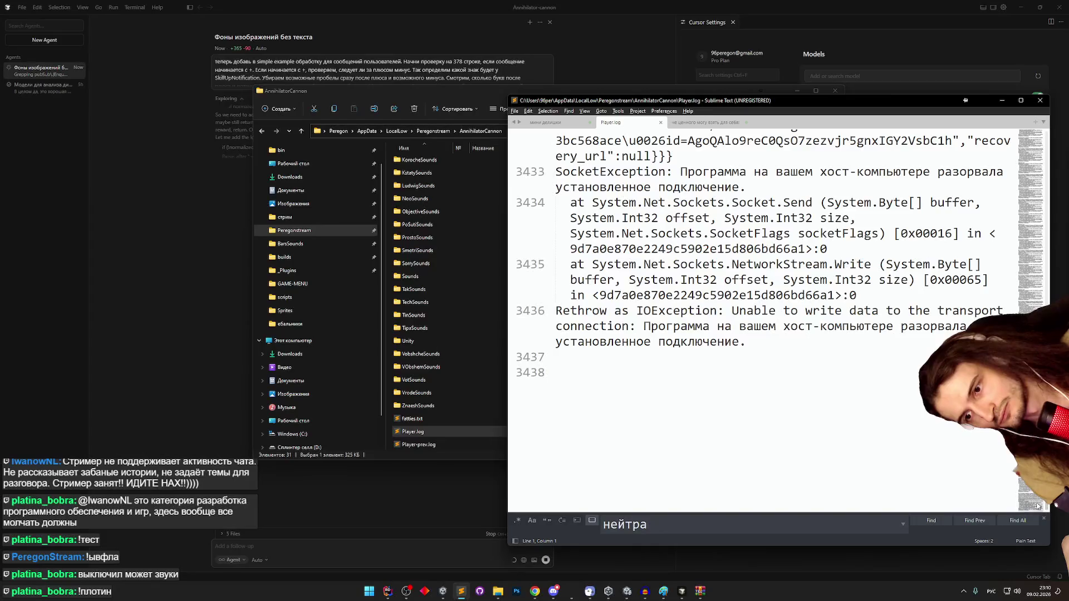
{"action": "scroll", "coordinate": [872, 418], "scroll_direction": "up", "scroll_amount": 2}
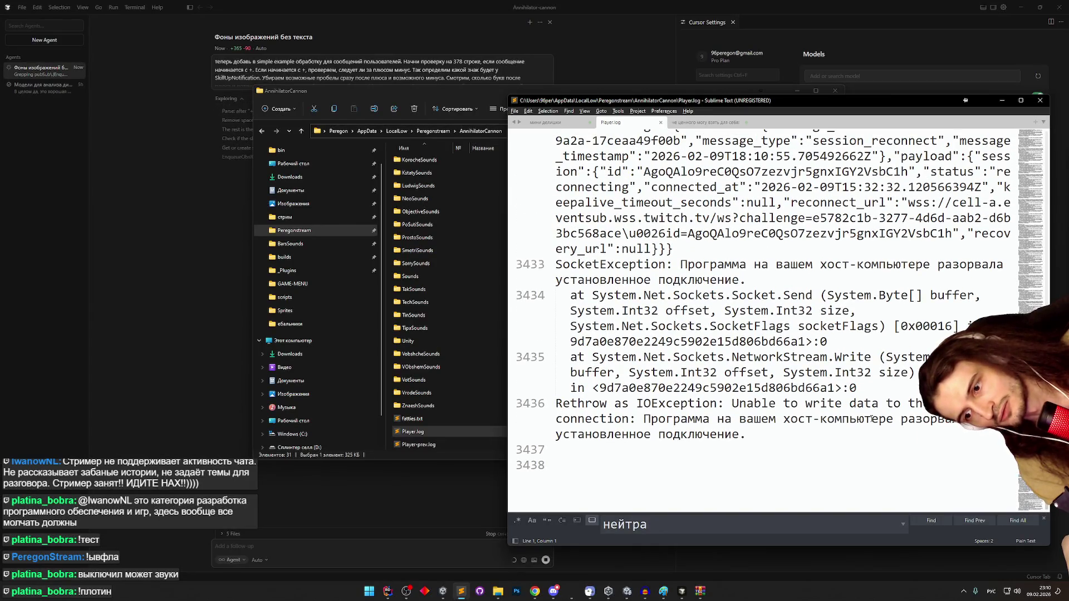
{"action": "scroll", "coordinate": [872, 419], "scroll_direction": "up", "scroll_amount": 2}
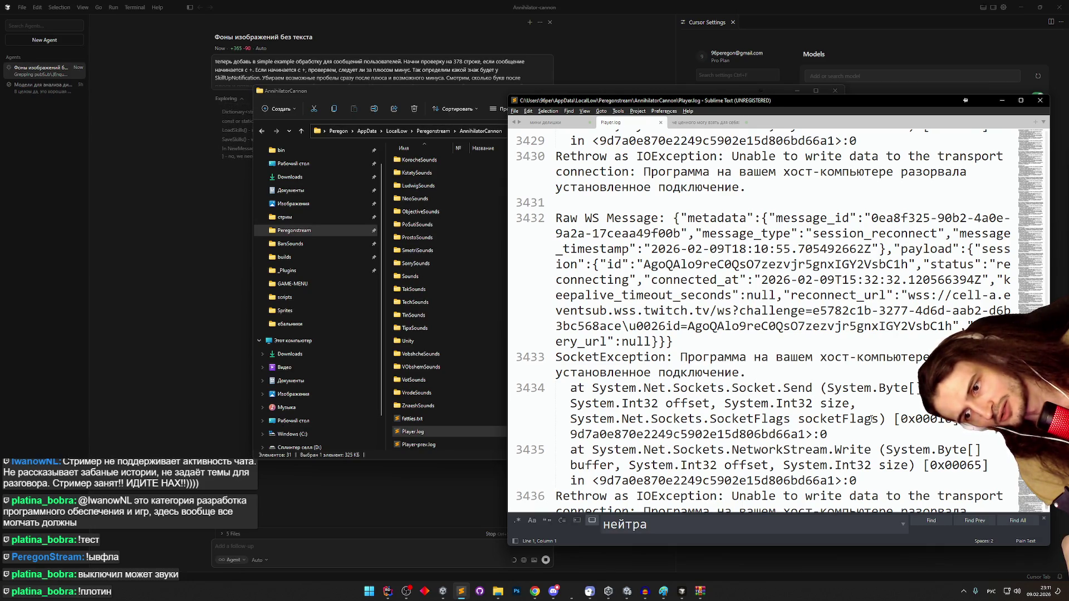
{"action": "scroll", "coordinate": [871, 418], "scroll_direction": "up", "scroll_amount": 5}
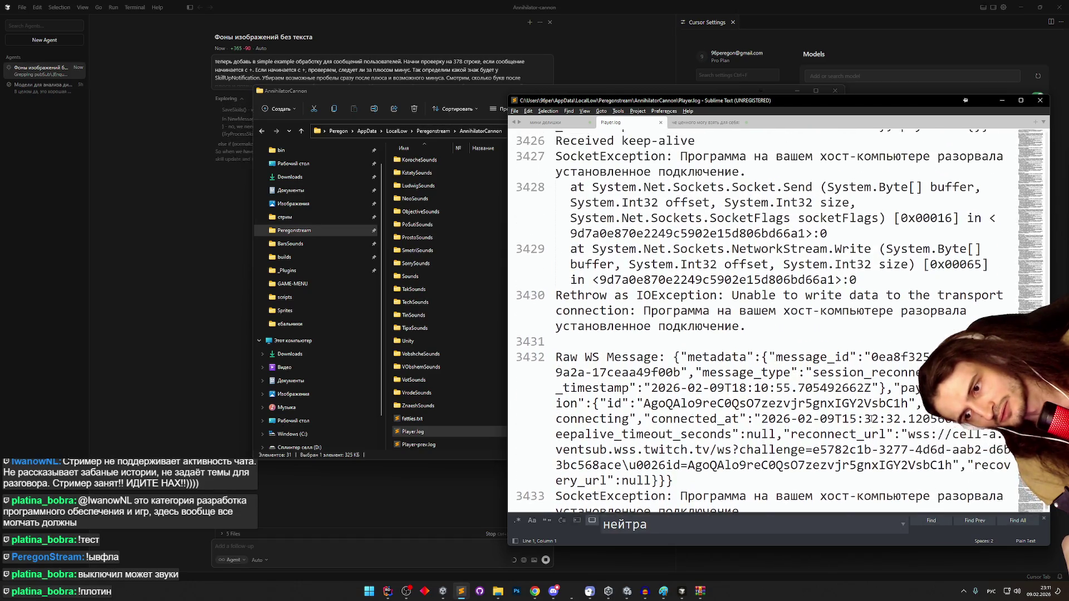
{"action": "scroll", "coordinate": [872, 419], "scroll_direction": "up", "scroll_amount": 5}
{"action": "mouse_move", "coordinate": [1039, 504]}
{"action": "left_mouse_down"}
{"action": "mouse_move", "coordinate": [1039, 269]}
{"action": "mouse_move", "coordinate": [1039, 408]}
{"action": "mouse_move", "coordinate": [1039, 394]}
{"action": "left_mouse_up"}
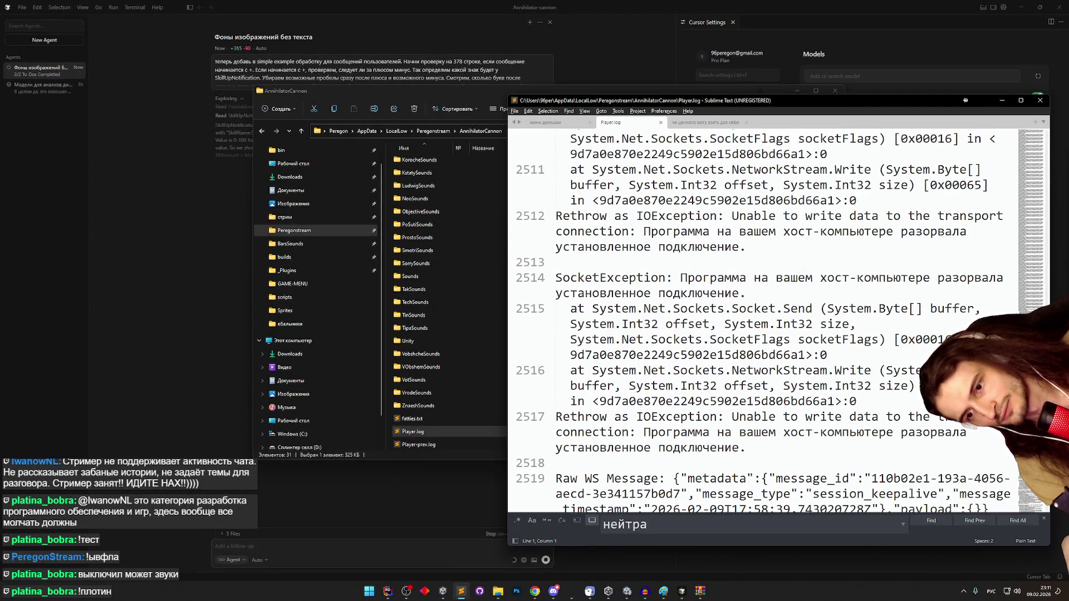
{"action": "scroll", "coordinate": [976, 223], "scroll_direction": "up", "scroll_amount": 15}
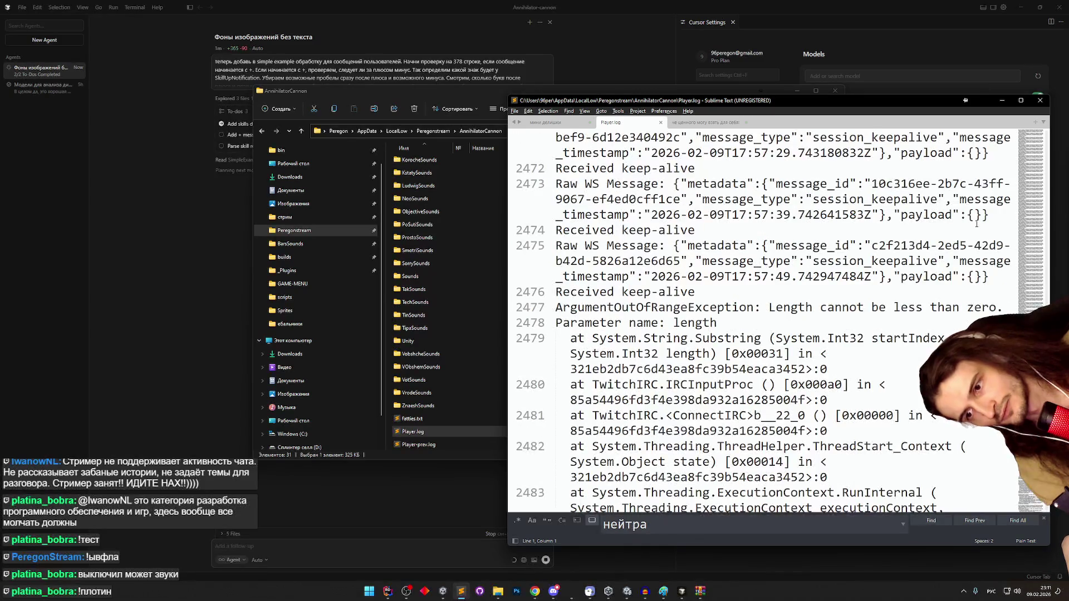
{"action": "left_click", "coordinate": [1002, 100]}
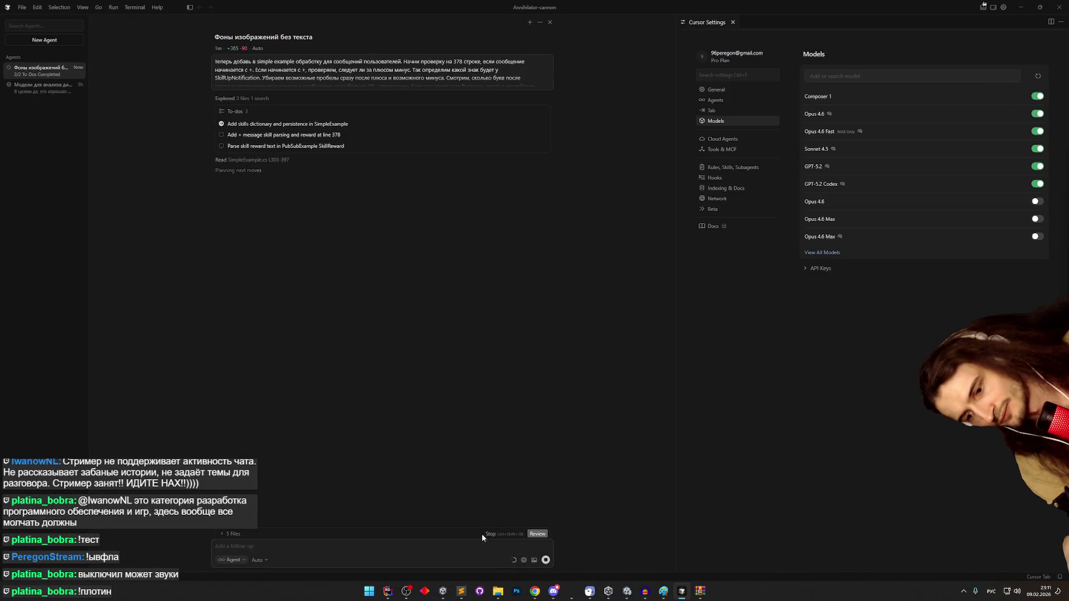
- Launch the Unity game build from the taskbar while the agent edits SimpleExample.cs
{"action": "left_click", "coordinate": [445, 589]}
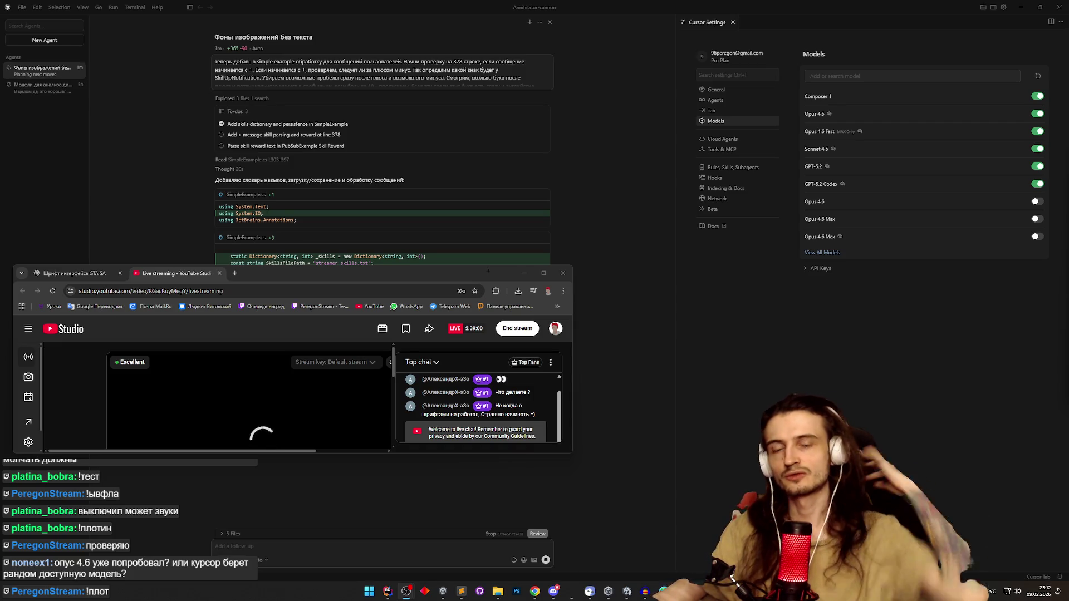
- Close the YouTube Studio tab, then minimize Chrome and Cursor
{"action": "left_click_drag", "start_coordinate": [462, 280], "coordinate": [627, 295]}
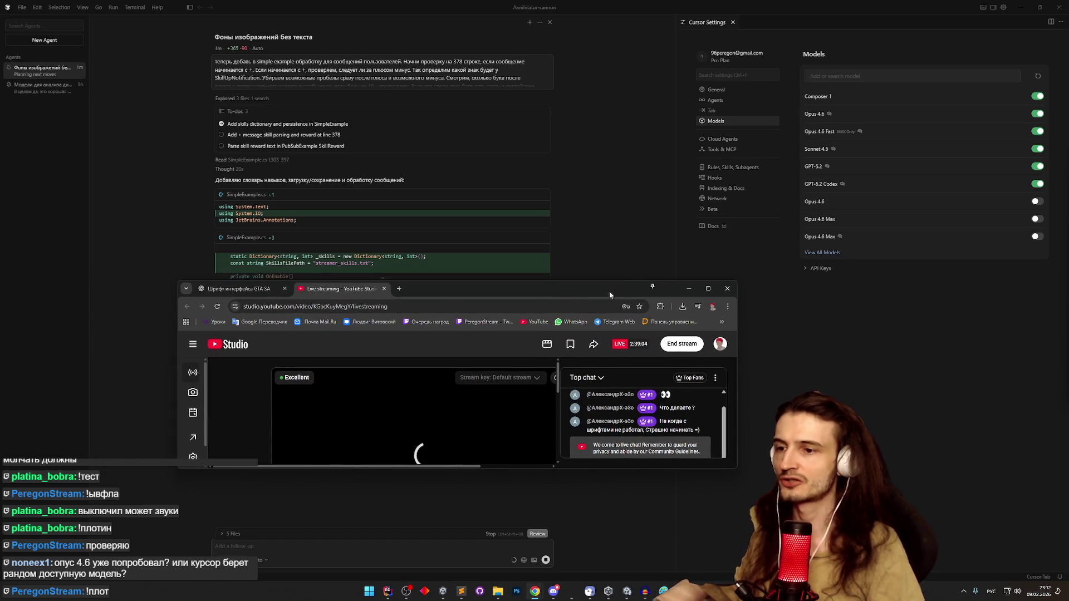
{"action": "left_click", "coordinate": [384, 289]}
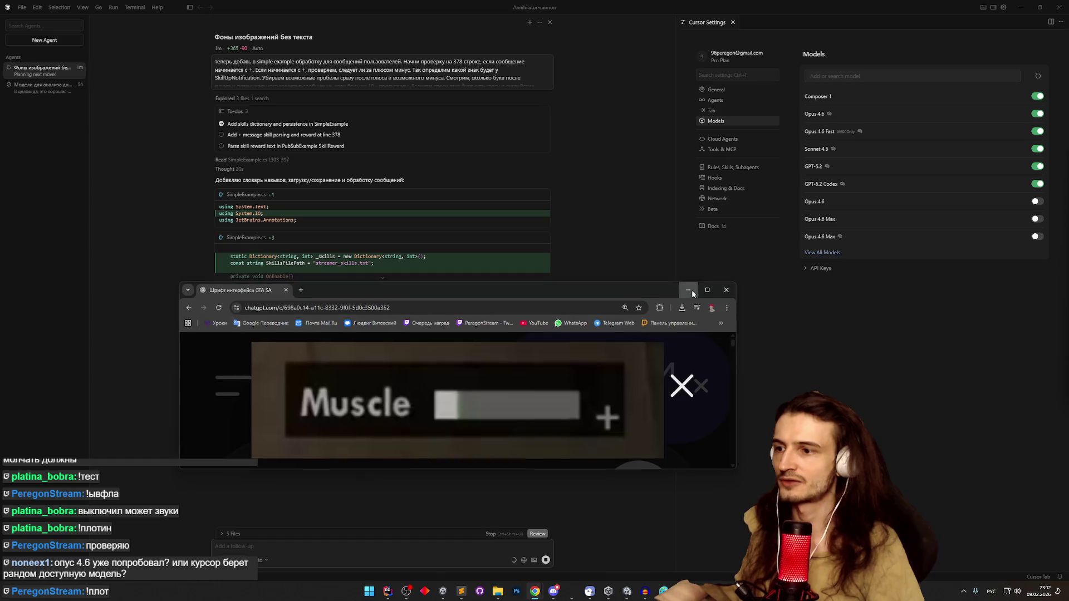
{"action": "left_click", "coordinate": [696, 289]}
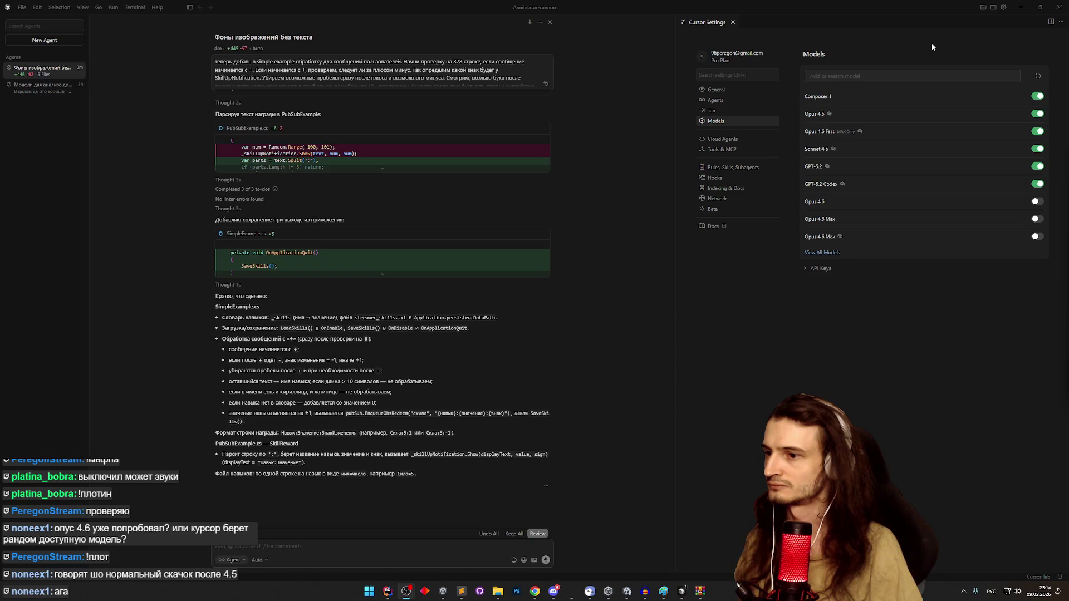
{"action": "left_click", "coordinate": [1020, 7]}
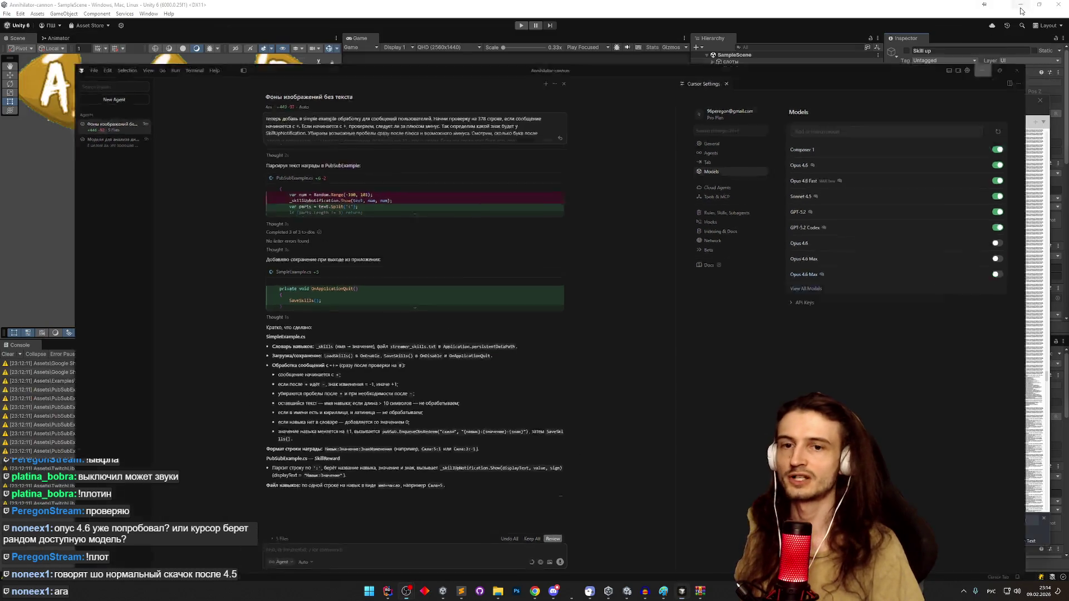
- Review the TryProcessSkillMessage definition in SimpleExample.cs in Rider
{"action": "left_click", "coordinate": [461, 591]}
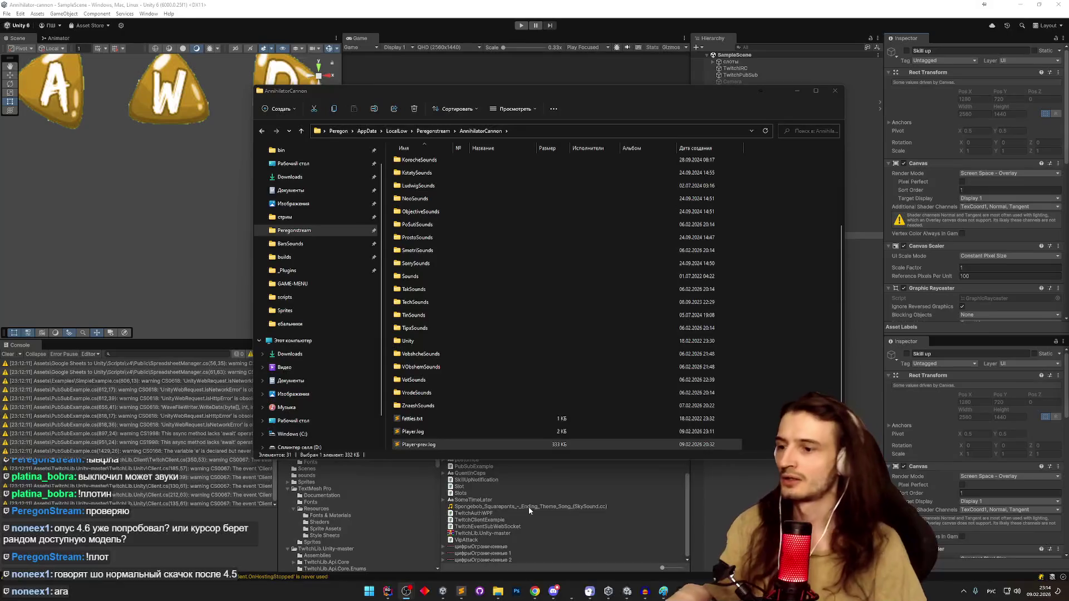
{"action": "left_click", "coordinate": [388, 592]}
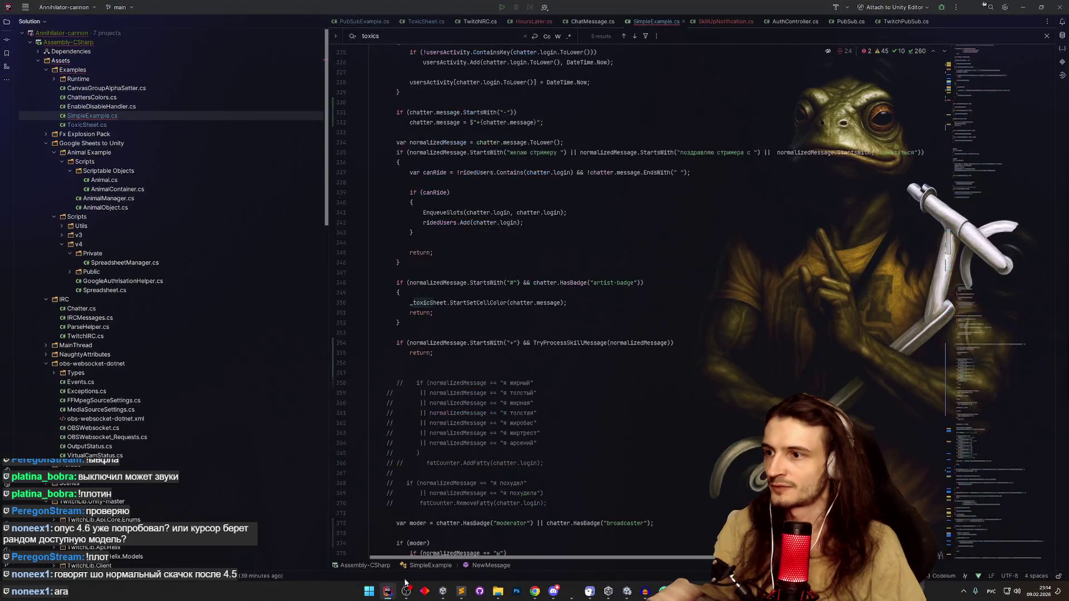
{"action": "scroll", "coordinate": [719, 299], "scroll_direction": "down", "scroll_amount": 1}
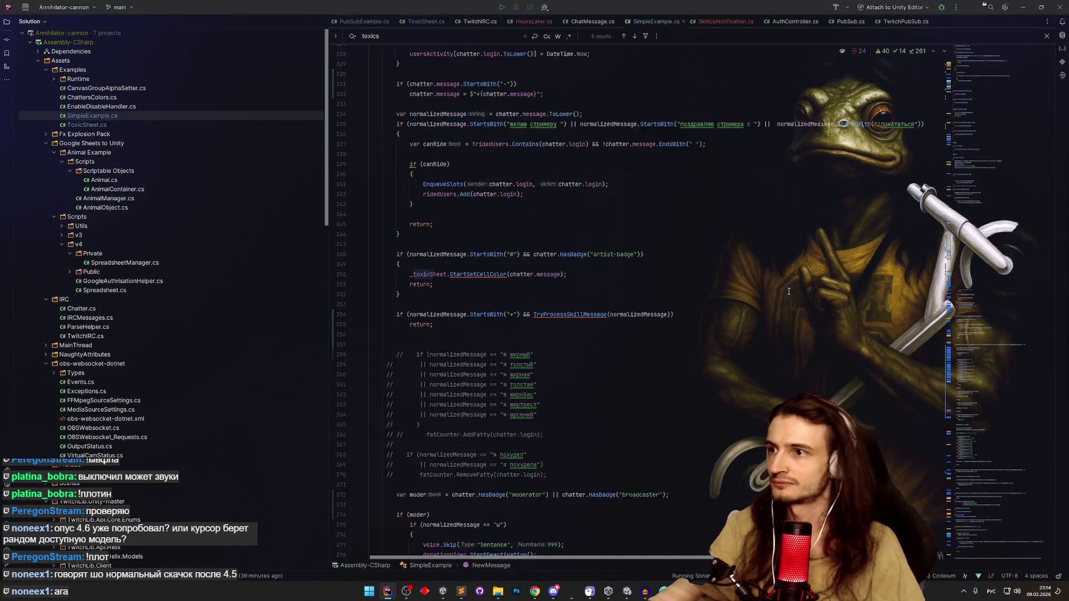
{"action": "scroll", "coordinate": [720, 299], "scroll_direction": "down", "scroll_amount": 4}
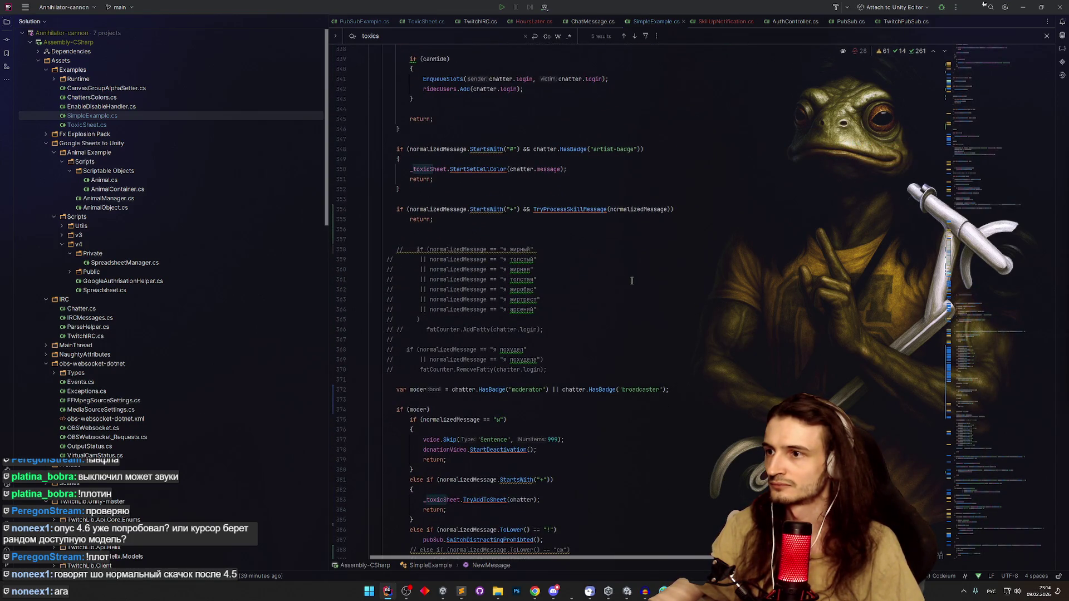
{"action": "scroll", "coordinate": [629, 281], "scroll_direction": "up", "scroll_amount": 4}
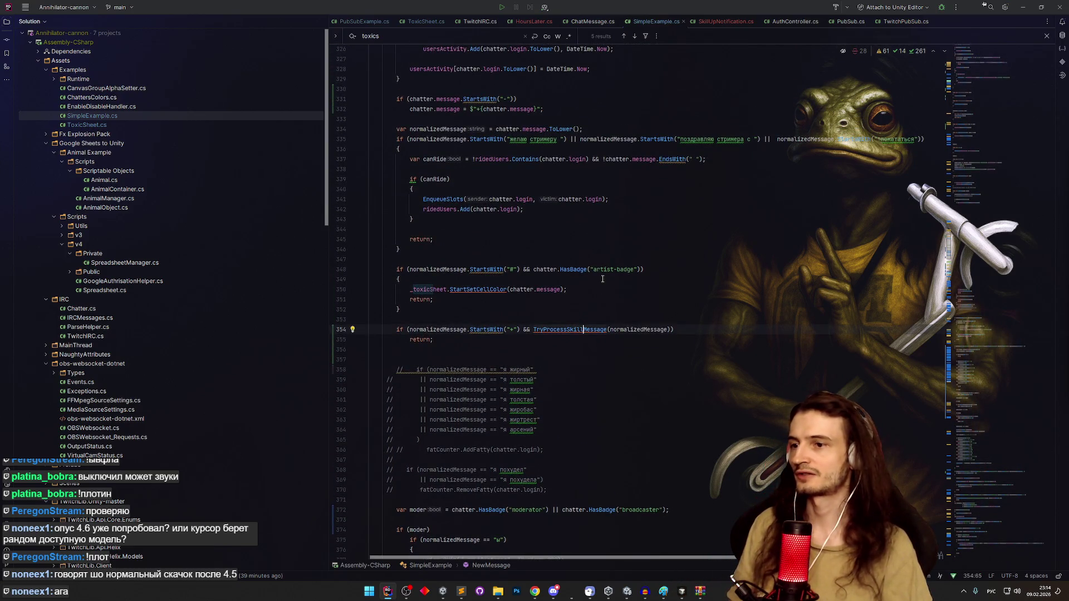
{"action": "left_click", "coordinate": [573, 330], "text": "ctrl"}
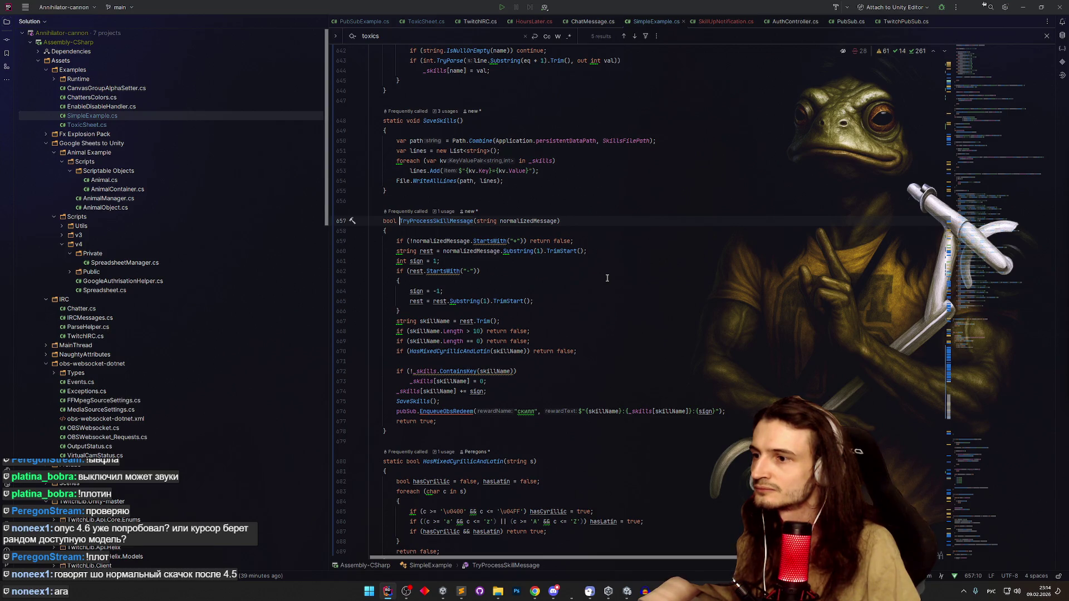
{"action": "scroll", "coordinate": [607, 278], "scroll_direction": "down", "scroll_amount": 2}
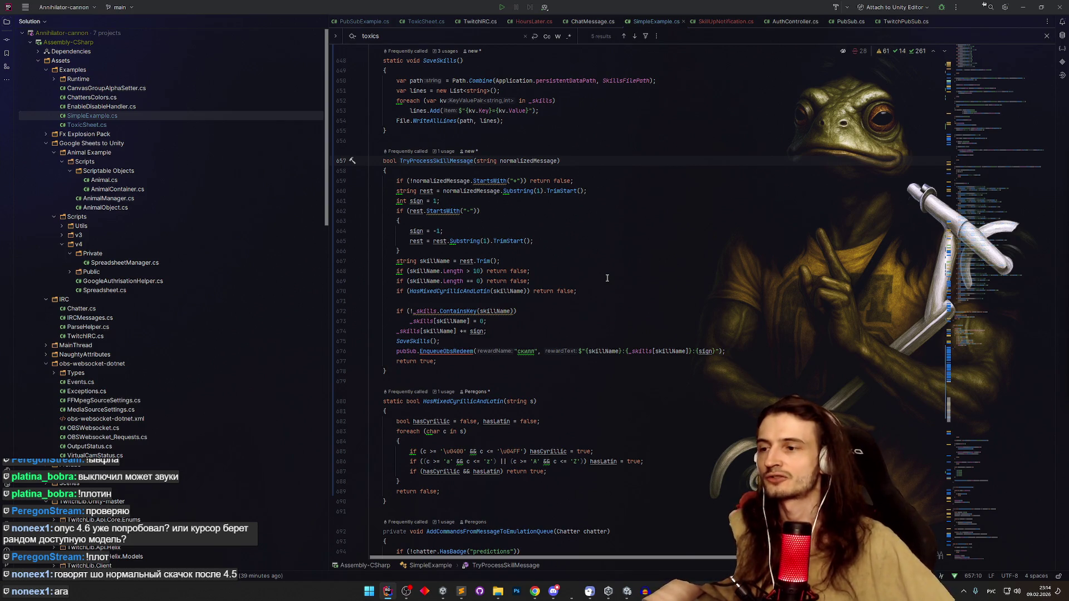
{"action": "key", "text": "alt+Tab"}
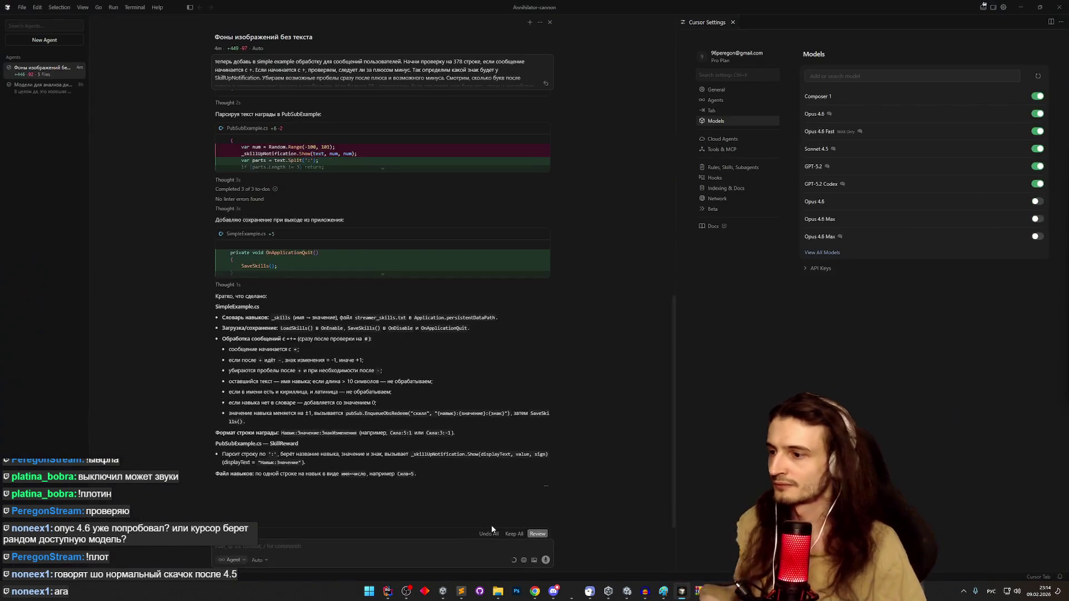
- Send the agent the request 'Убедись что навык не может быть меньше нуля'
{"action": "left_click", "coordinate": [513, 544]}
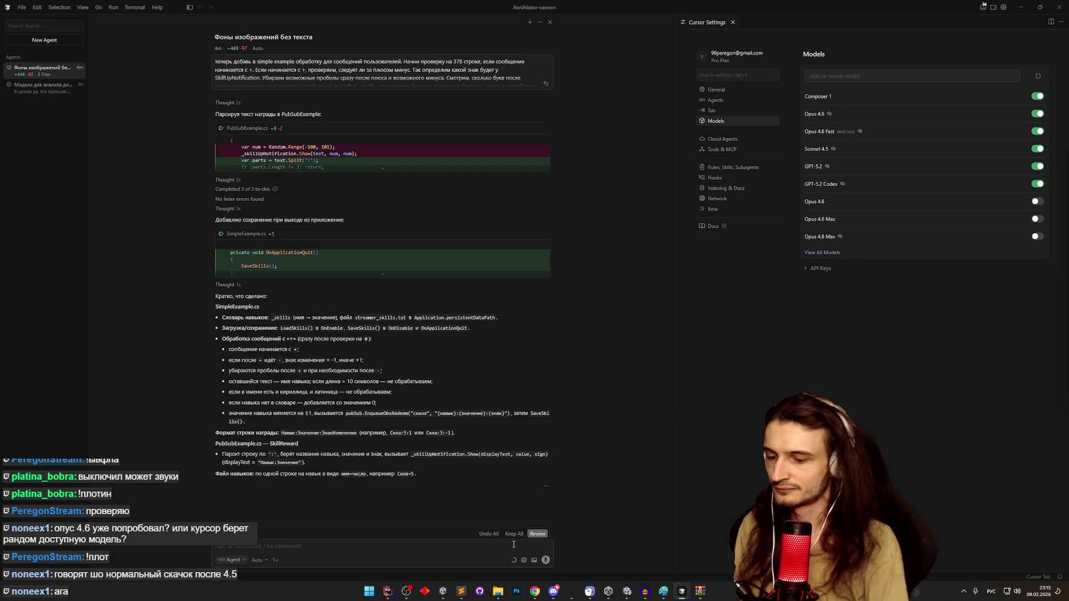
{"action": "type", "text": "Если"}
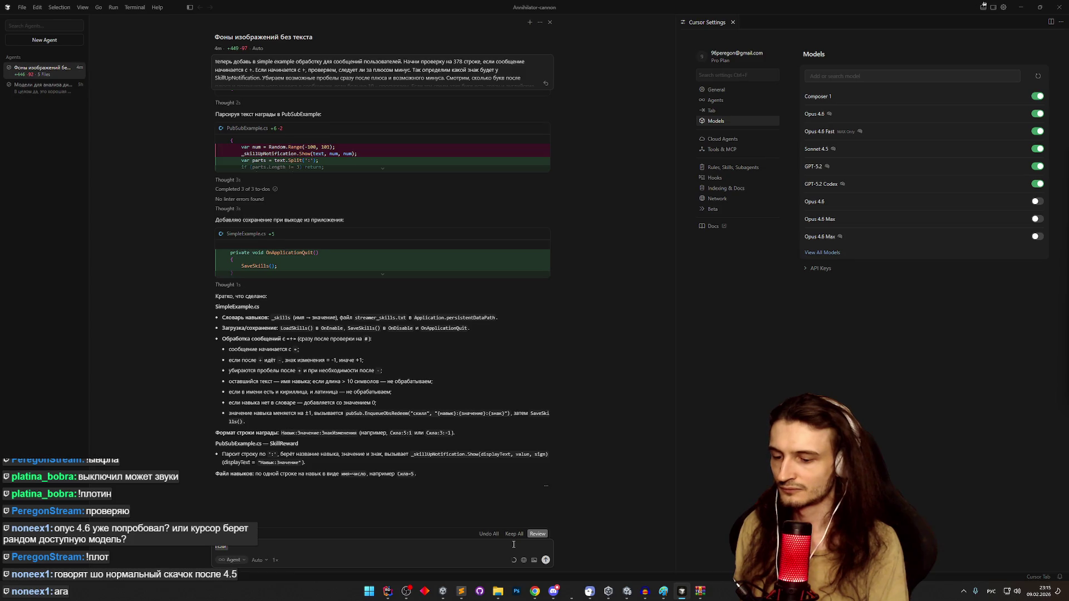
{"action": "key", "text": "ctrl+a"}
{"action": "type", "text": "Н"}
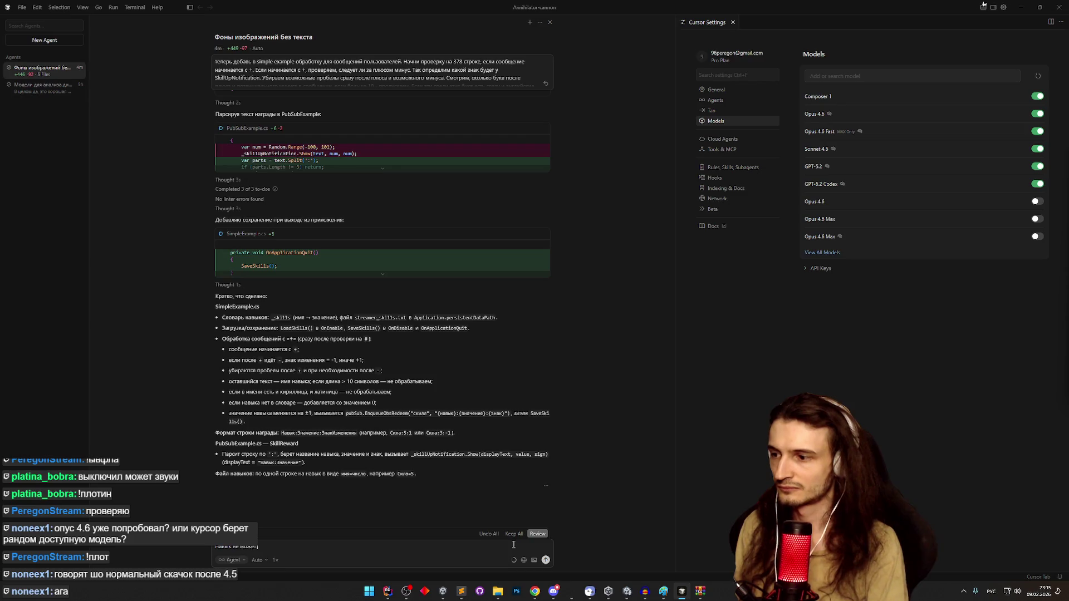
{"action": "type", "text": " быть ниже "}
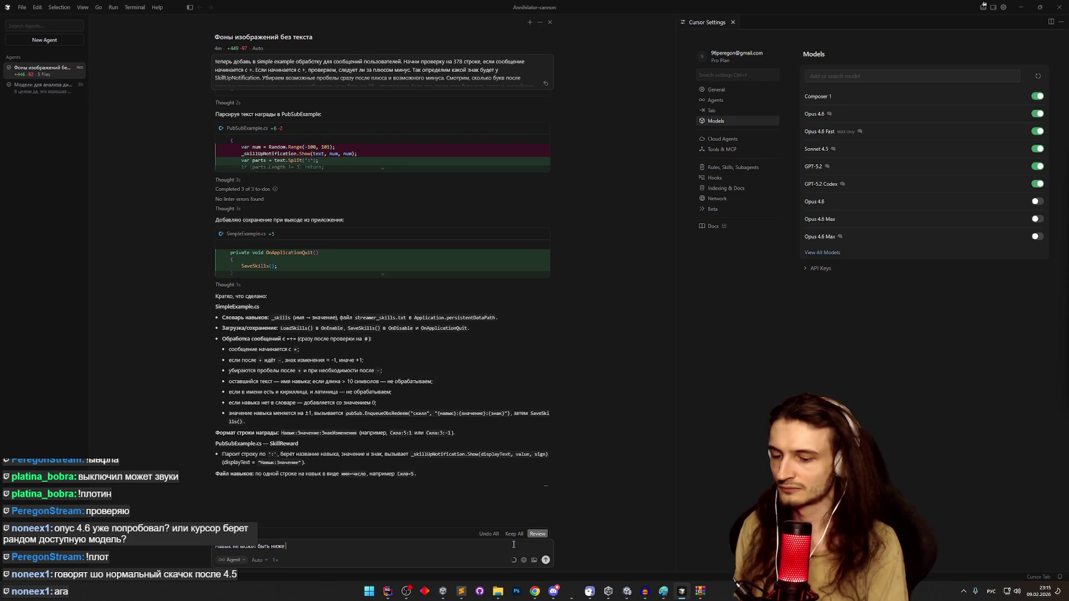
{"action": "type", "text": "нуля"}
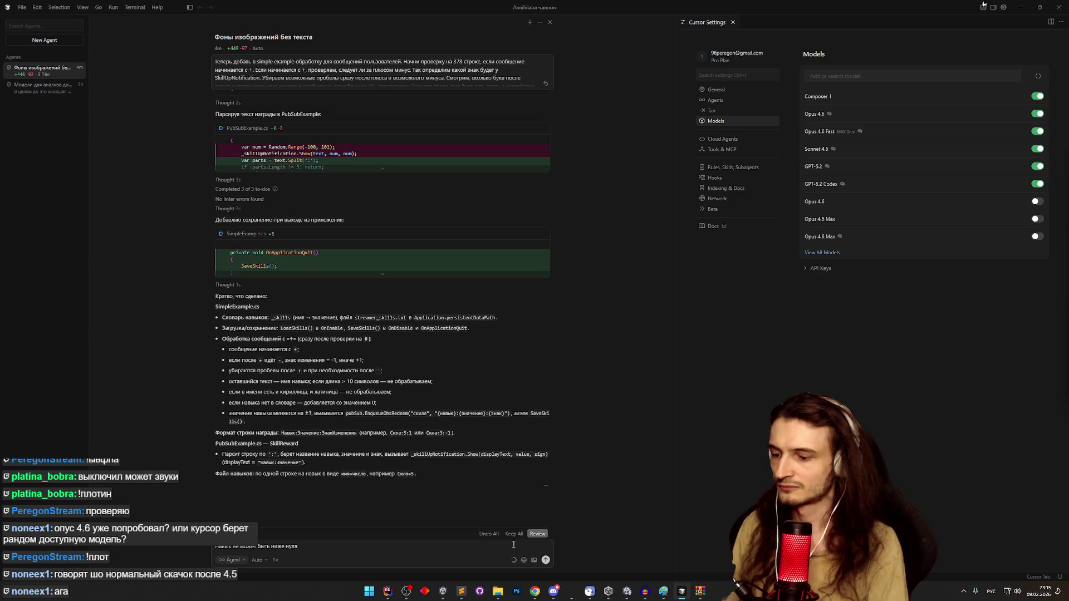
{"action": "key", "text": "ctrl+a"}
{"action": "type", "text": "з"}
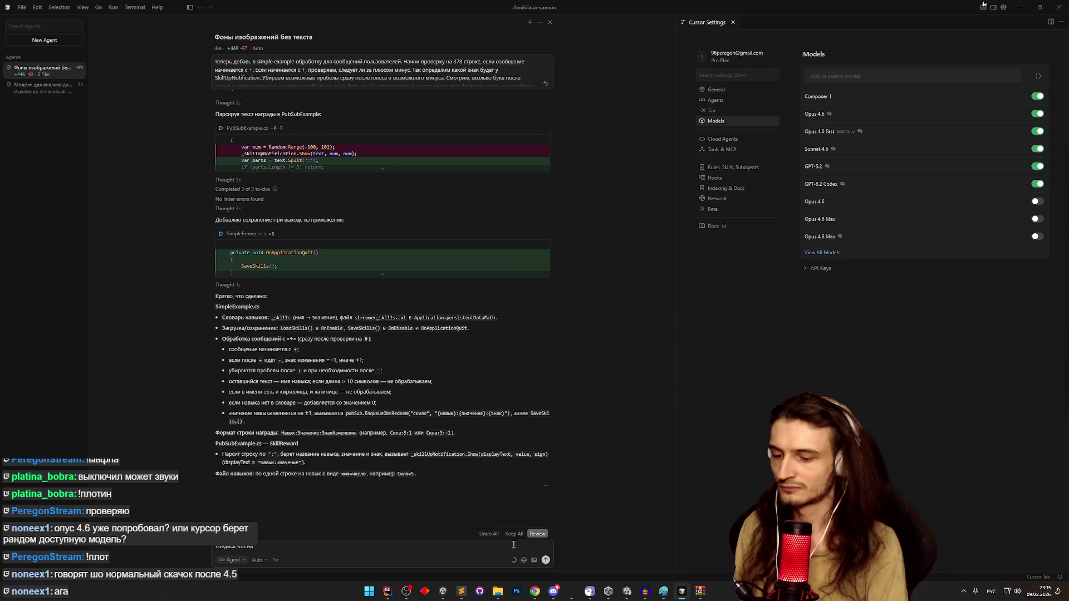
{"action": "type", "text": " не может"}
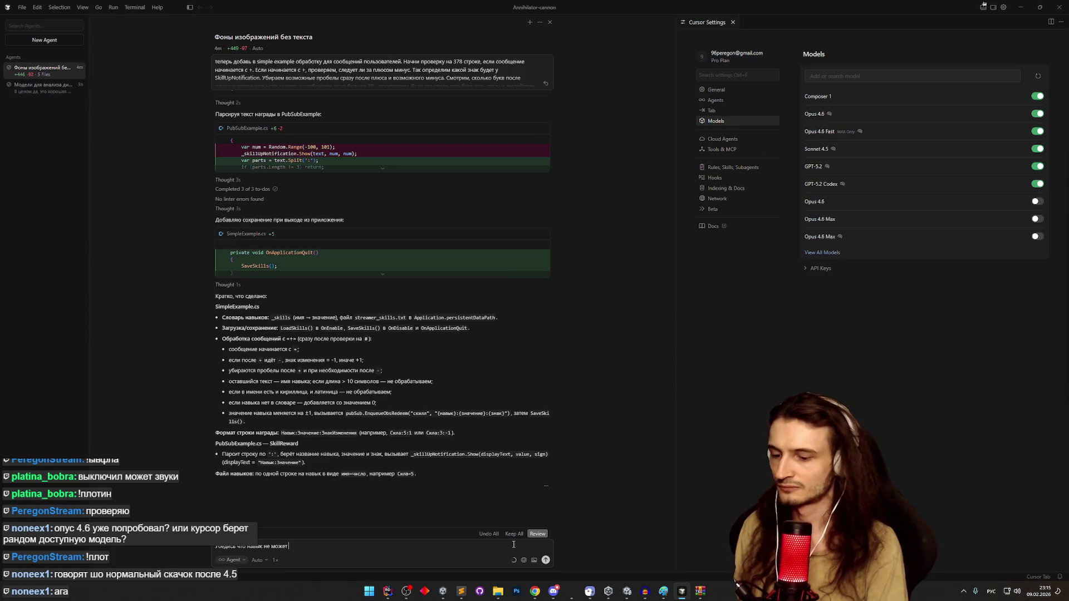
{"action": "type", "text": " быть мень"}
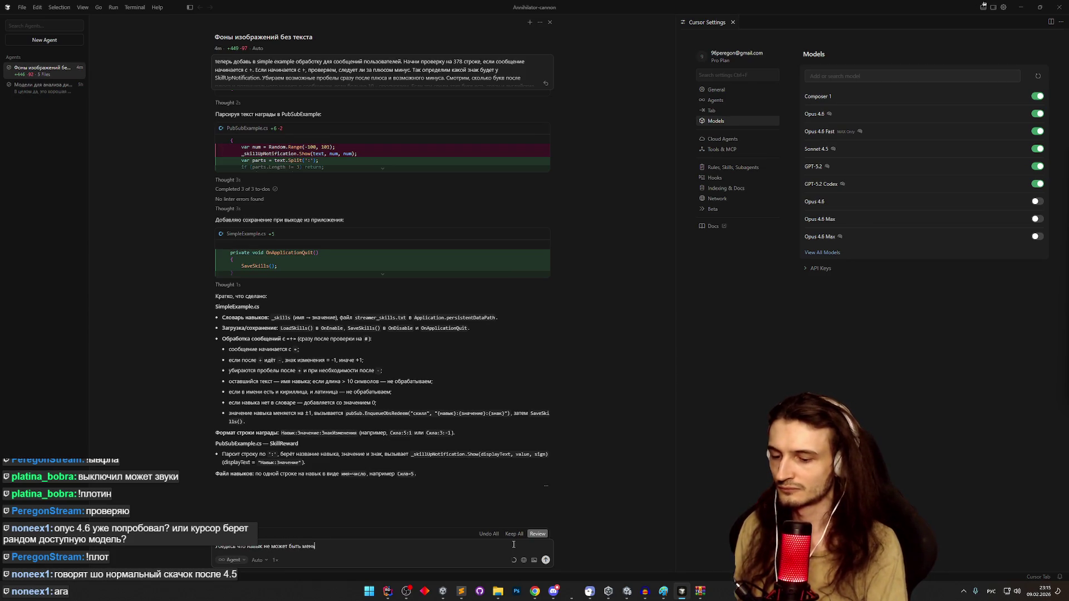
{"action": "type", "text": "ше нуля"}
{"action": "key", "text": "Return"}
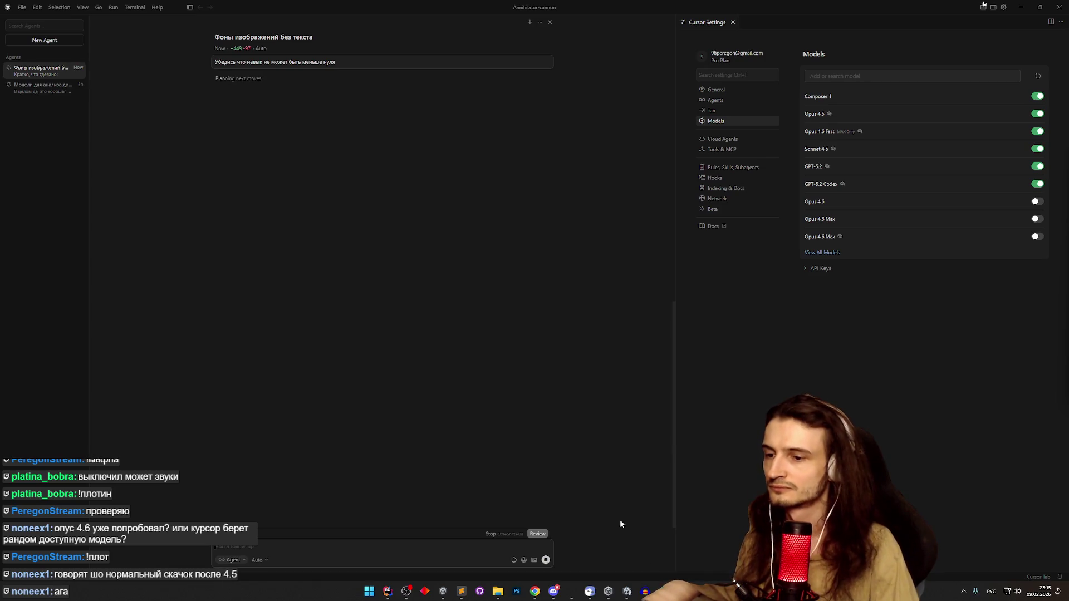
{"action": "key", "text": "alt+Tab"}
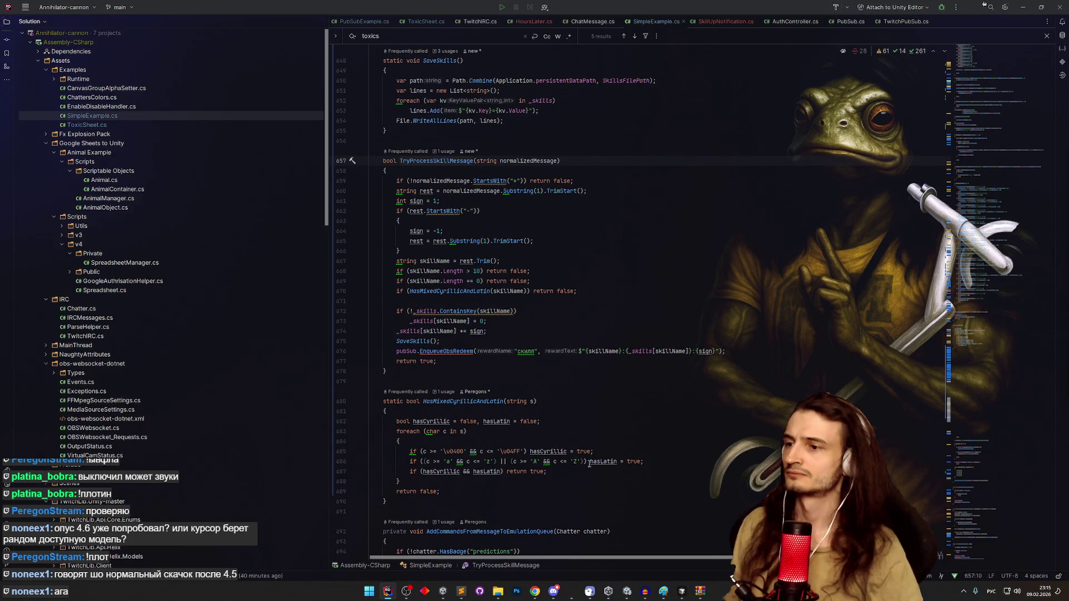
- Review SaveSkills and confirm TryProcessSkillMessage clamps skills with Mathf.Max(0, _skills[skillName] + sign)
{"action": "left_click", "coordinate": [427, 339], "text": "ctrl"}
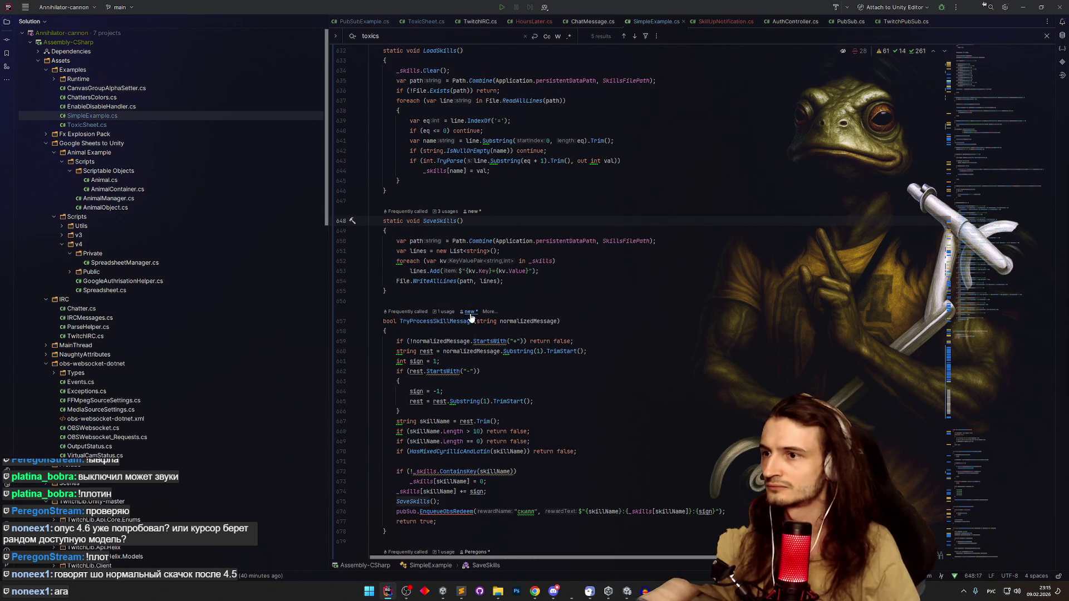
{"action": "key", "text": "ctrl+alt+Left"}
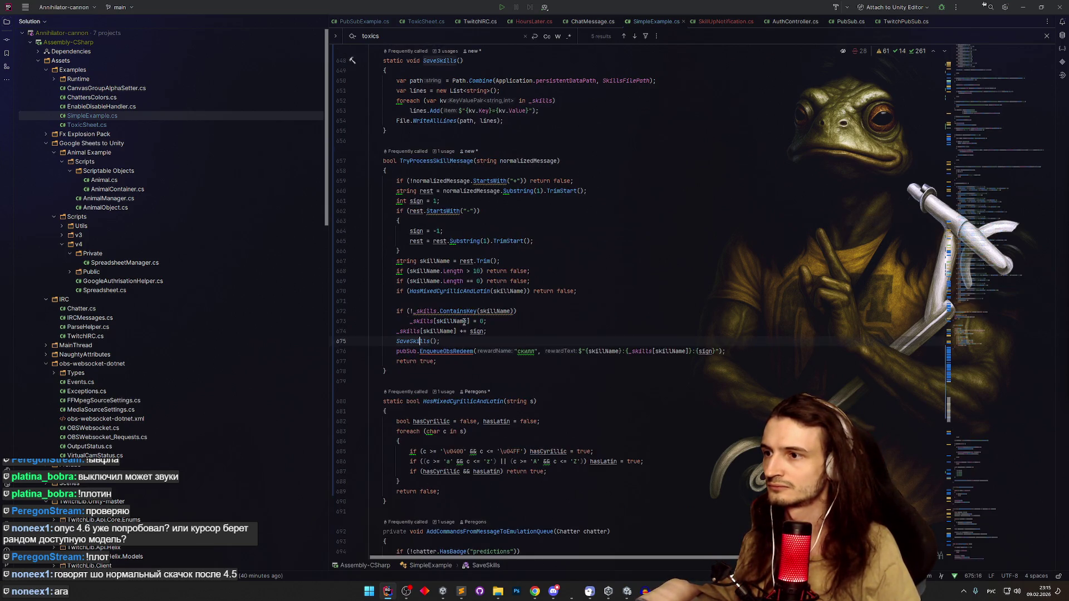
{"action": "key", "text": "alt+Tab"}
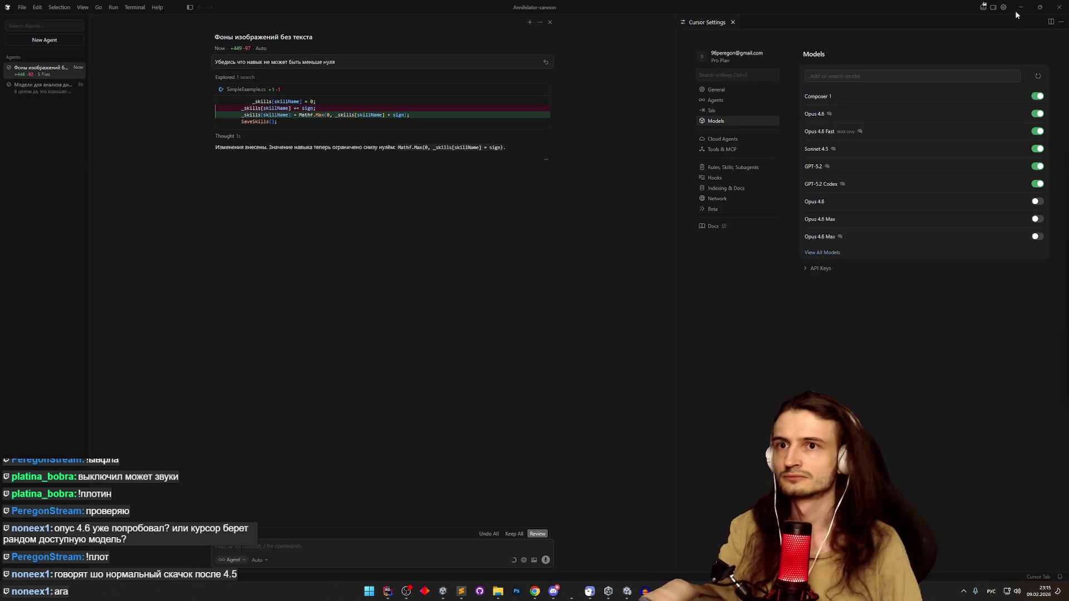
{"action": "key", "text": "alt+Tab"}
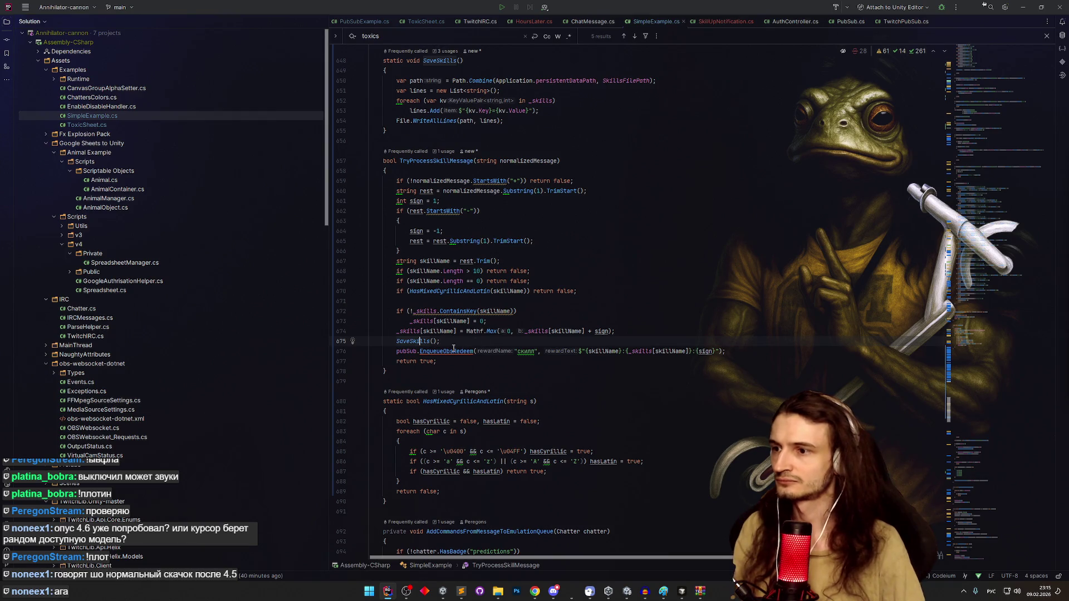
{"action": "double_click", "coordinate": [525, 351]}
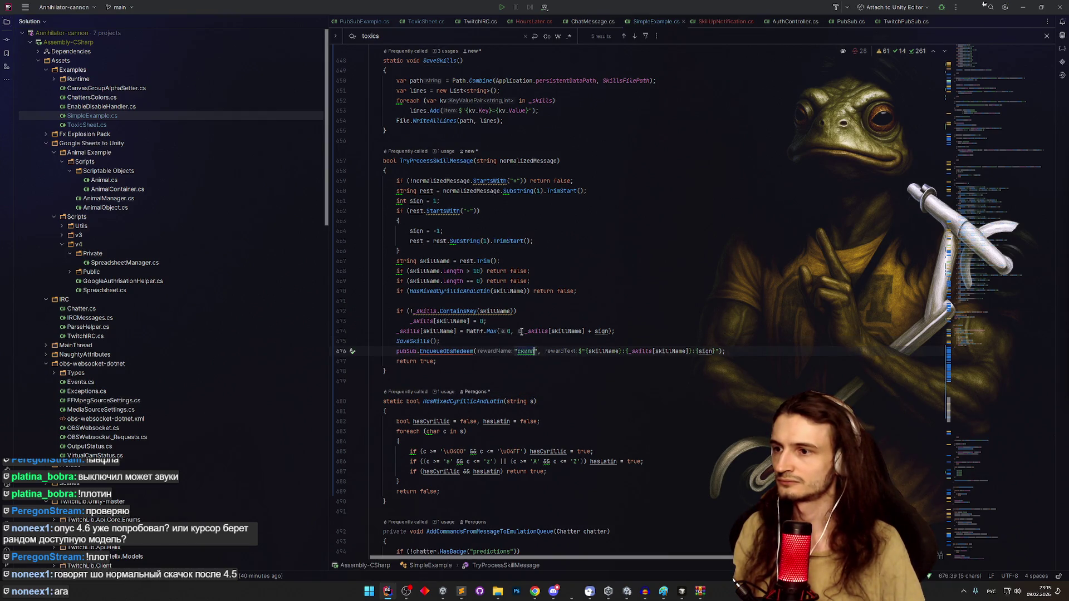
{"action": "key", "text": "ctrl+Left"}
{"action": "key", "text": "ctrl+Left"}
{"action": "key", "text": "ctrl+Left"}
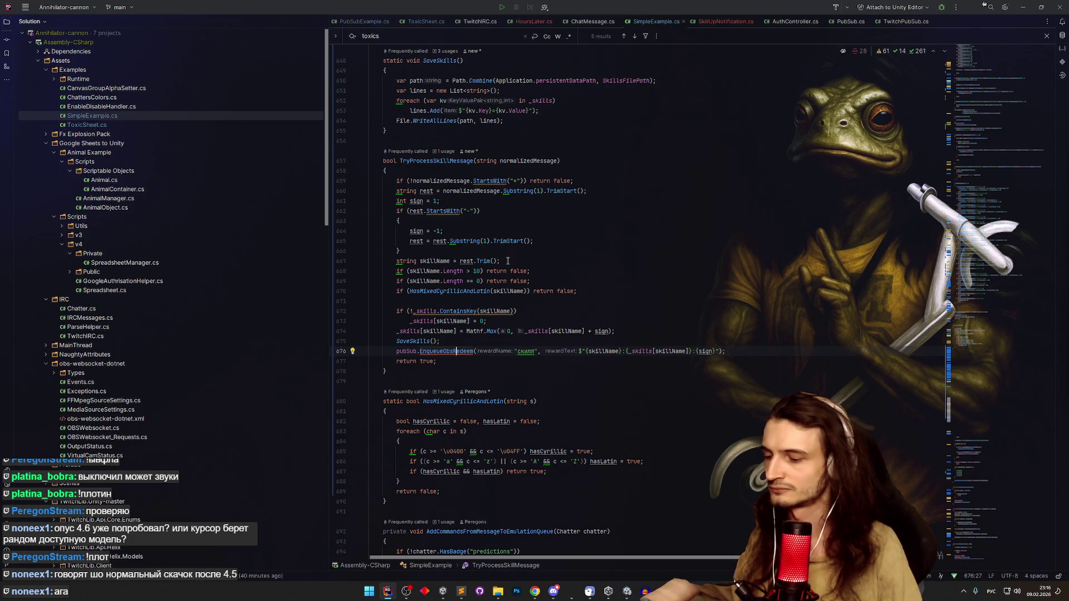
{"action": "key", "text": "alt+Tab"}
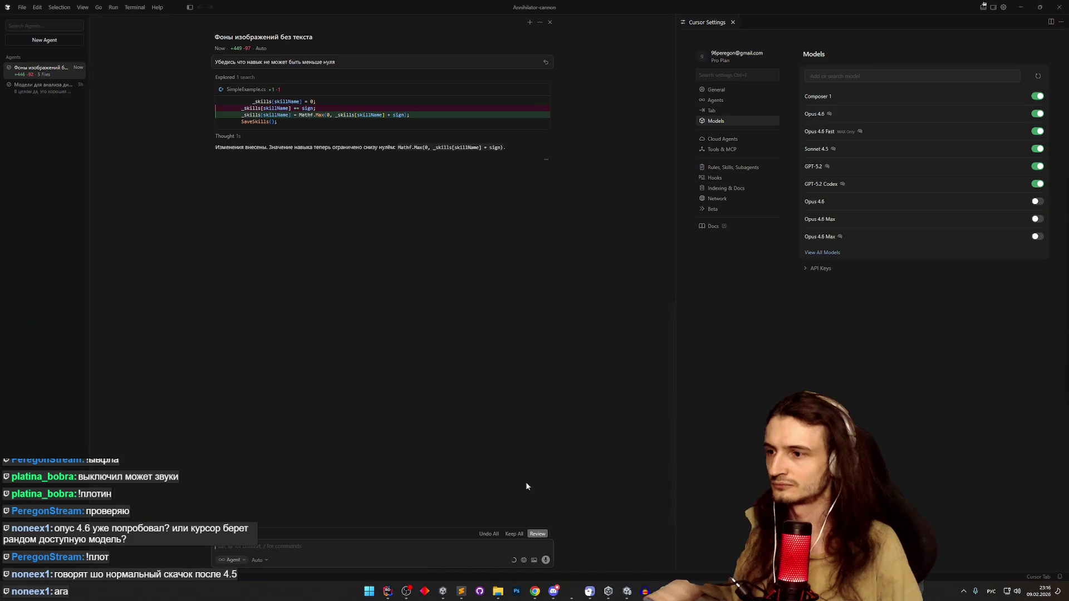
- Ask the agent to store skill names lowercase but pass the user's spelling to the reward and SkillUp
{"action": "type", "text": "пусть"}
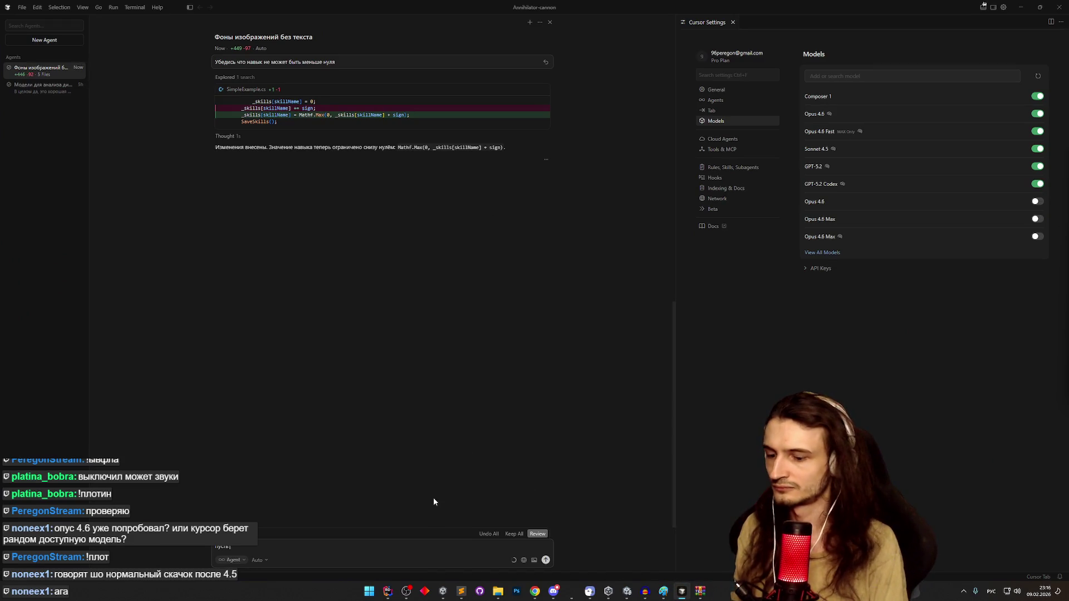
{"action": "type", "text": " названия навыков хранятся в нижнем рег"}
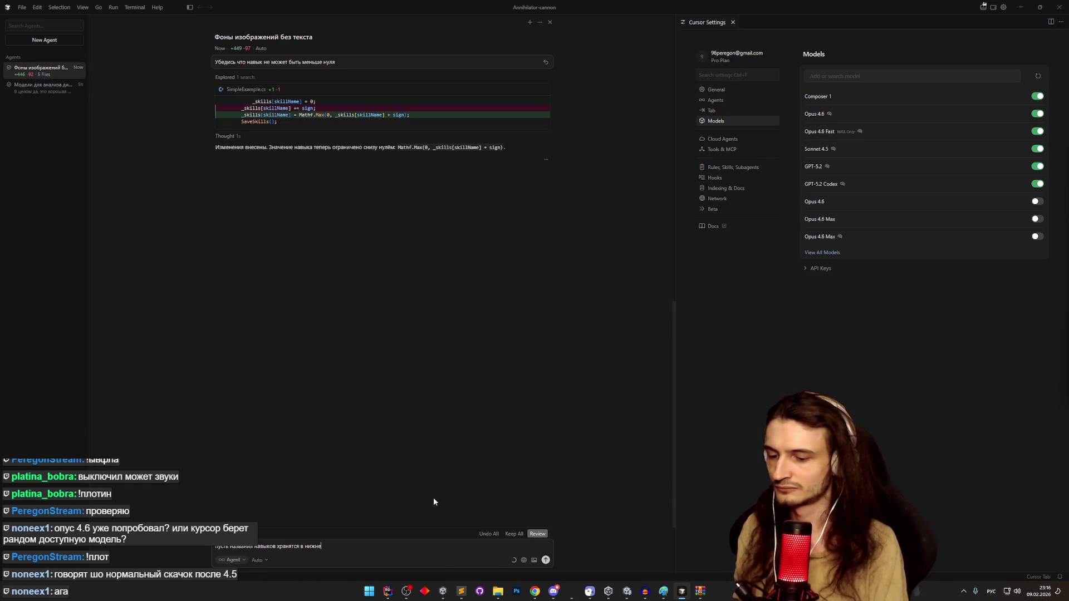
{"action": "type", "text": "истре"}
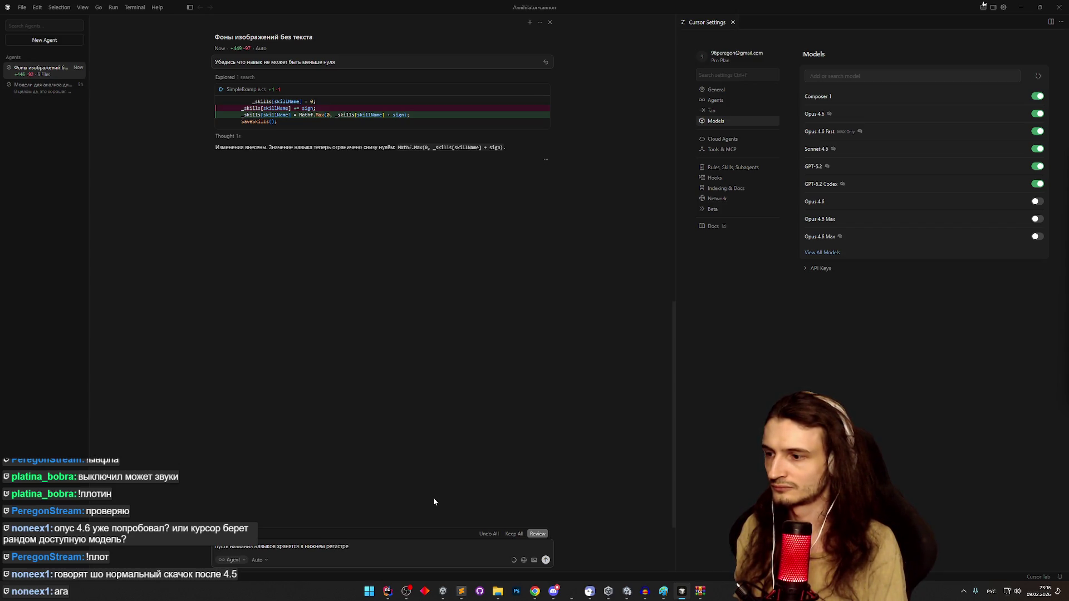
{"action": "type", "text": ", но "}
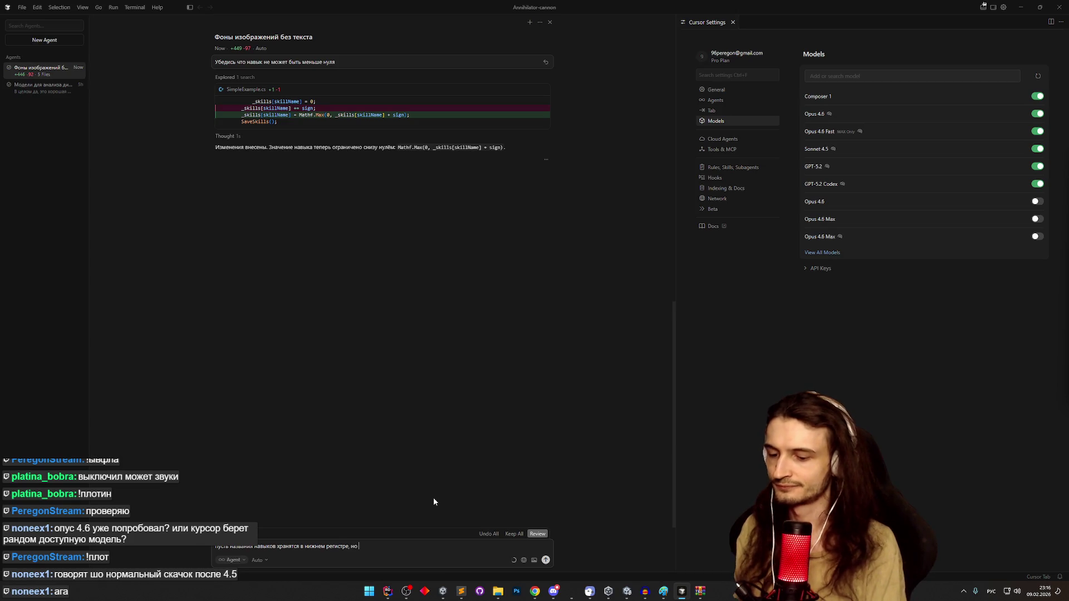
{"action": "type", "text": "в"}
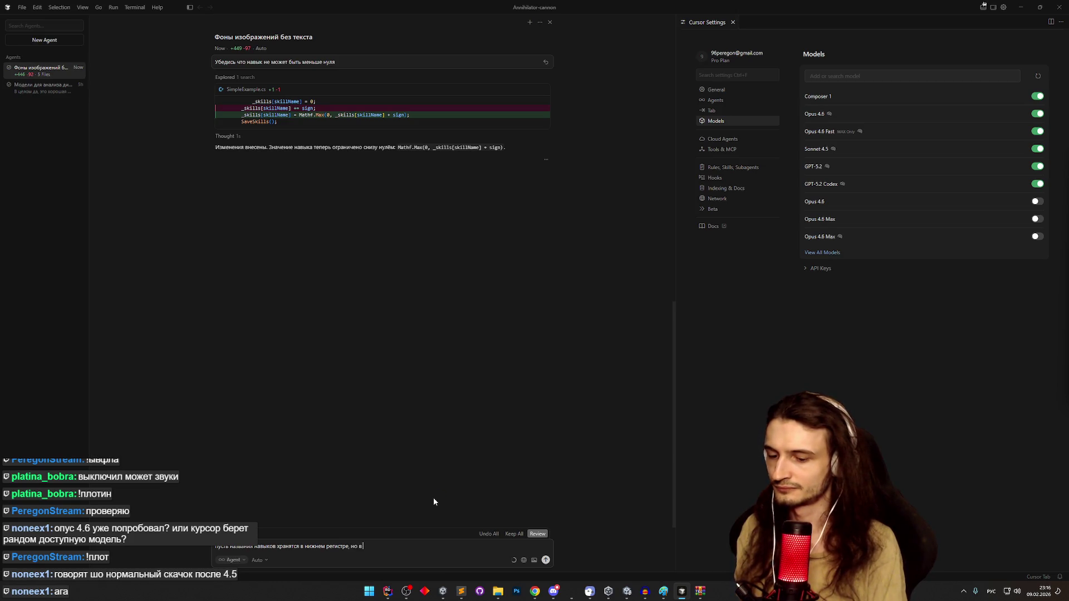
{"action": "type", "text": " награду передается"}
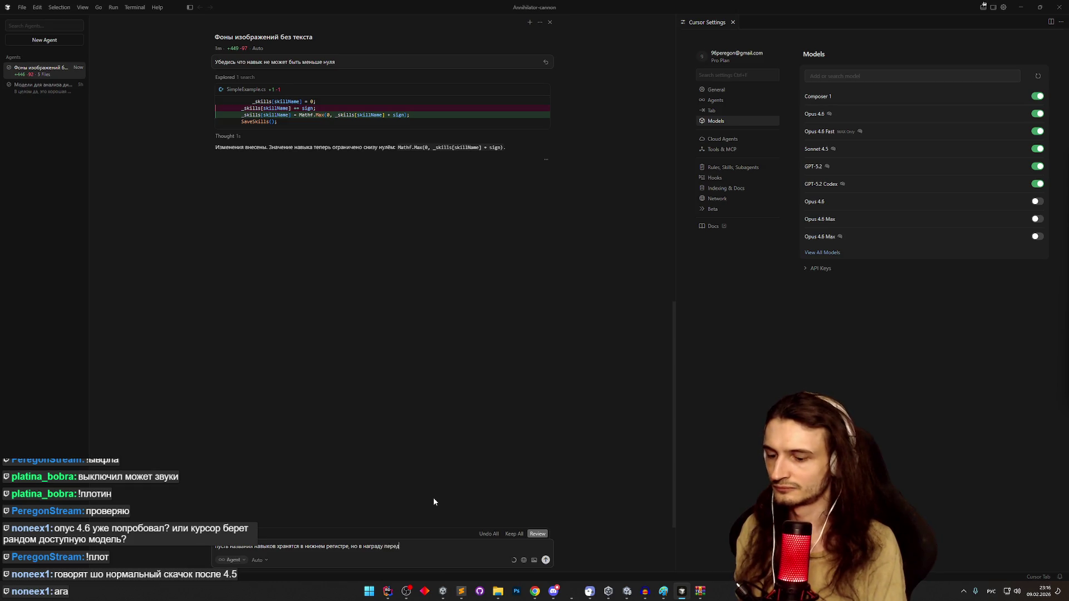
{"action": "key", "text": "ctrl+Left"}
{"action": "type", "text": "и в"}
{"action": "key", "text": "alt+shift"}
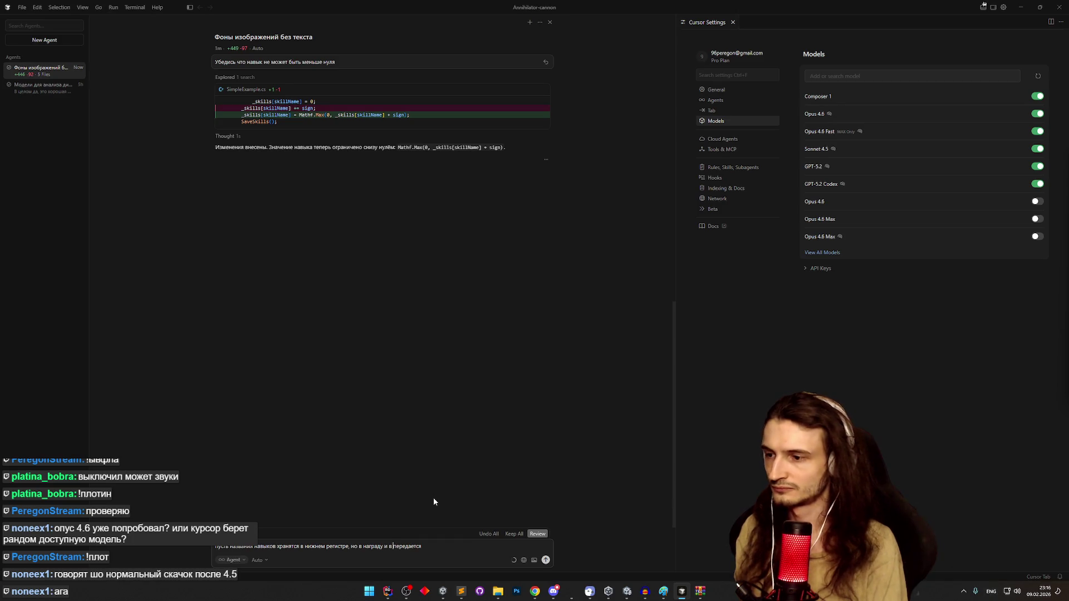
{"action": "type", "text": "SkillUp"}
{"action": "key", "text": "super+space"}
{"action": "key", "text": "BackSpace"}
{"action": "key", "text": "BackSpace"}
{"action": "key", "text": "BackSpace"}
{"action": "type", "text": "ются "}
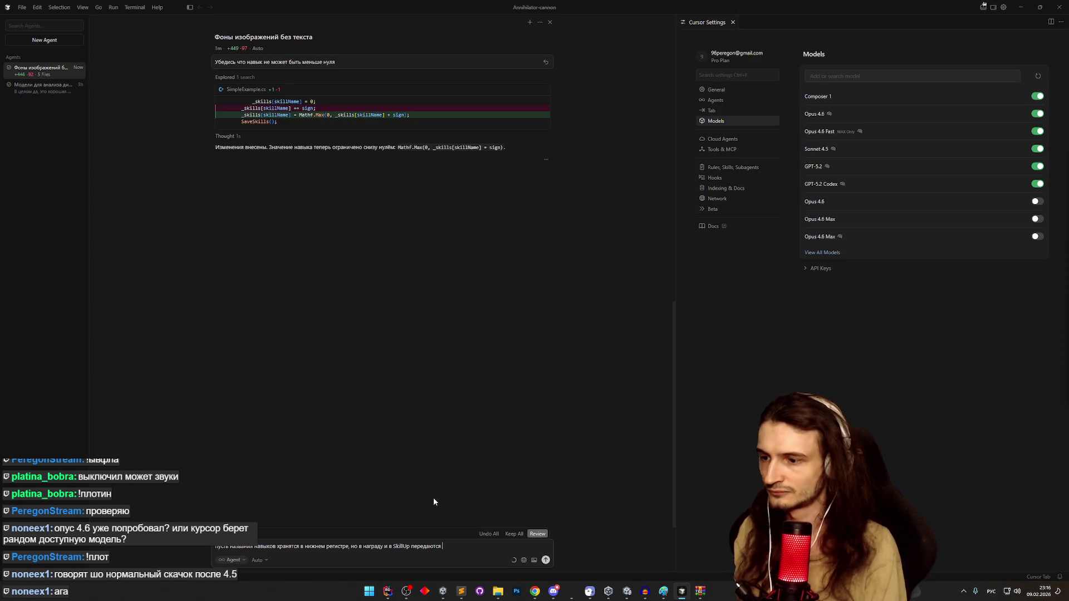
{"action": "key", "text": "BackSpace"}
{"action": "key", "text": "BackSpace"}
{"action": "key", "text": "BackSpace"}
{"action": "key", "text": "BackSpace"}
{"action": "key", "text": "BackSpace"}
{"action": "type", "text": "ется такое назва"}
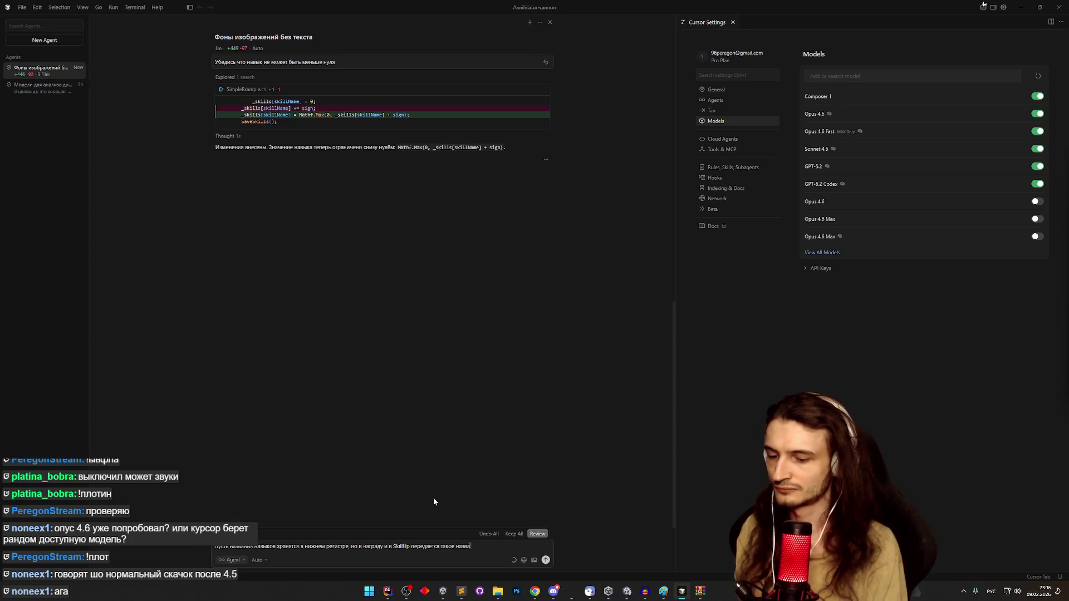
{"action": "type", "text": "ние навык"}
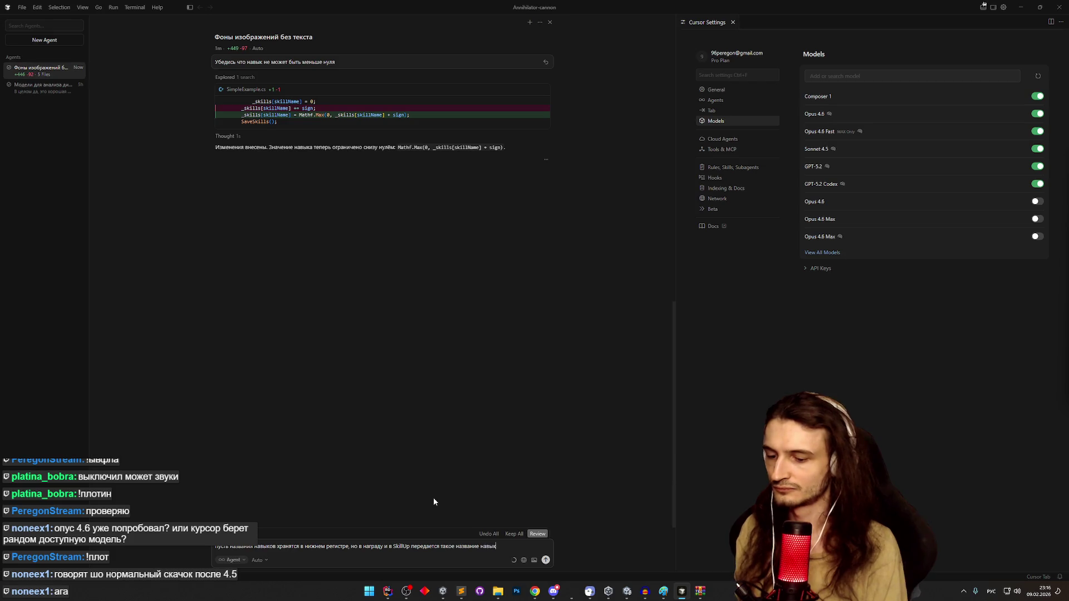
{"action": "type", "text": "а, которое вве"}
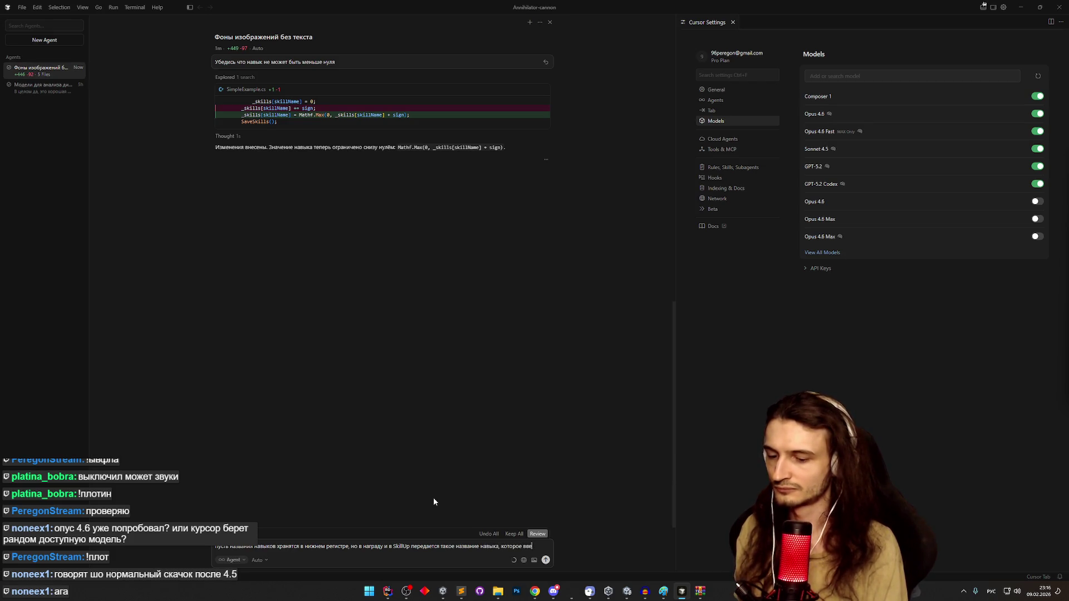
{"action": "type", "text": "л пользователь"}
{"action": "key", "text": "Return"}
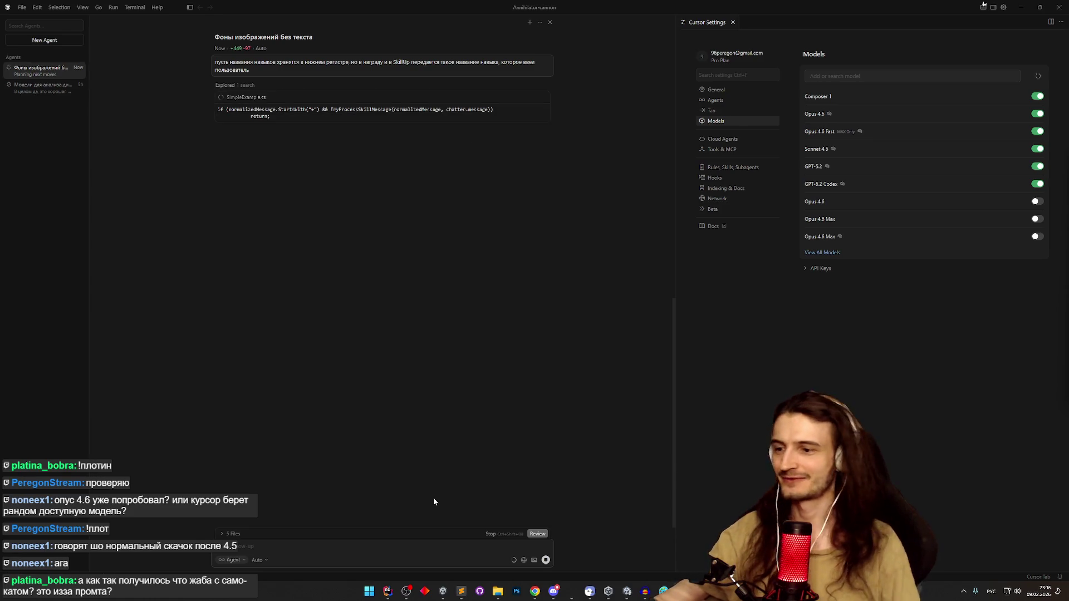
{"action": "mouse_move", "coordinate": [534, 591]}
{"action": "left_click", "coordinate": [535, 545]}
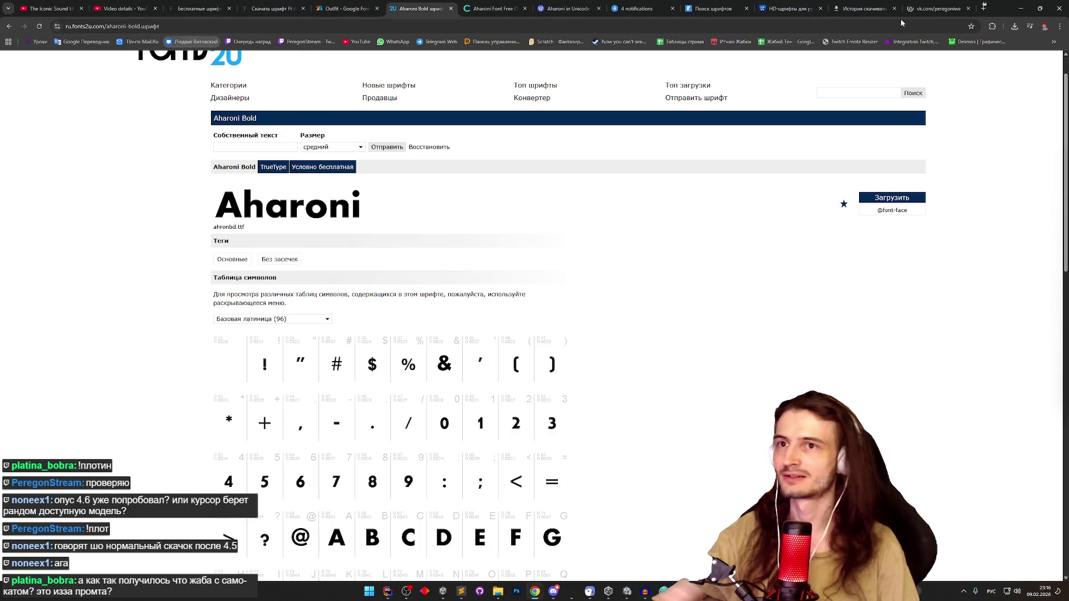
- On the vk.com tab, switch the media block to Фото and open Показать всё and a photo
{"action": "left_click", "coordinate": [935, 8]}
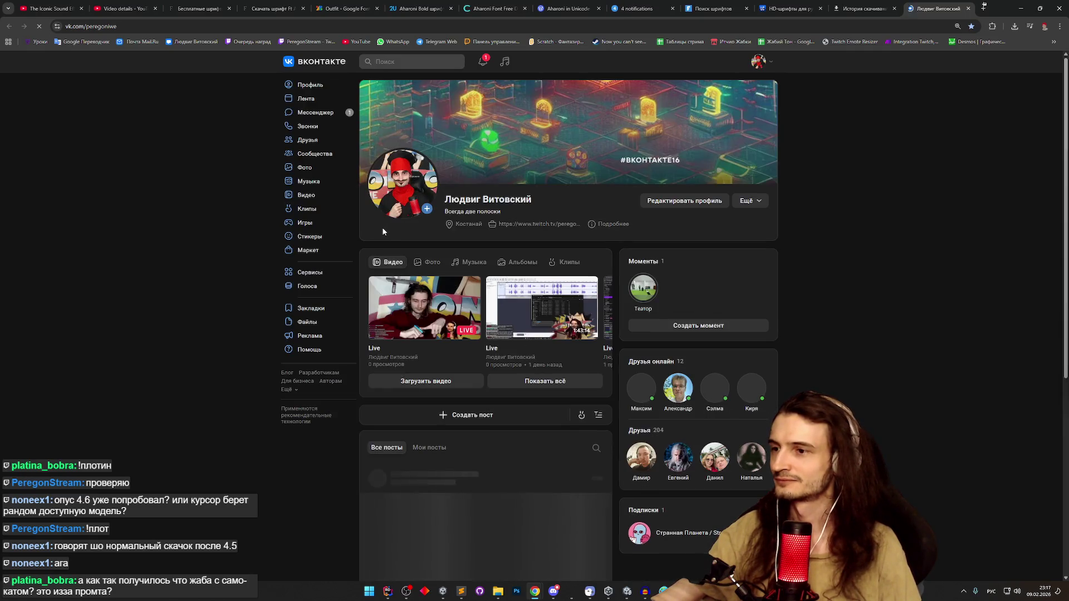
{"action": "left_click", "coordinate": [430, 262]}
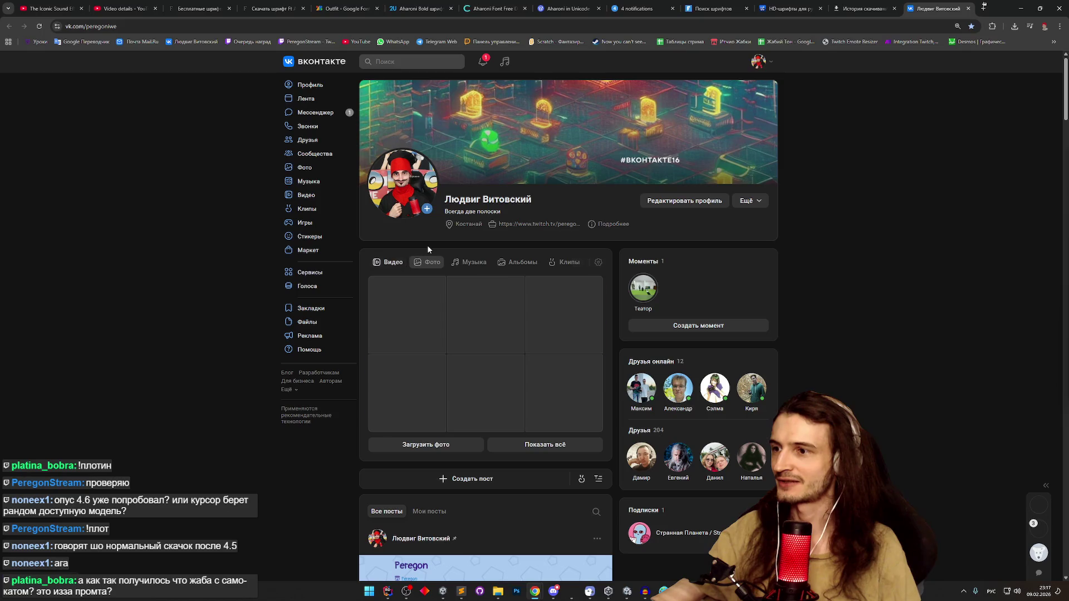
{"action": "left_click", "coordinate": [537, 445]}
{"action": "left_click", "coordinate": [533, 440]}
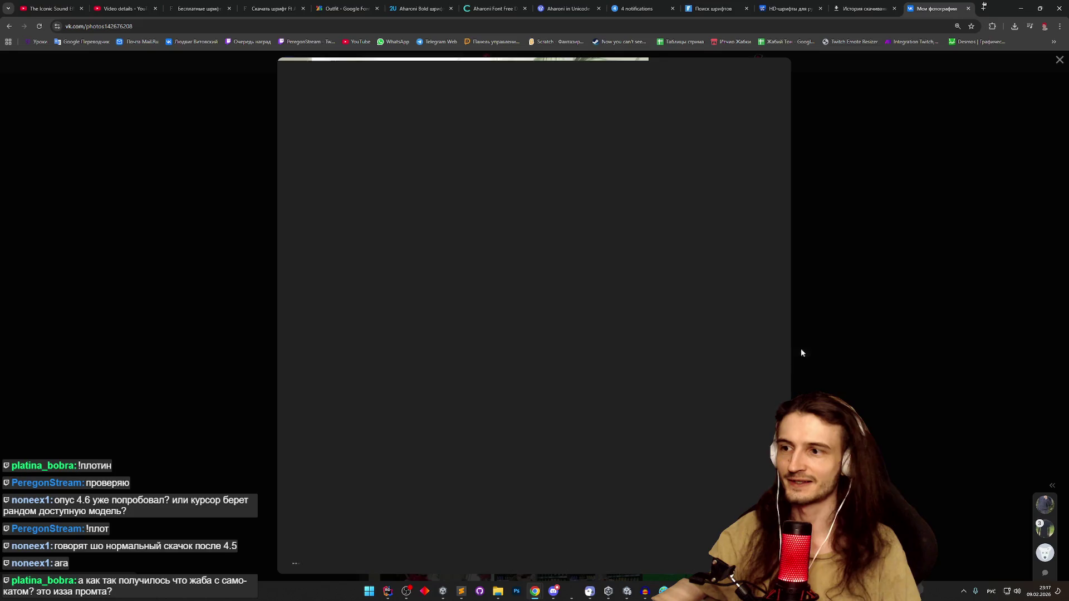
- Close the photo viewer and browse the Мои фотографии grid from 2024 back to 2019
{"action": "left_click", "coordinate": [855, 333]}
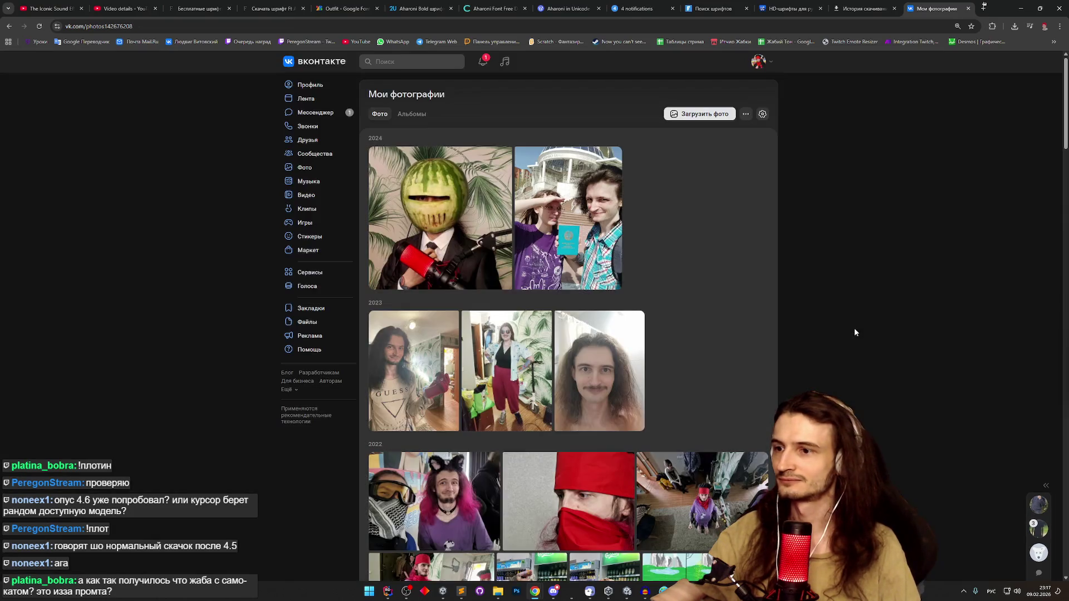
{"action": "scroll", "coordinate": [712, 332], "scroll_direction": "down", "scroll_amount": 4}
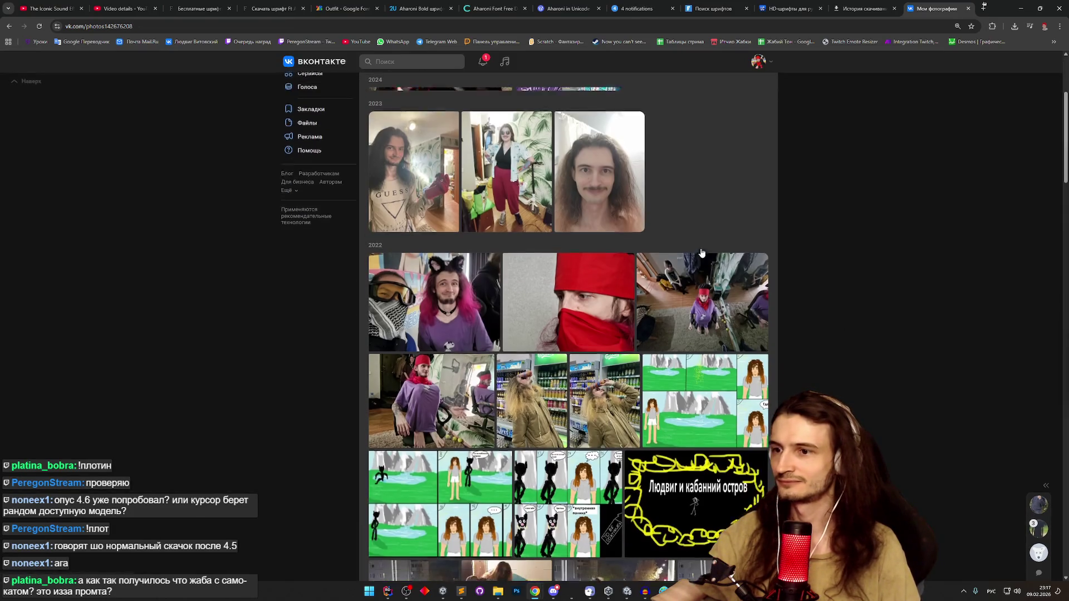
{"action": "scroll", "coordinate": [701, 253], "scroll_direction": "down", "scroll_amount": 1}
{"action": "scroll", "coordinate": [701, 253], "scroll_direction": "down", "scroll_amount": 8}
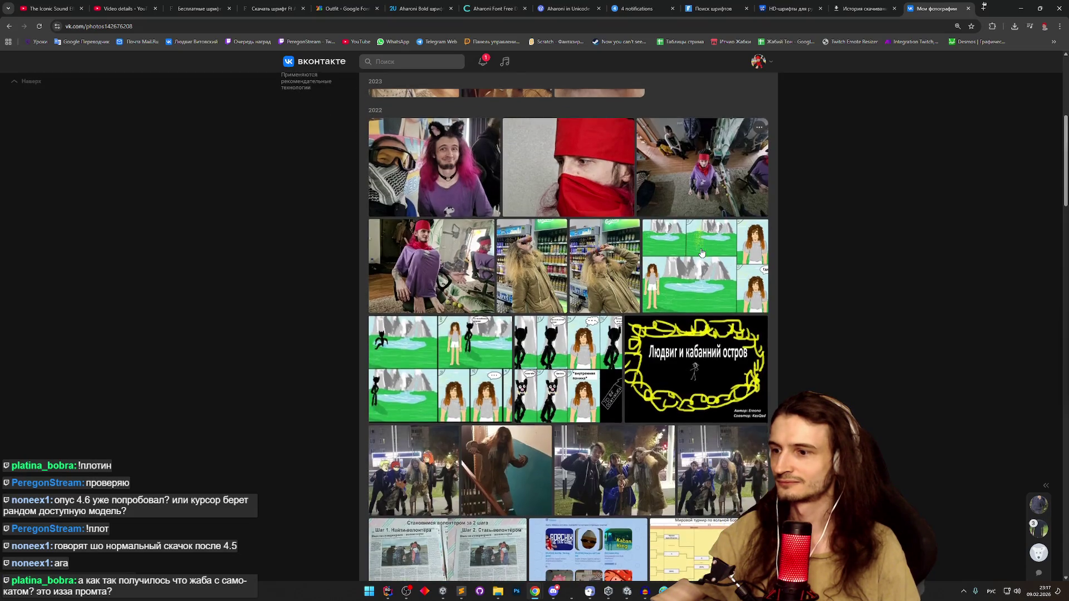
{"action": "scroll", "coordinate": [701, 253], "scroll_direction": "up", "scroll_amount": 2}
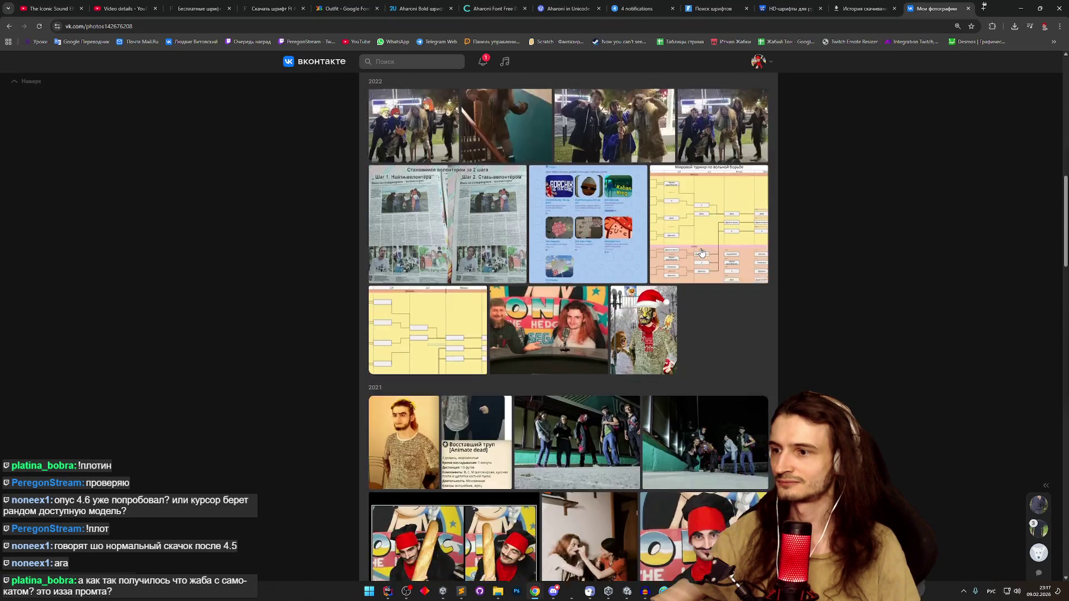
{"action": "scroll", "coordinate": [701, 253], "scroll_direction": "up", "scroll_amount": 10}
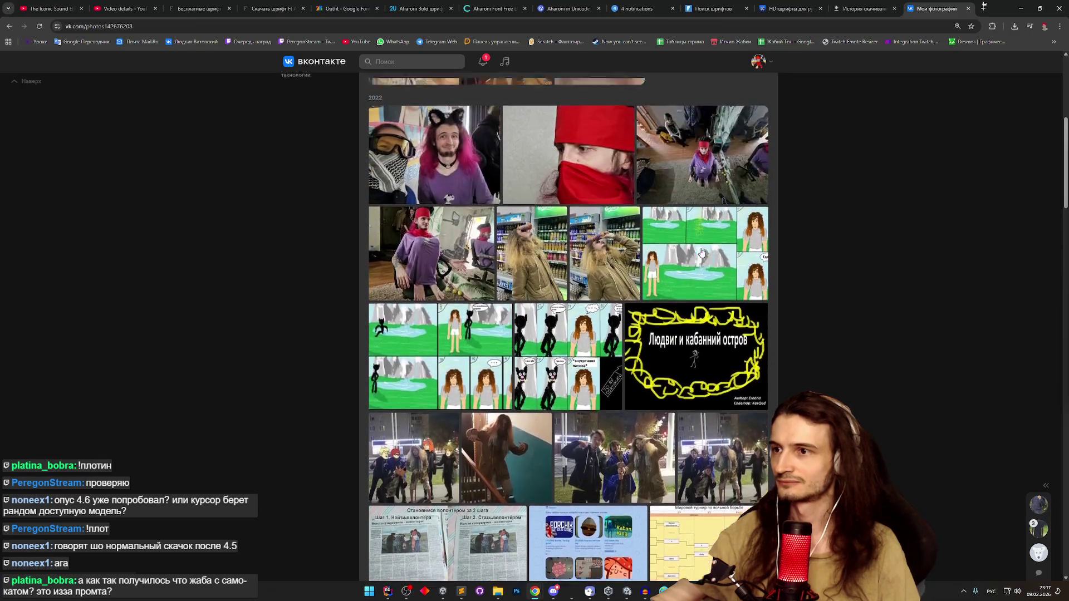
{"action": "scroll", "coordinate": [701, 251], "scroll_direction": "up", "scroll_amount": 2}
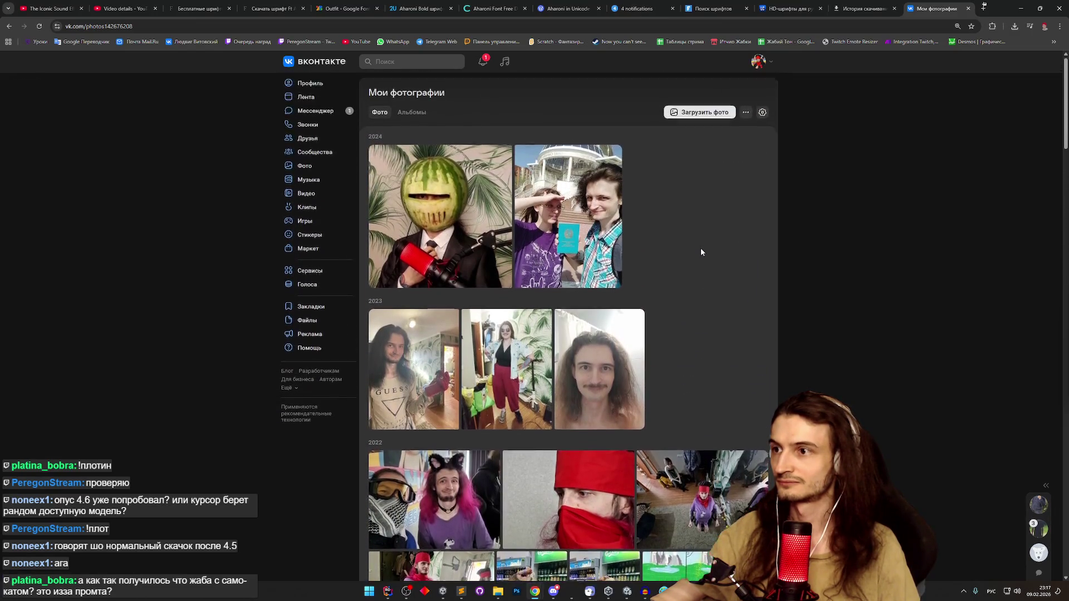
{"action": "scroll", "coordinate": [701, 251], "scroll_direction": "down", "scroll_amount": 3}
{"action": "scroll", "coordinate": [701, 252], "scroll_direction": "down", "scroll_amount": 8}
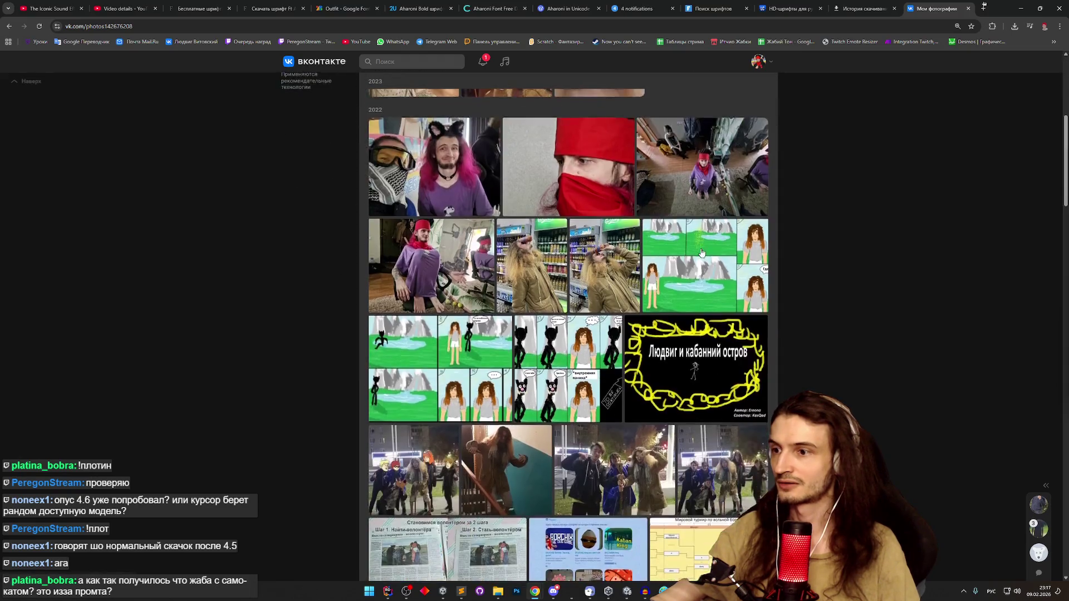
{"action": "scroll", "coordinate": [701, 255], "scroll_direction": "down", "scroll_amount": 12}
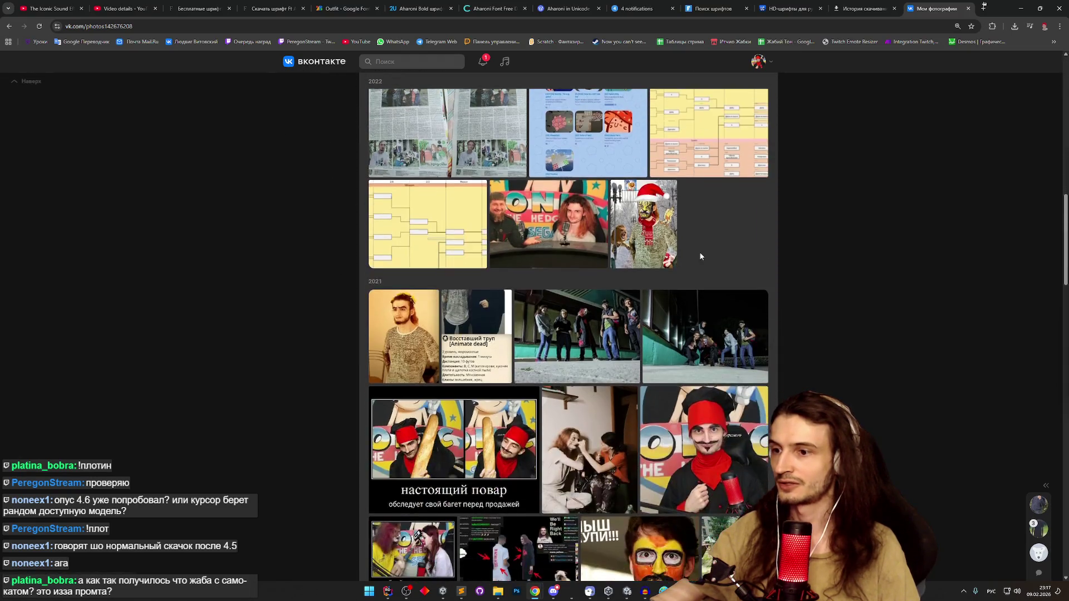
{"action": "scroll", "coordinate": [701, 258], "scroll_direction": "down", "scroll_amount": 5}
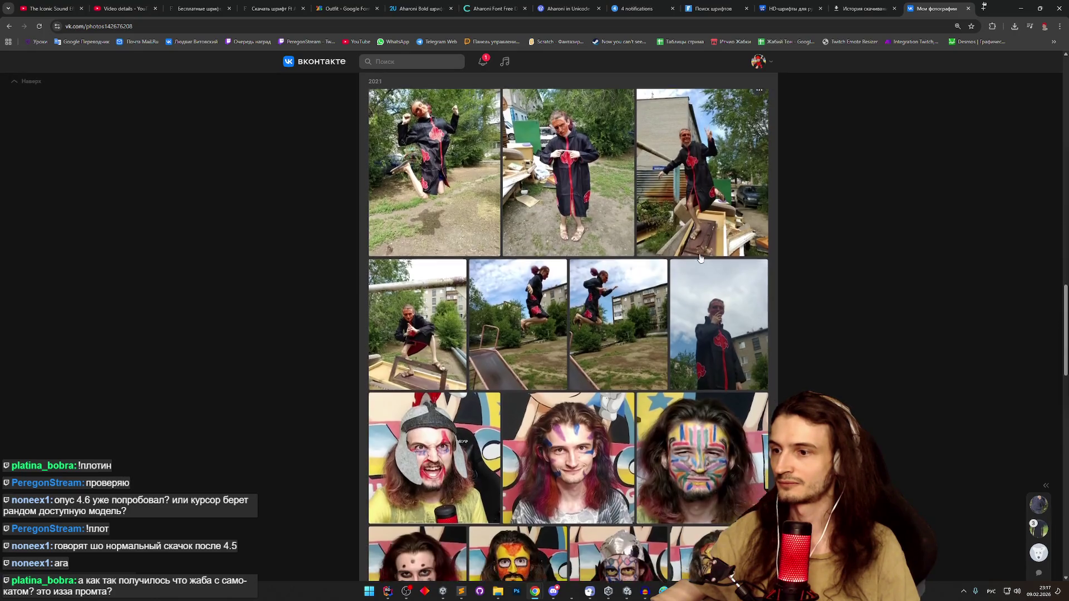
{"action": "mouse_move", "coordinate": [1066, 289]}
{"action": "left_mouse_down"}
{"action": "mouse_move", "coordinate": [1049, 375]}
{"action": "mouse_move", "coordinate": [1020, 86]}
{"action": "left_mouse_up"}
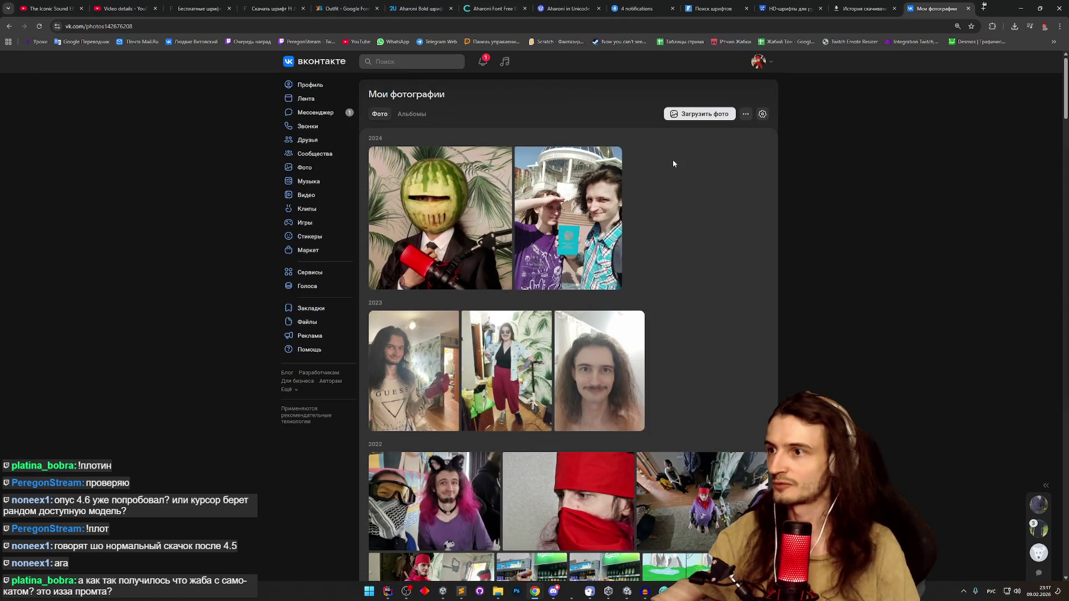
{"action": "scroll", "coordinate": [679, 192], "scroll_direction": "down", "scroll_amount": 3}
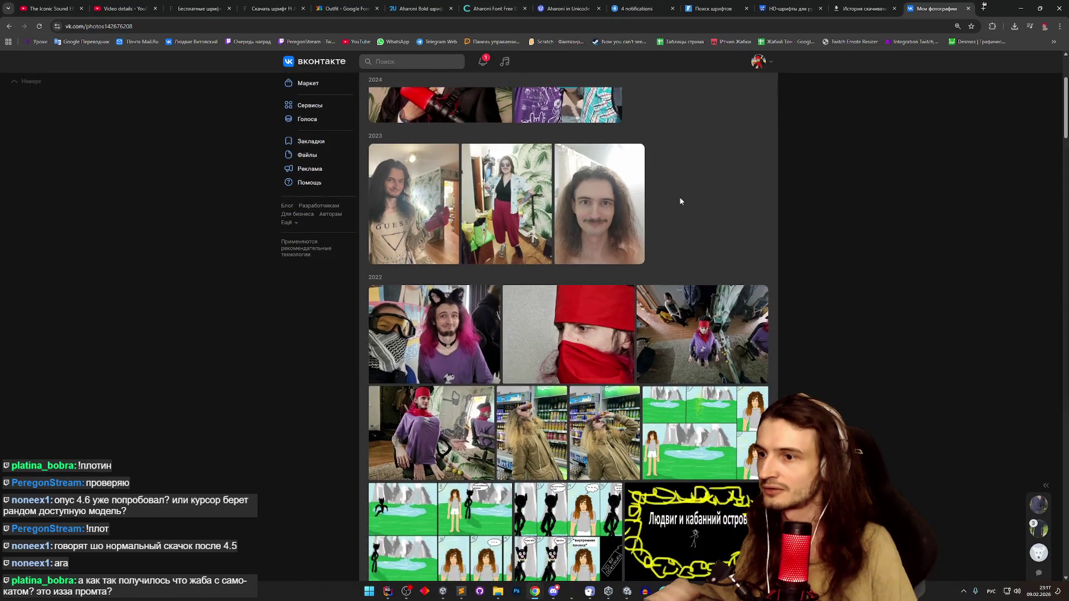
{"action": "scroll", "coordinate": [679, 200], "scroll_direction": "down", "scroll_amount": 2}
{"action": "scroll", "coordinate": [673, 294], "scroll_direction": "down", "scroll_amount": 3}
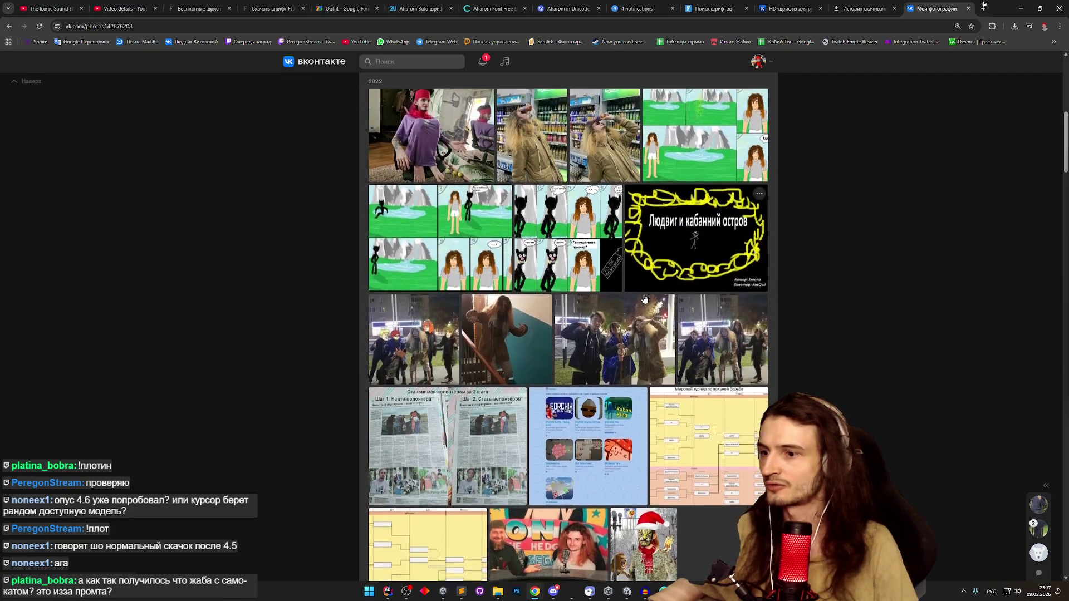
{"action": "scroll", "coordinate": [644, 300], "scroll_direction": "down", "scroll_amount": 10}
{"action": "scroll", "coordinate": [644, 295], "scroll_direction": "down", "scroll_amount": 3}
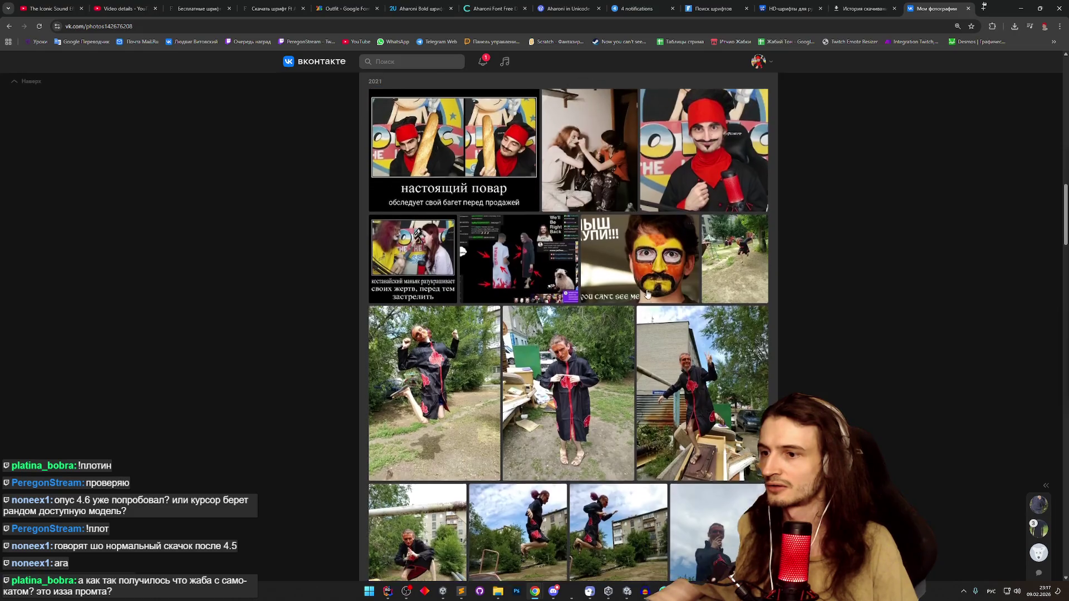
{"action": "mouse_move", "coordinate": [1067, 229]}
{"action": "left_mouse_down"}
{"action": "mouse_move", "coordinate": [1031, 388]}
{"action": "mouse_move", "coordinate": [1030, 215]}
{"action": "mouse_move", "coordinate": [1012, 417]}
{"action": "mouse_move", "coordinate": [1017, 123]}
{"action": "left_mouse_up"}
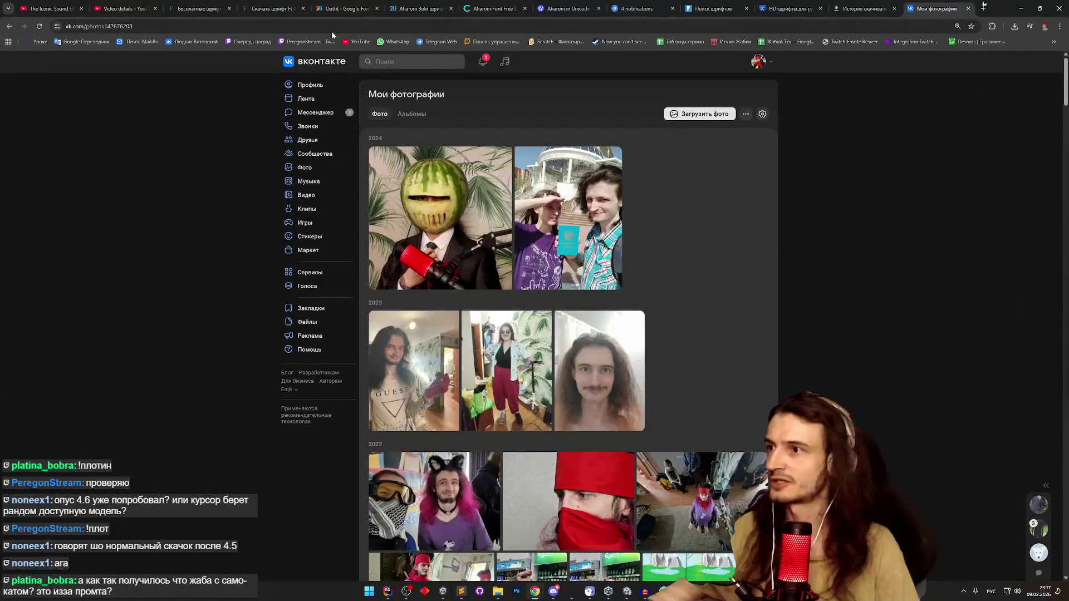
{"action": "left_click", "coordinate": [301, 86]}
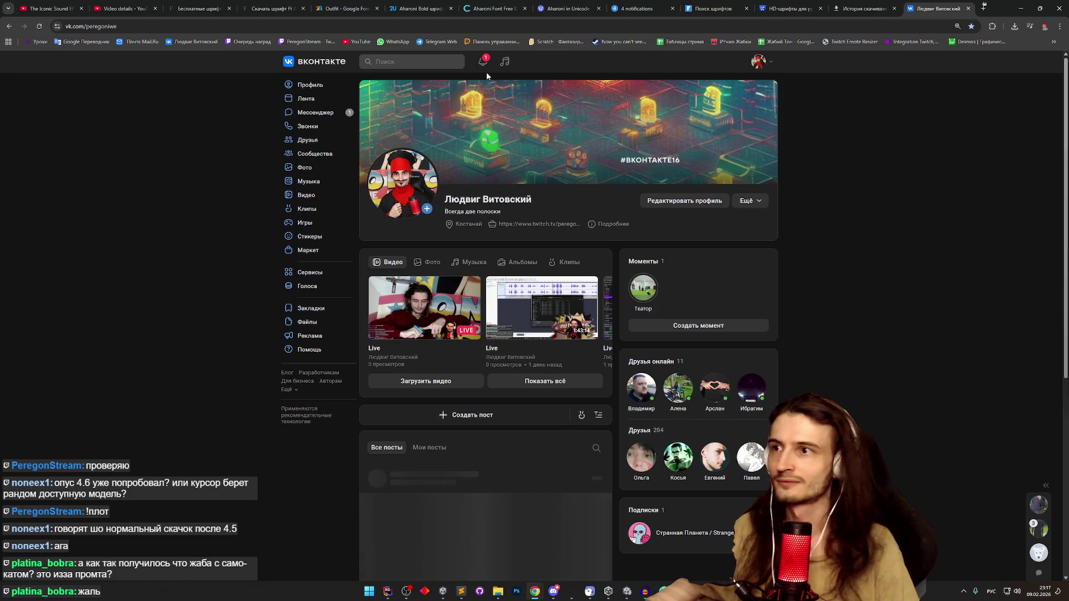
- Check and dismiss the unread notification, then scroll the wall from April 2024 to December 2022
{"action": "left_click", "coordinate": [486, 73]}
{"action": "left_click", "coordinate": [489, 72]}
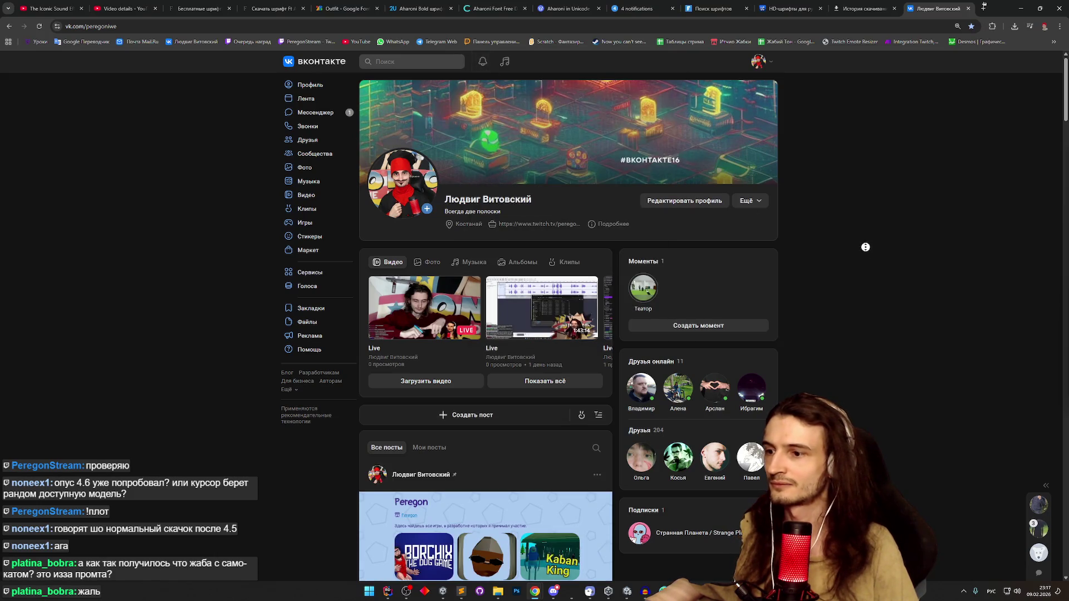
{"action": "scroll", "coordinate": [865, 247], "scroll_direction": "down", "scroll_amount": 5}
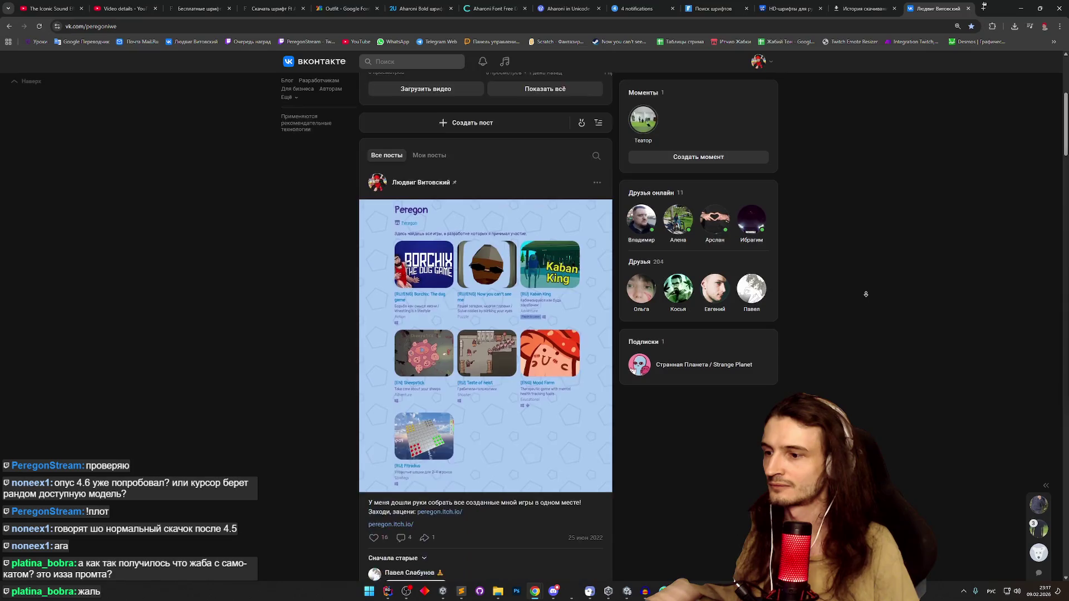
{"action": "scroll", "coordinate": [863, 295], "scroll_direction": "down", "scroll_amount": 15}
{"action": "scroll", "coordinate": [854, 297], "scroll_direction": "down", "scroll_amount": 15}
{"action": "scroll", "coordinate": [853, 241], "scroll_direction": "down", "scroll_amount": 15}
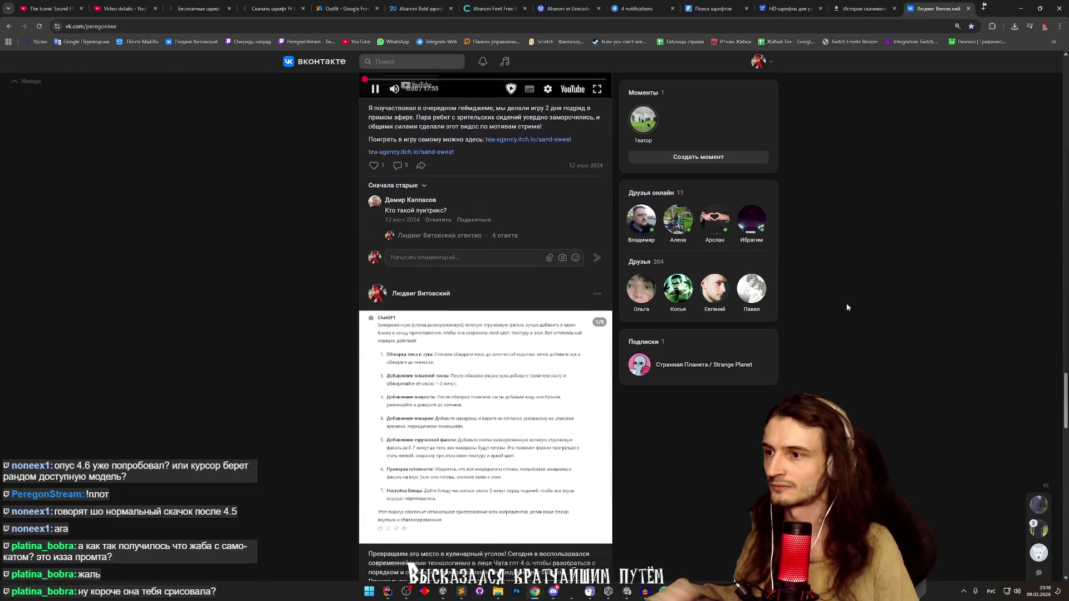
{"action": "scroll", "coordinate": [846, 307], "scroll_direction": "down", "scroll_amount": 7}
{"action": "scroll", "coordinate": [847, 269], "scroll_direction": "up", "scroll_amount": 12}
{"action": "scroll", "coordinate": [840, 223], "scroll_direction": "down", "scroll_amount": 5}
{"action": "scroll", "coordinate": [836, 168], "scroll_direction": "up", "scroll_amount": 1}
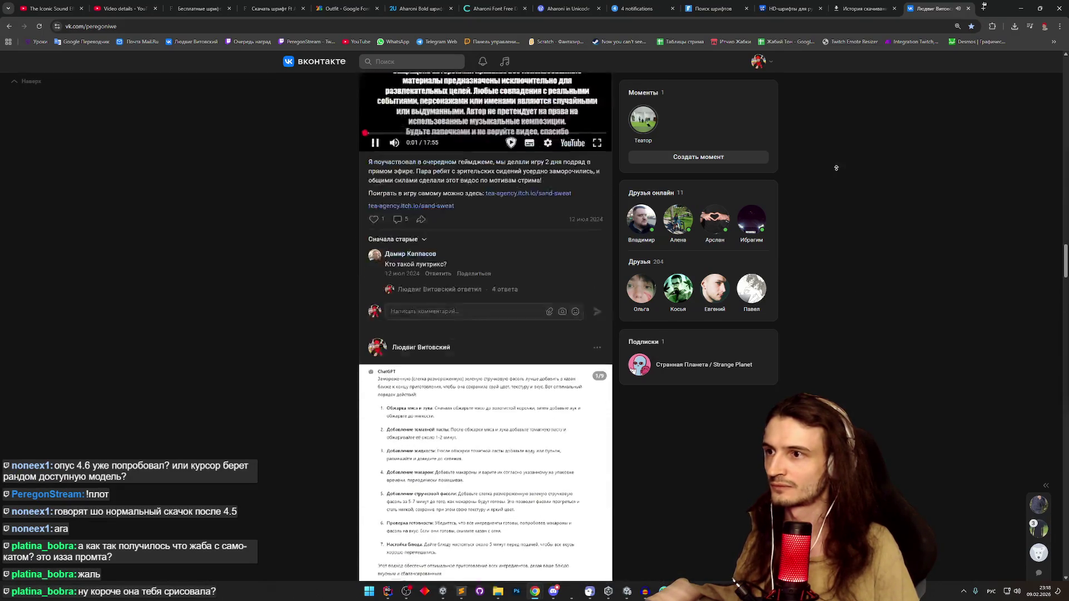
{"action": "scroll", "coordinate": [618, 353], "scroll_direction": "up", "scroll_amount": 12}
{"action": "scroll", "coordinate": [585, 352], "scroll_direction": "down", "scroll_amount": 6}
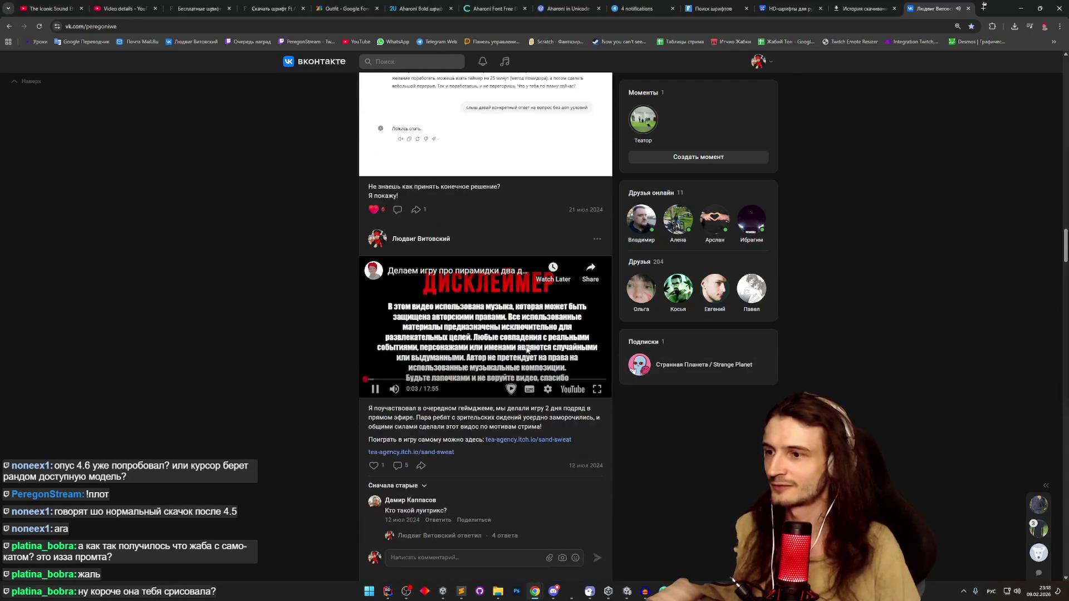
{"action": "scroll", "coordinate": [827, 351], "scroll_direction": "down", "scroll_amount": 1}
{"action": "scroll", "coordinate": [818, 367], "scroll_direction": "down", "scroll_amount": 15}
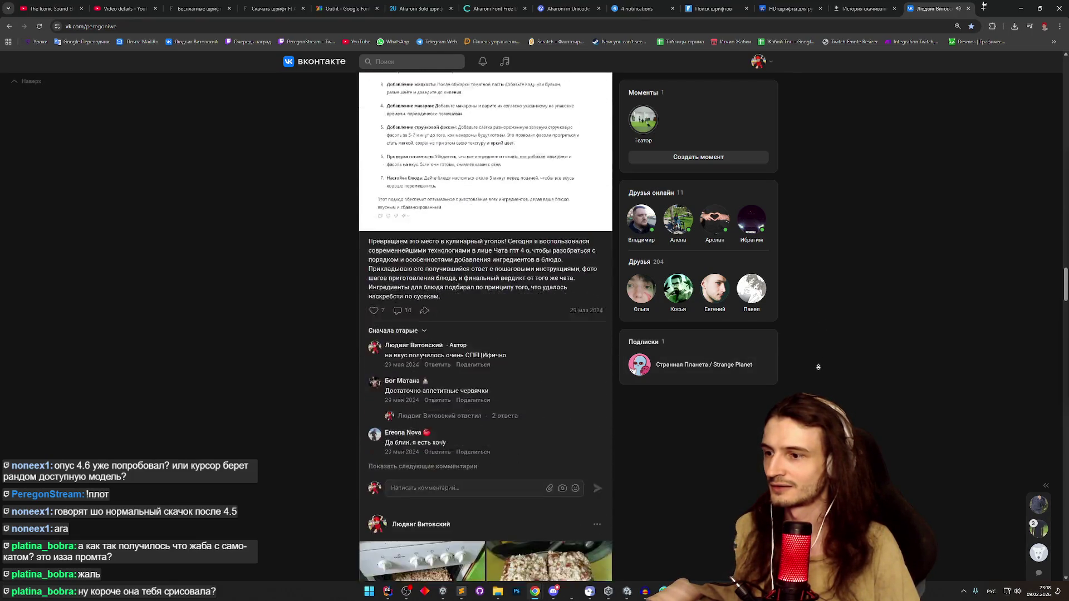
{"action": "scroll", "coordinate": [811, 341], "scroll_direction": "down", "scroll_amount": 15}
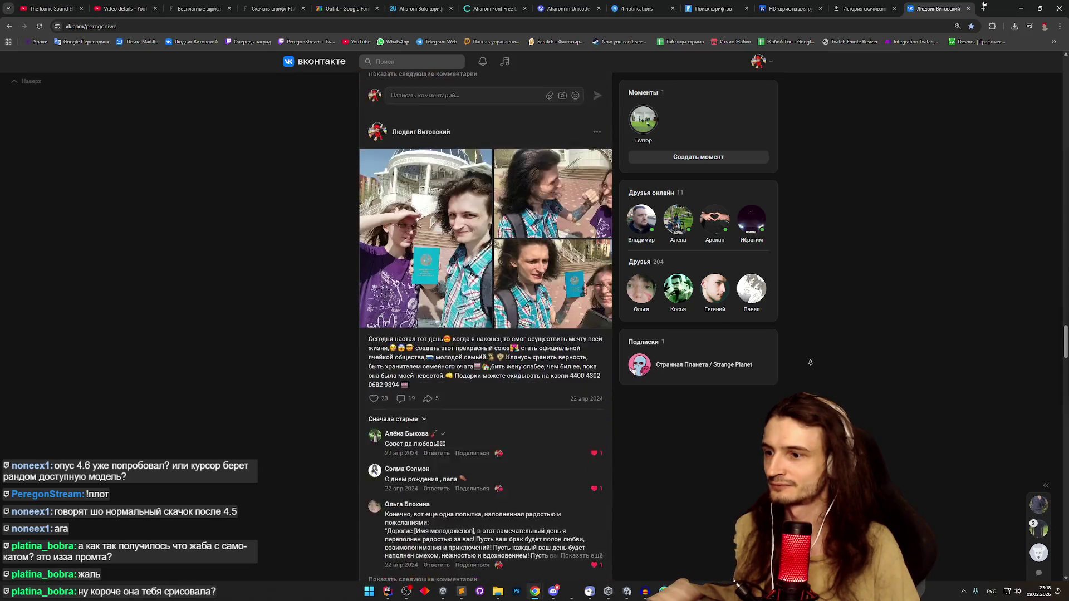
{"action": "scroll", "coordinate": [805, 349], "scroll_direction": "down", "scroll_amount": 4}
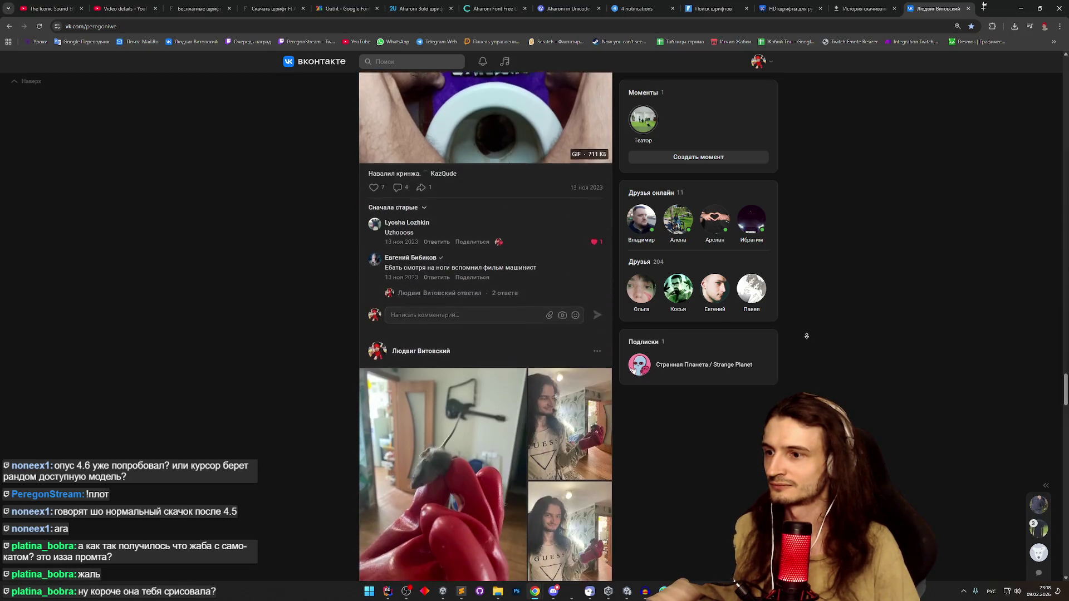
{"action": "scroll", "coordinate": [807, 328], "scroll_direction": "down", "scroll_amount": 15}
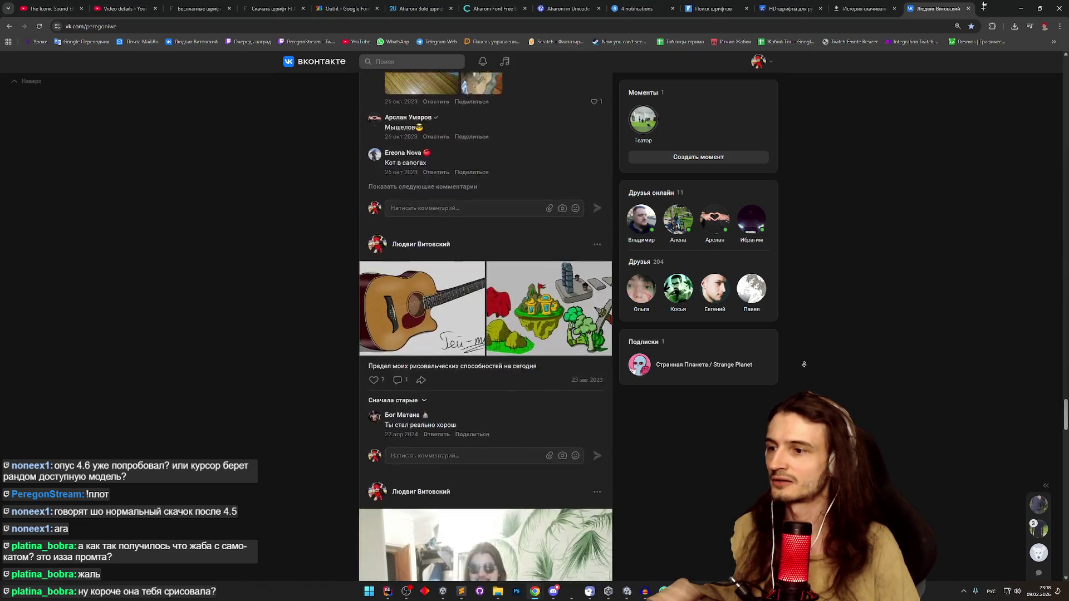
{"action": "scroll", "coordinate": [802, 380], "scroll_direction": "down", "scroll_amount": 15}
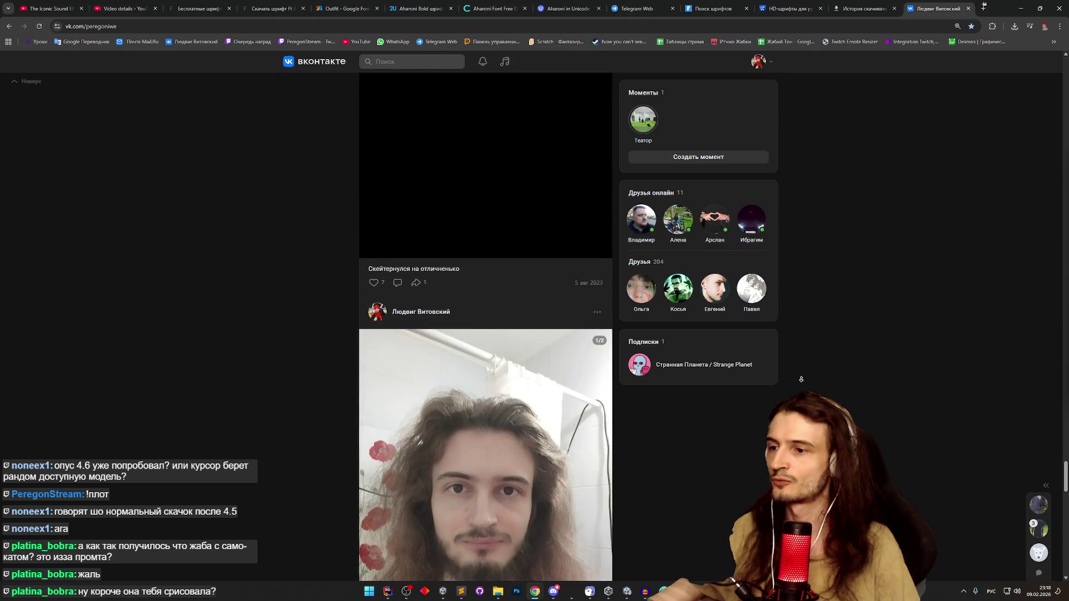
{"action": "scroll", "coordinate": [805, 353], "scroll_direction": "down", "scroll_amount": 20}
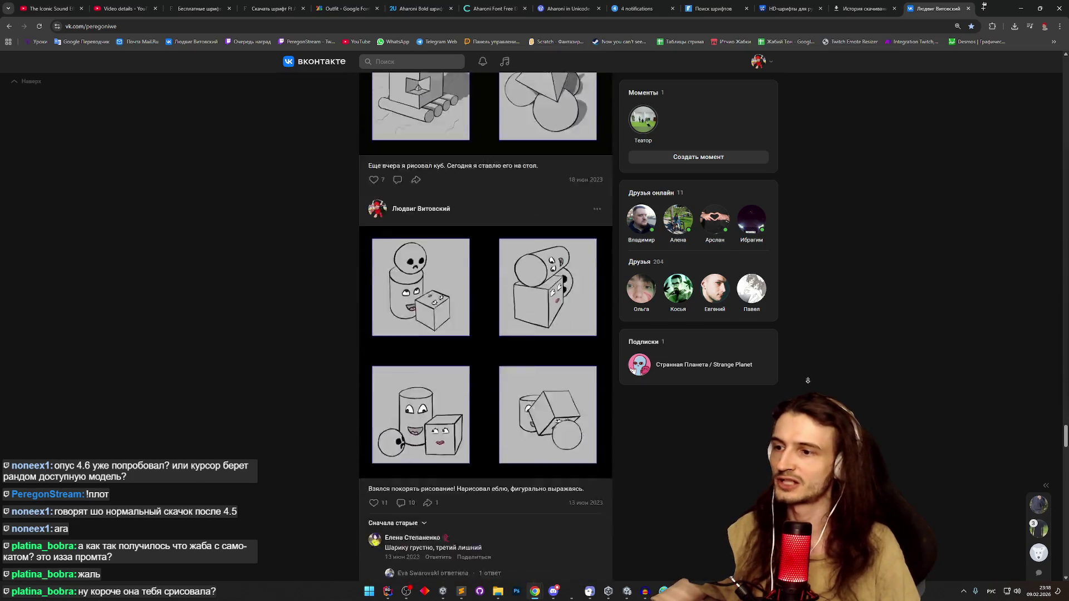
{"action": "scroll", "coordinate": [808, 386], "scroll_direction": "down", "scroll_amount": 15}
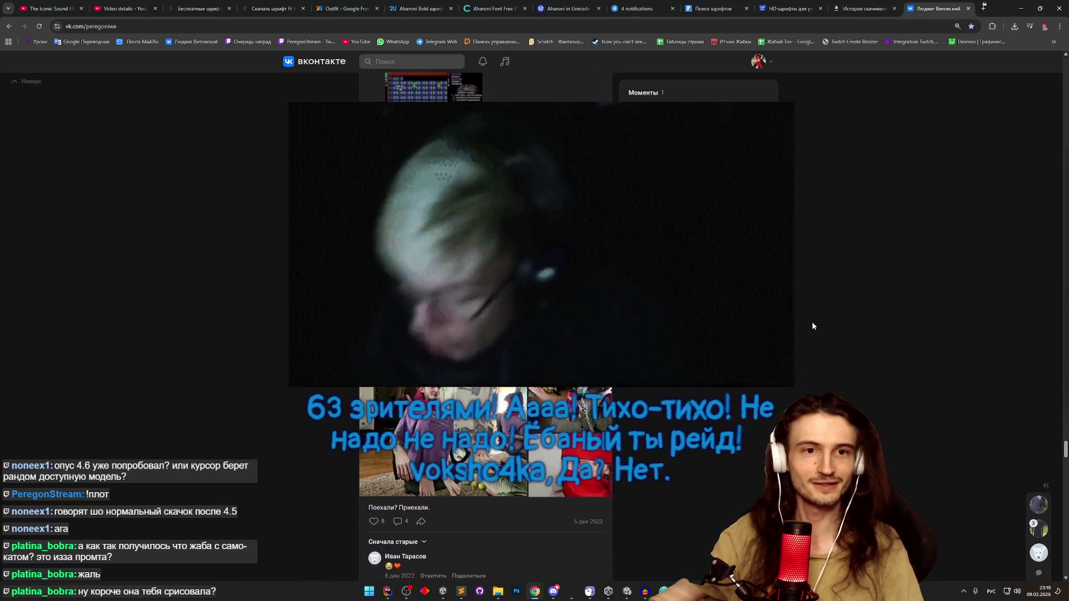
- Scroll down the wall to the game-jam post and pause its embedded YouTube video
{"action": "scroll", "coordinate": [812, 326], "scroll_direction": "down", "scroll_amount": 1}
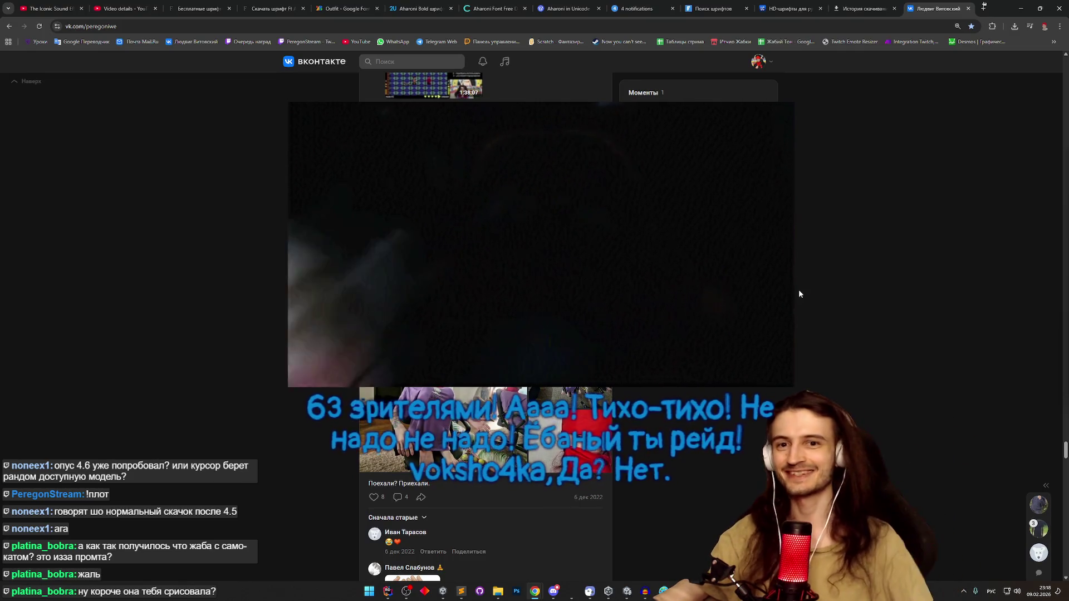
{"action": "scroll", "coordinate": [819, 295], "scroll_direction": "down", "scroll_amount": 2}
{"action": "scroll", "coordinate": [807, 330], "scroll_direction": "down", "scroll_amount": 2}
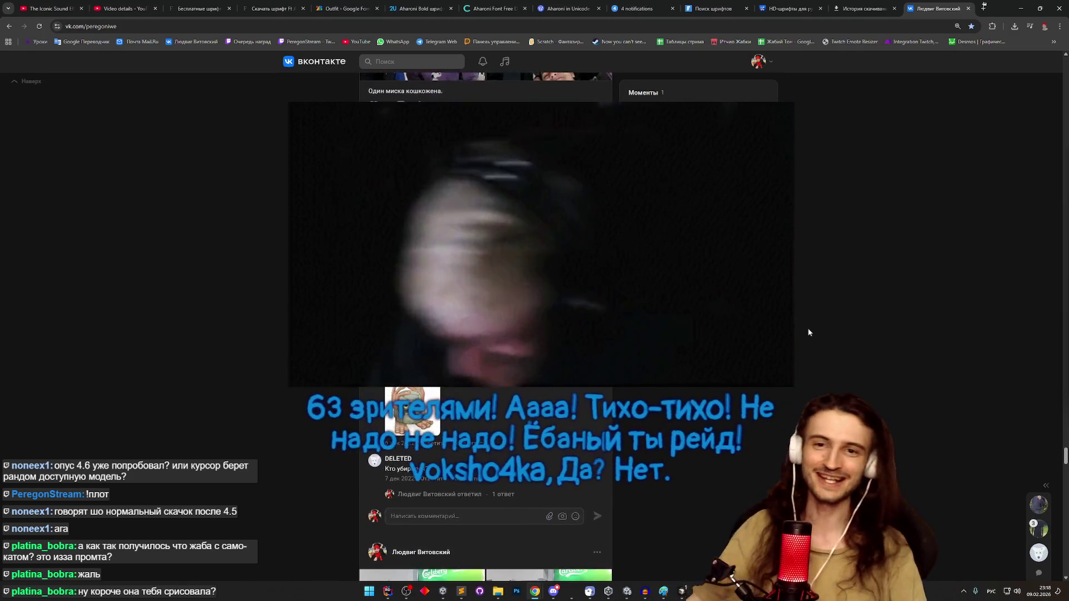
{"action": "scroll", "coordinate": [800, 320], "scroll_direction": "down", "scroll_amount": 1}
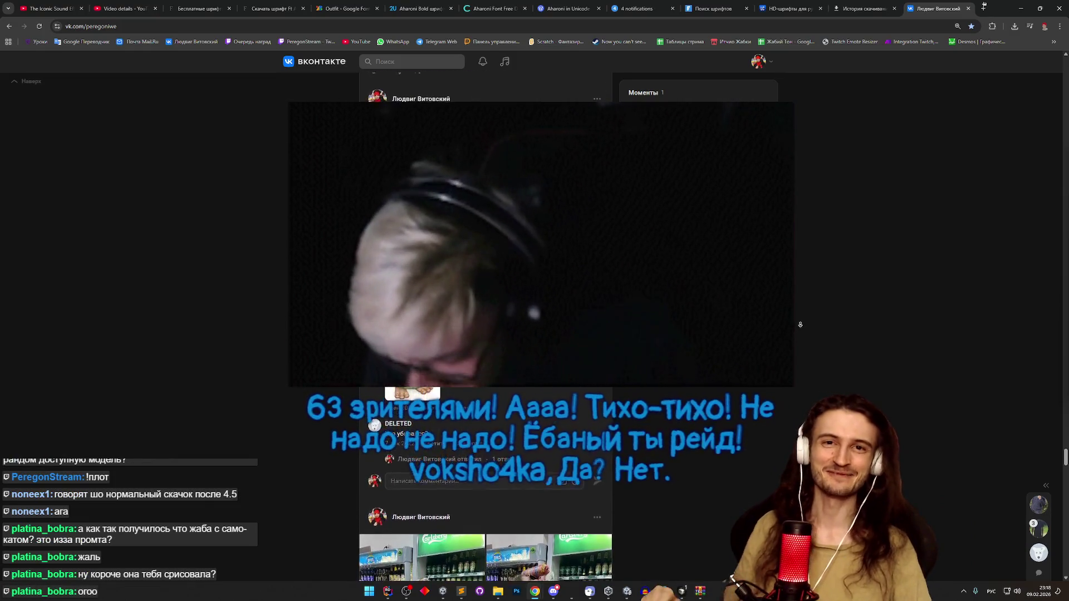
{"action": "scroll", "coordinate": [799, 345], "scroll_direction": "down", "scroll_amount": 8}
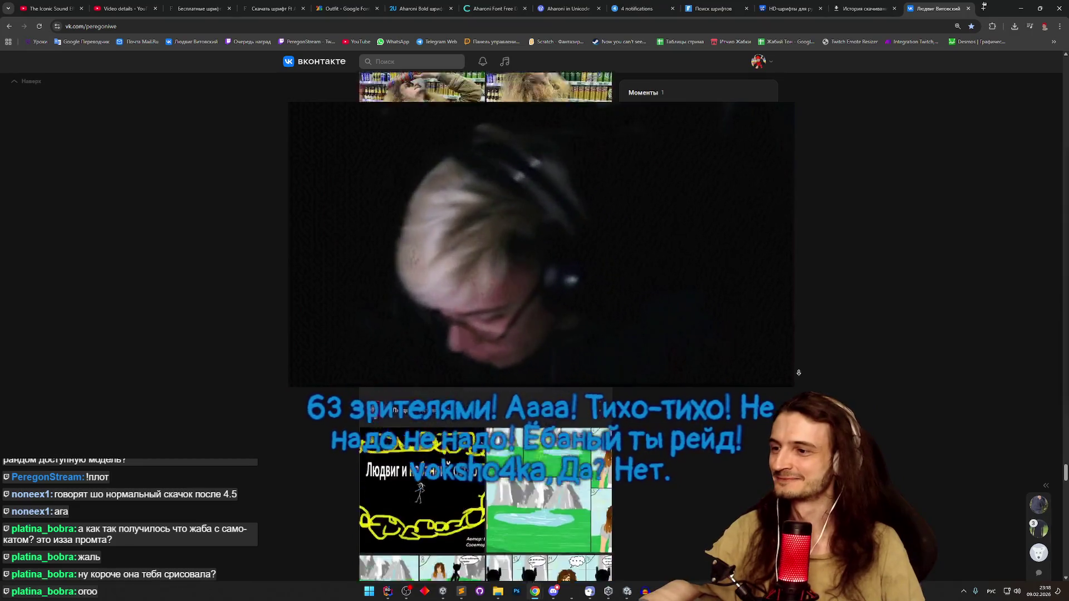
{"action": "scroll", "coordinate": [798, 373], "scroll_direction": "down", "scroll_amount": 10}
{"action": "scroll", "coordinate": [795, 350], "scroll_direction": "down", "scroll_amount": 4}
{"action": "scroll", "coordinate": [795, 372], "scroll_direction": "down", "scroll_amount": 10}
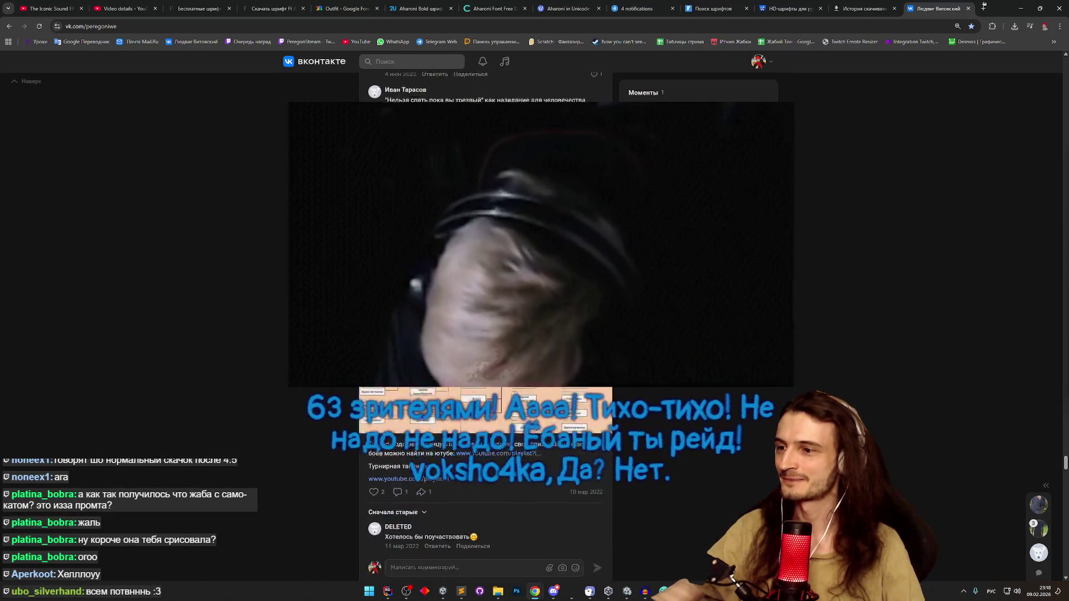
{"action": "scroll", "coordinate": [798, 341], "scroll_direction": "up", "scroll_amount": 5}
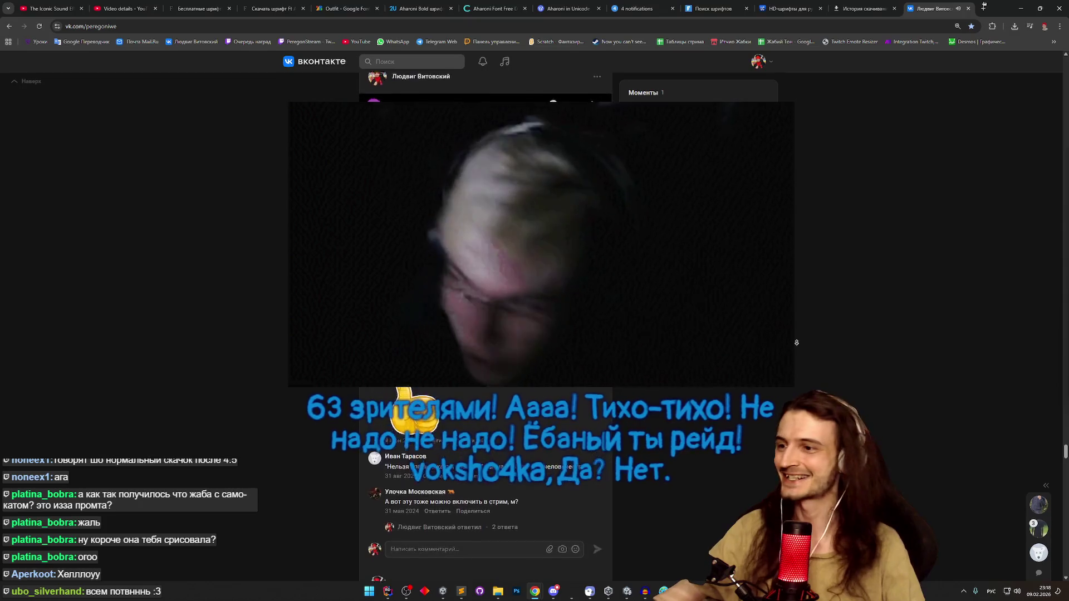
{"action": "scroll", "coordinate": [798, 340], "scroll_direction": "down", "scroll_amount": 3}
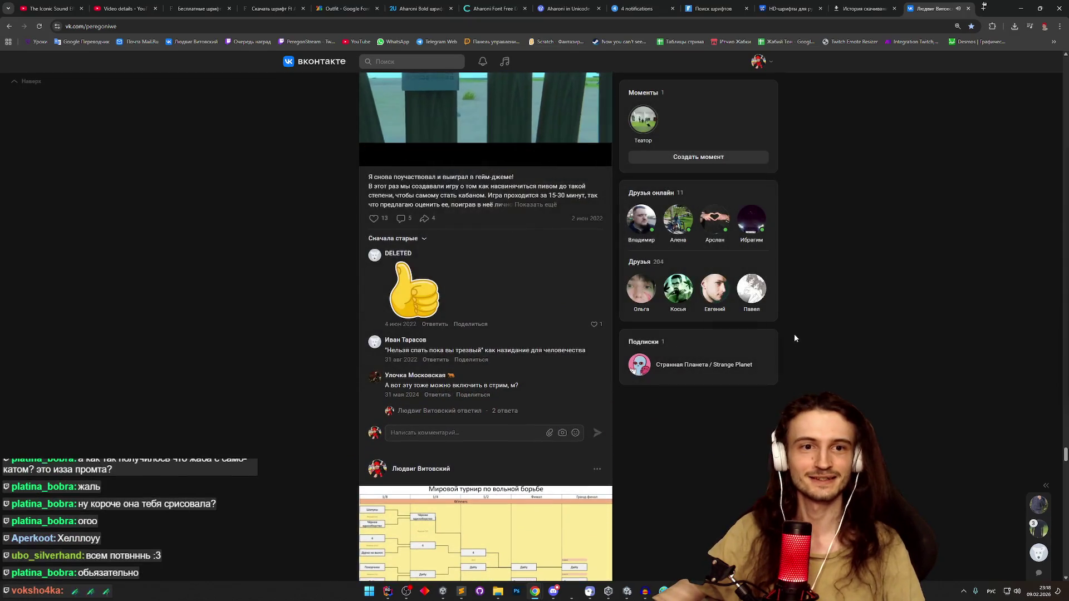
{"action": "left_click", "coordinate": [372, 156]}
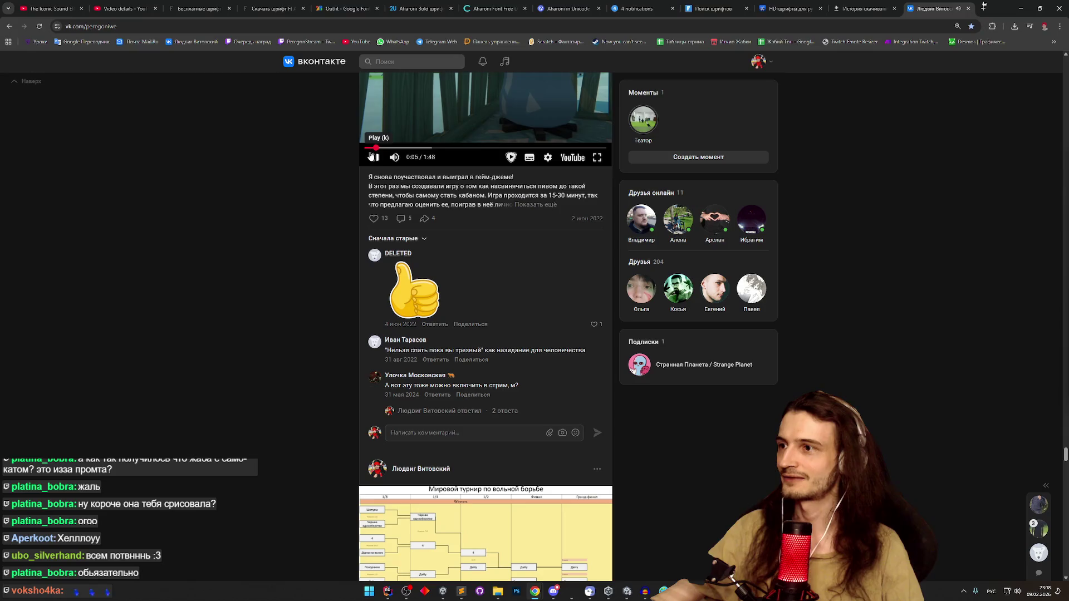
- Autoscroll the wall back to December 2018 posts, then jump to the top of the profile
{"action": "scroll", "coordinate": [863, 343], "scroll_direction": "down", "scroll_amount": 10}
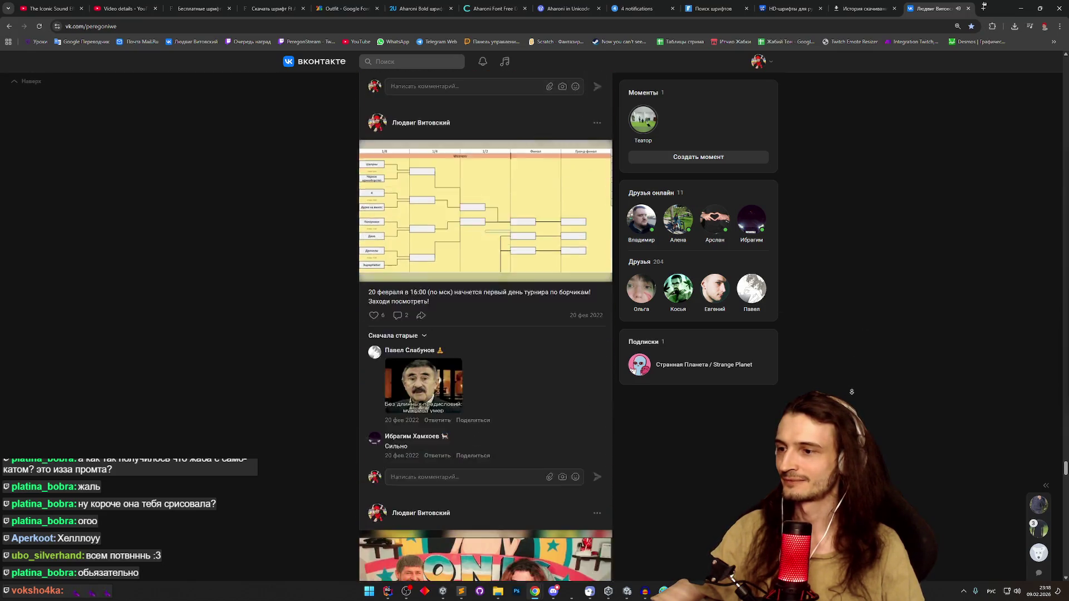
{"action": "scroll", "coordinate": [848, 350], "scroll_direction": "down", "scroll_amount": 3}
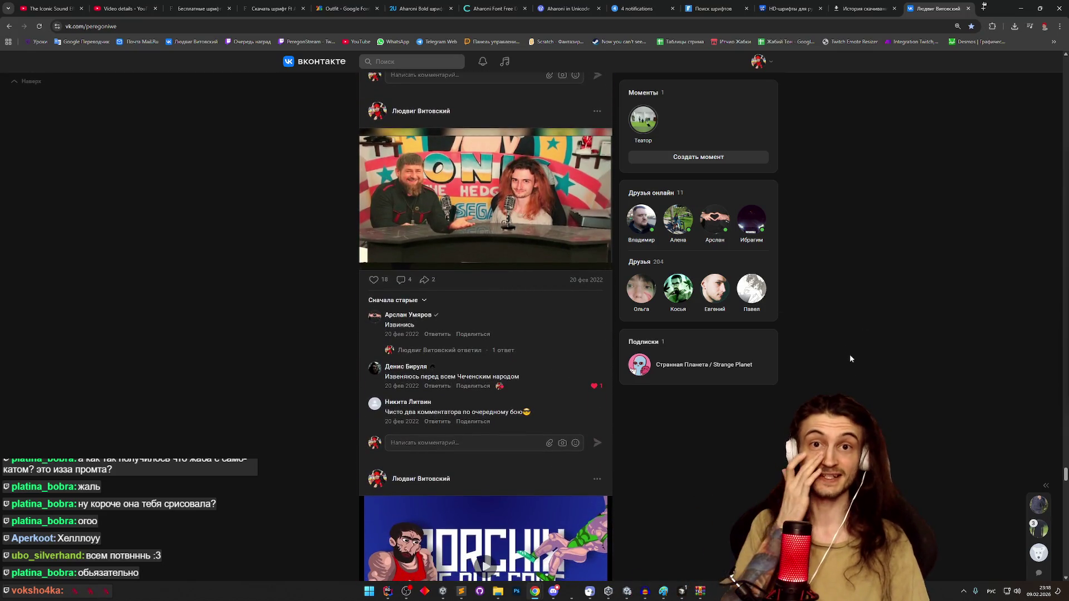
{"action": "middle_click", "coordinate": [844, 305]}
{"action": "scroll", "coordinate": [826, 387], "scroll_direction": "down", "scroll_amount": 15}
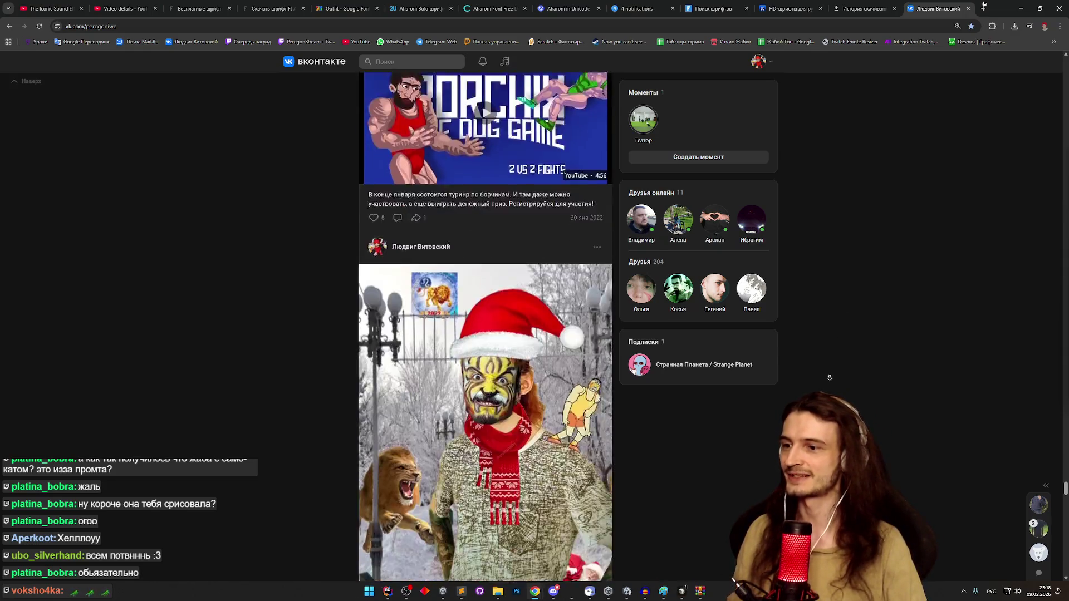
{"action": "scroll", "coordinate": [826, 387], "scroll_direction": "down", "scroll_amount": 15}
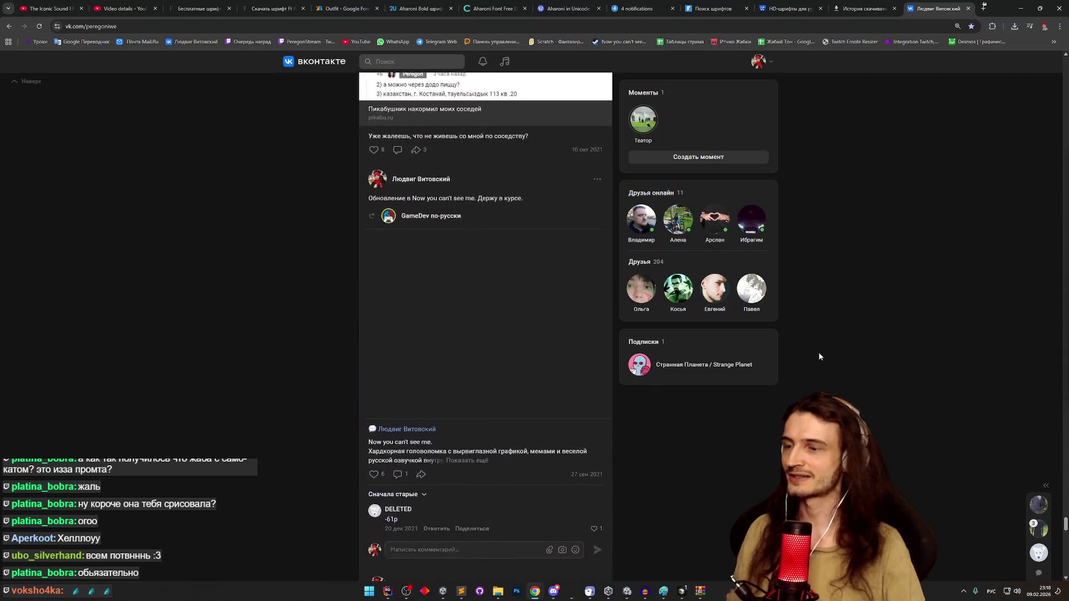
{"action": "scroll", "coordinate": [821, 376], "scroll_direction": "down", "scroll_amount": 15}
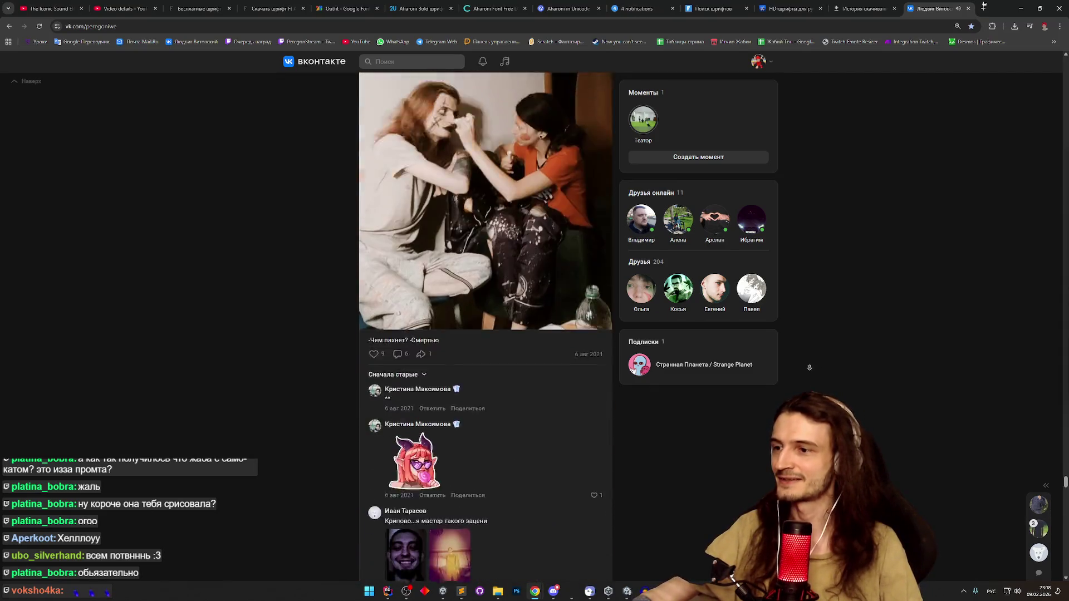
{"action": "scroll", "coordinate": [812, 337], "scroll_direction": "down", "scroll_amount": 6}
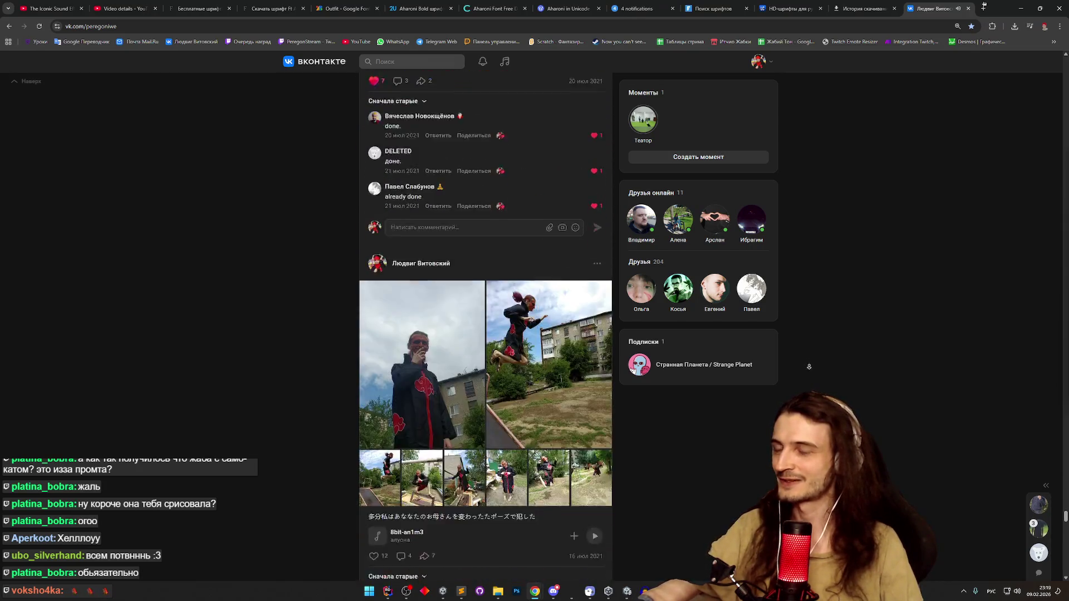
{"action": "scroll", "coordinate": [810, 357], "scroll_direction": "down", "scroll_amount": 10}
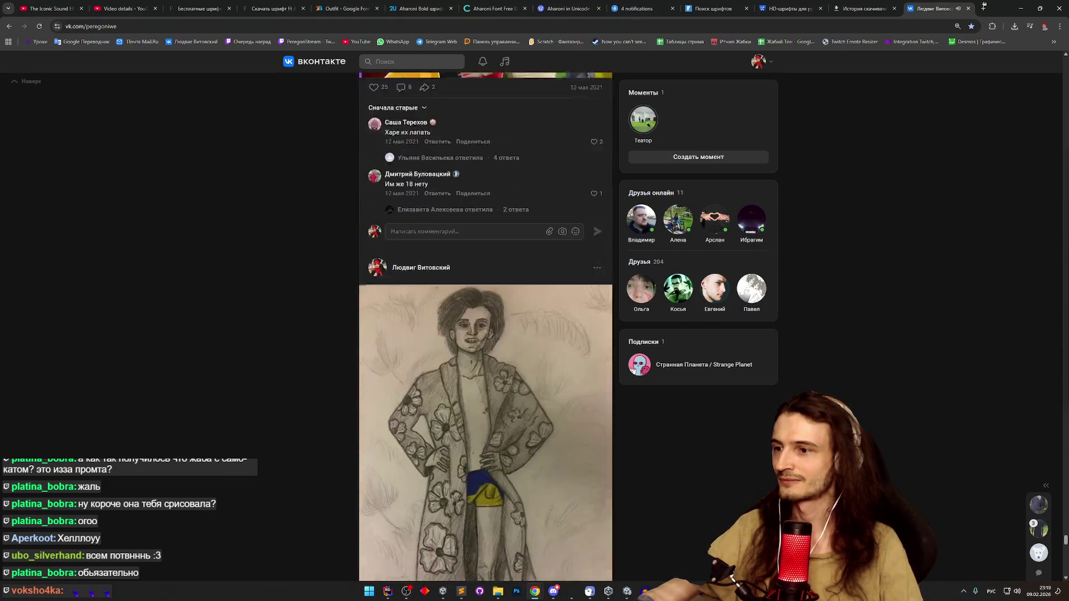
{"action": "scroll", "coordinate": [484, 329], "scroll_direction": "down", "scroll_amount": 15}
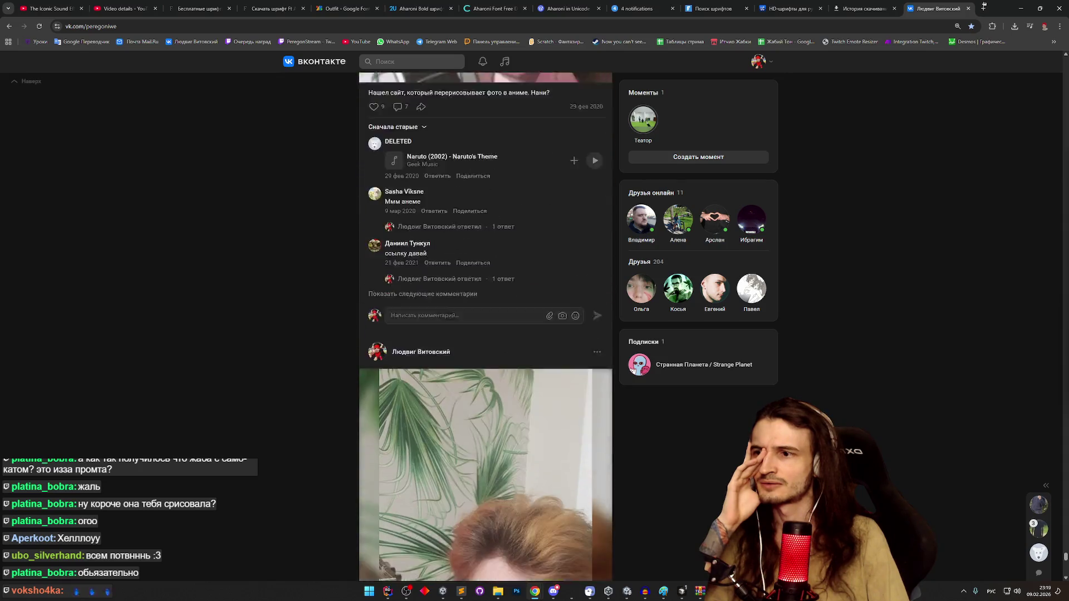
{"action": "scroll", "coordinate": [485, 329], "scroll_direction": "down", "scroll_amount": 20}
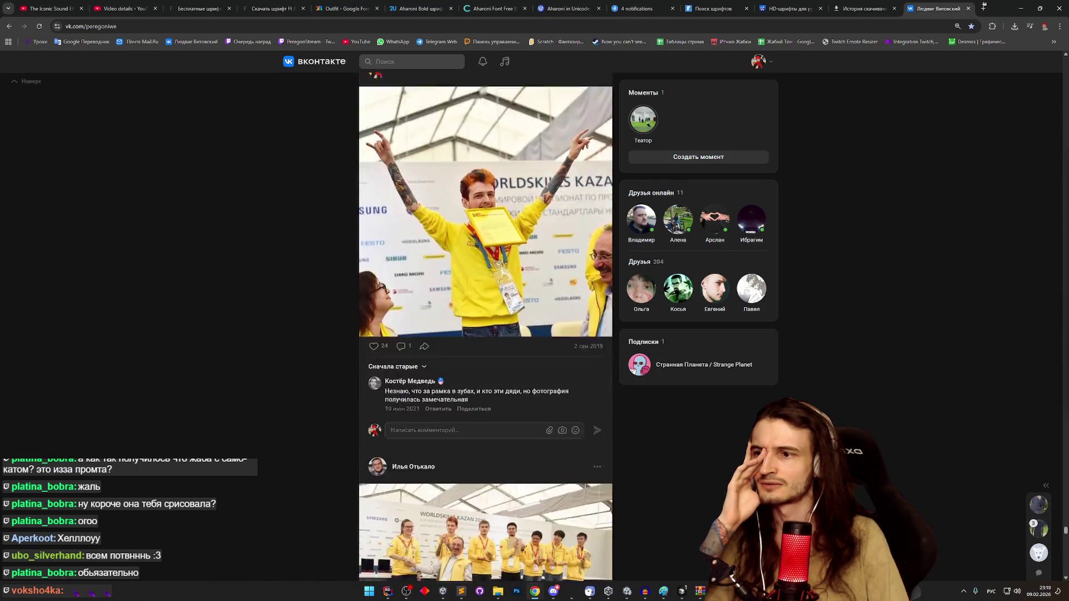
{"action": "scroll", "coordinate": [484, 329], "scroll_direction": "down", "scroll_amount": 20}
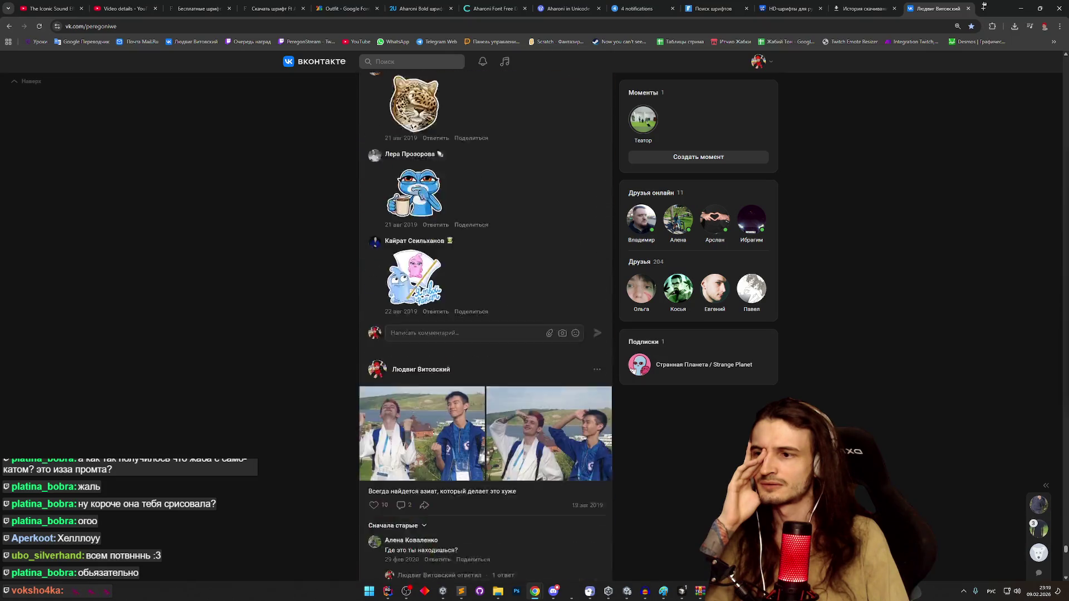
{"action": "scroll", "coordinate": [484, 329], "scroll_direction": "down", "scroll_amount": 20}
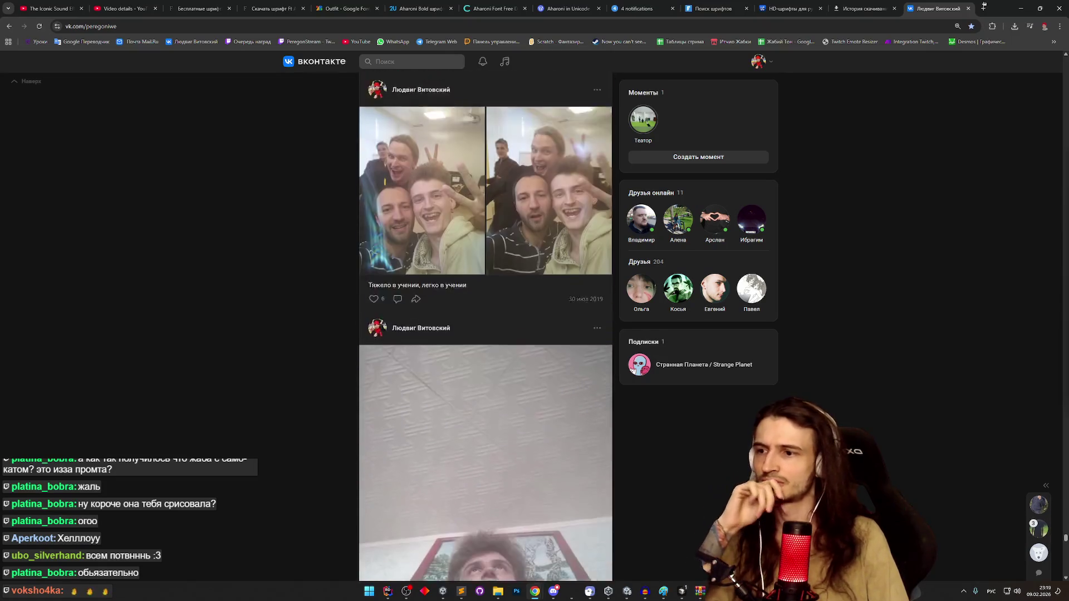
{"action": "scroll", "coordinate": [484, 328], "scroll_direction": "down", "scroll_amount": 20}
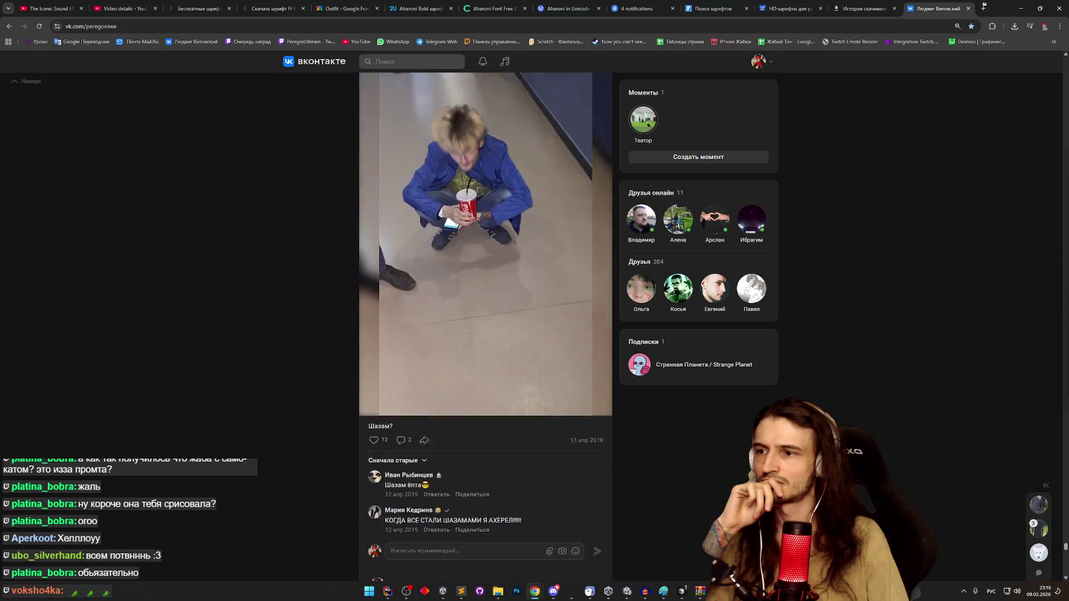
{"action": "scroll", "coordinate": [484, 328], "scroll_direction": "down", "scroll_amount": 20}
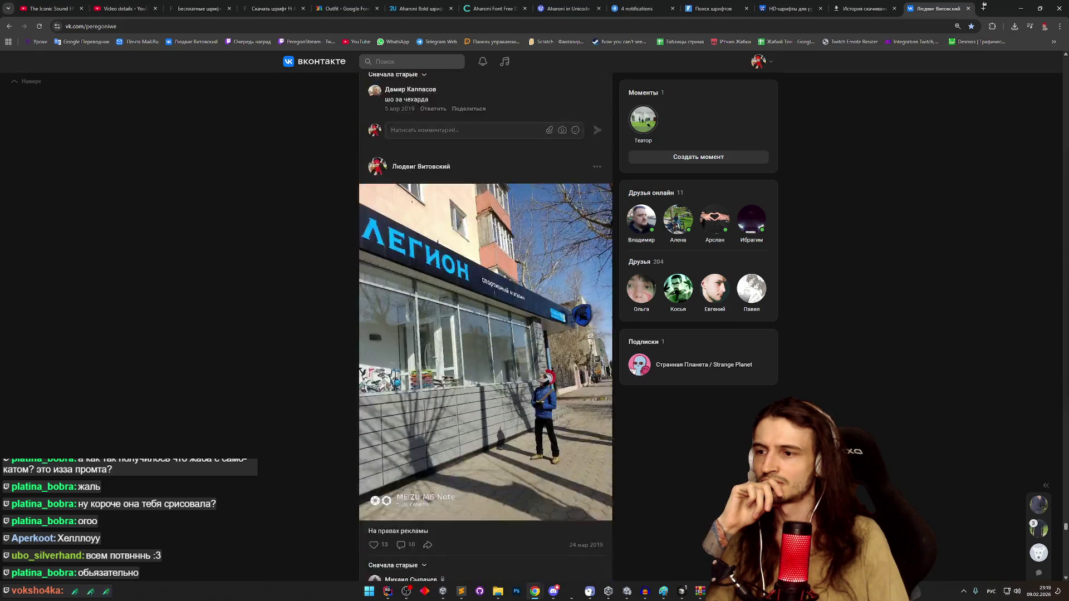
{"action": "scroll", "coordinate": [484, 328], "scroll_direction": "down", "scroll_amount": 20}
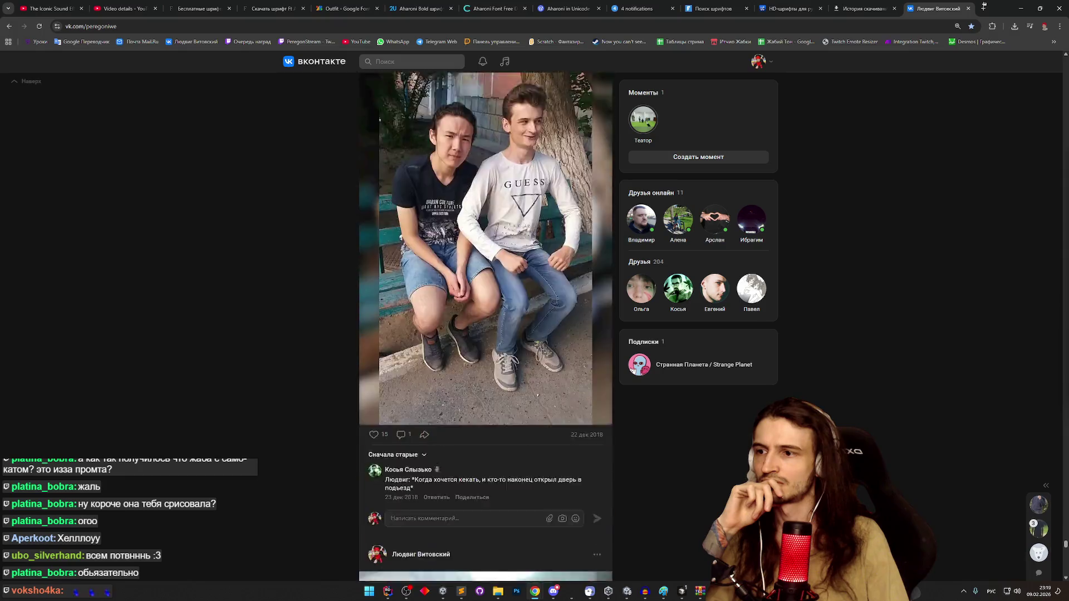
{"action": "scroll", "coordinate": [485, 328], "scroll_direction": "down", "scroll_amount": 8}
{"action": "key", "text": "Home"}
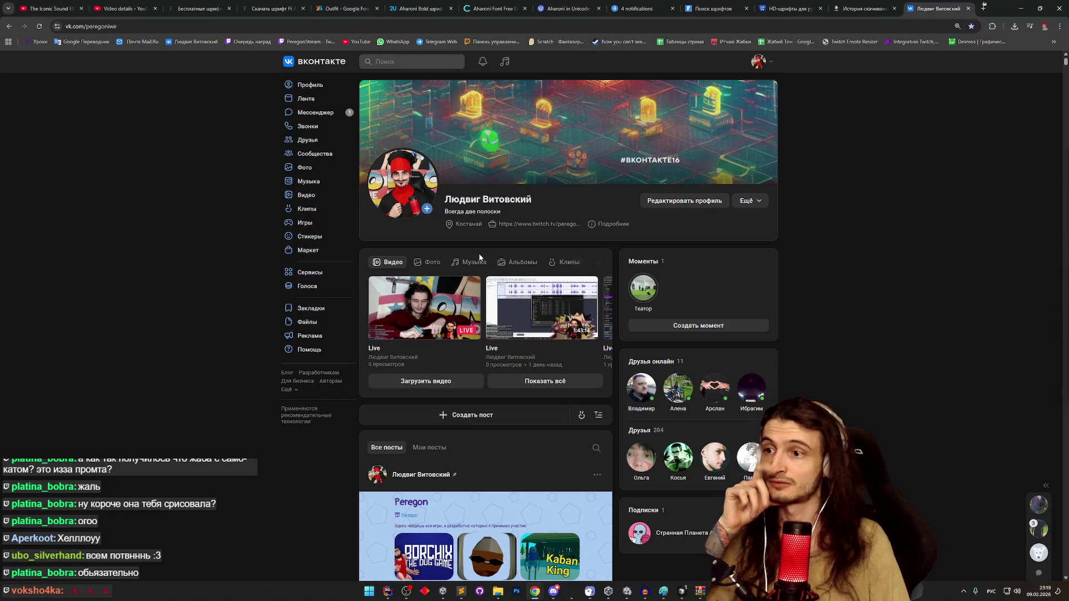
- Switch the media block to Фото, open Мои фотографии, and browse down to 2021
{"action": "left_click", "coordinate": [437, 264]}
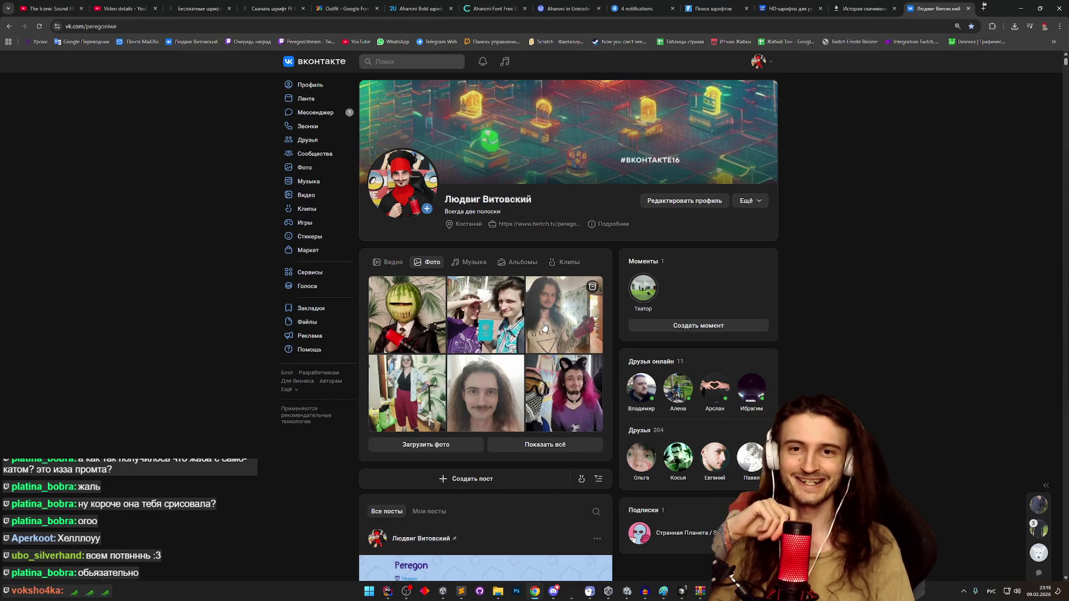
{"action": "scroll", "coordinate": [545, 326], "scroll_direction": "down", "scroll_amount": 2}
{"action": "scroll", "coordinate": [616, 370], "scroll_direction": "down", "scroll_amount": 1}
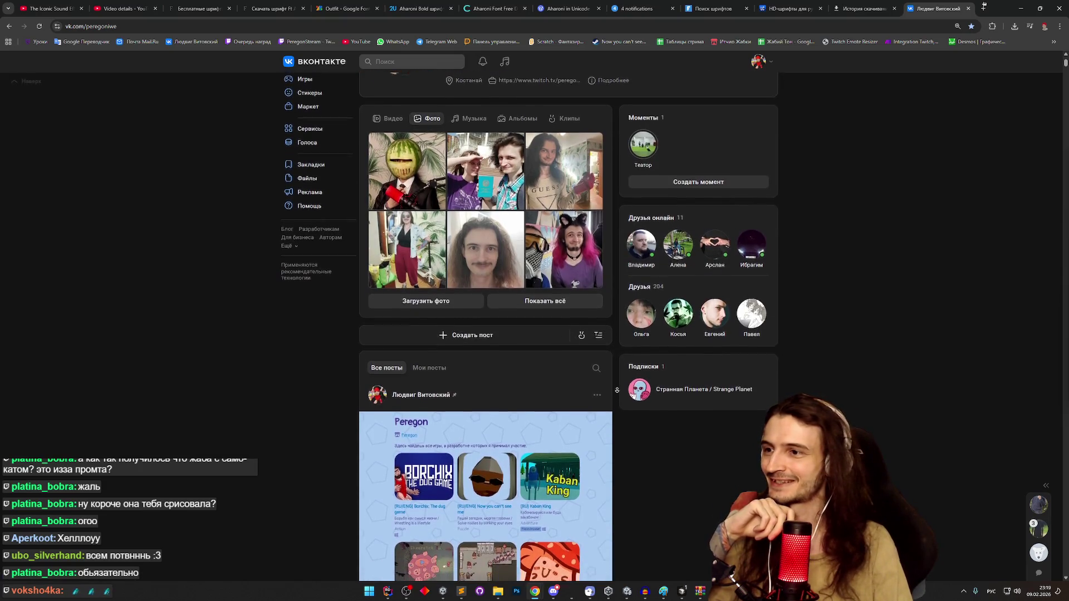
{"action": "left_click", "coordinate": [512, 297]}
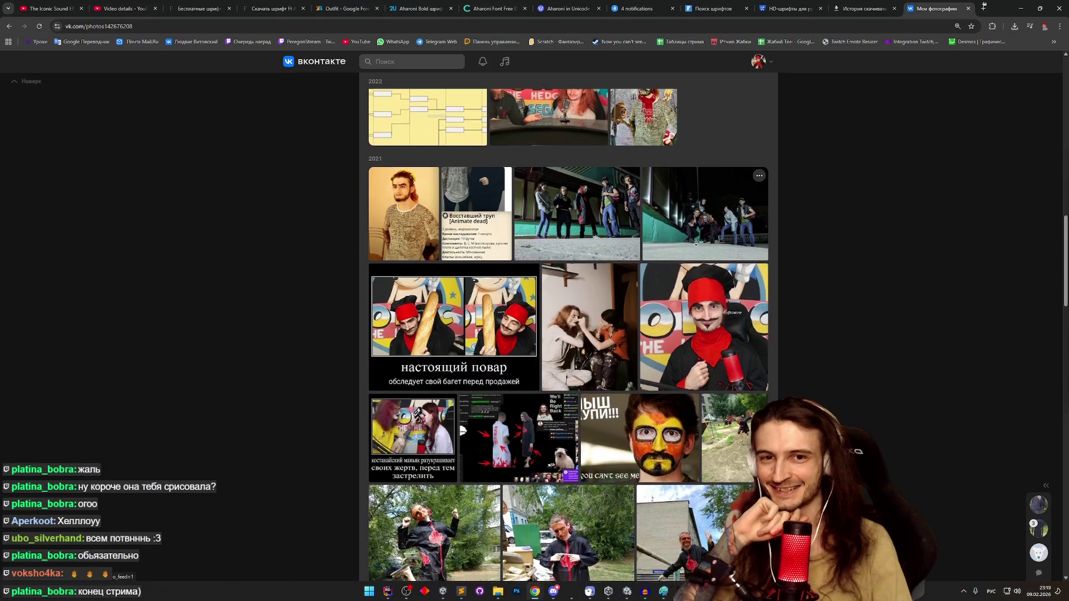
{"action": "scroll", "coordinate": [685, 287], "scroll_direction": "down", "scroll_amount": 3}
{"action": "scroll", "coordinate": [684, 287], "scroll_direction": "down", "scroll_amount": 15}
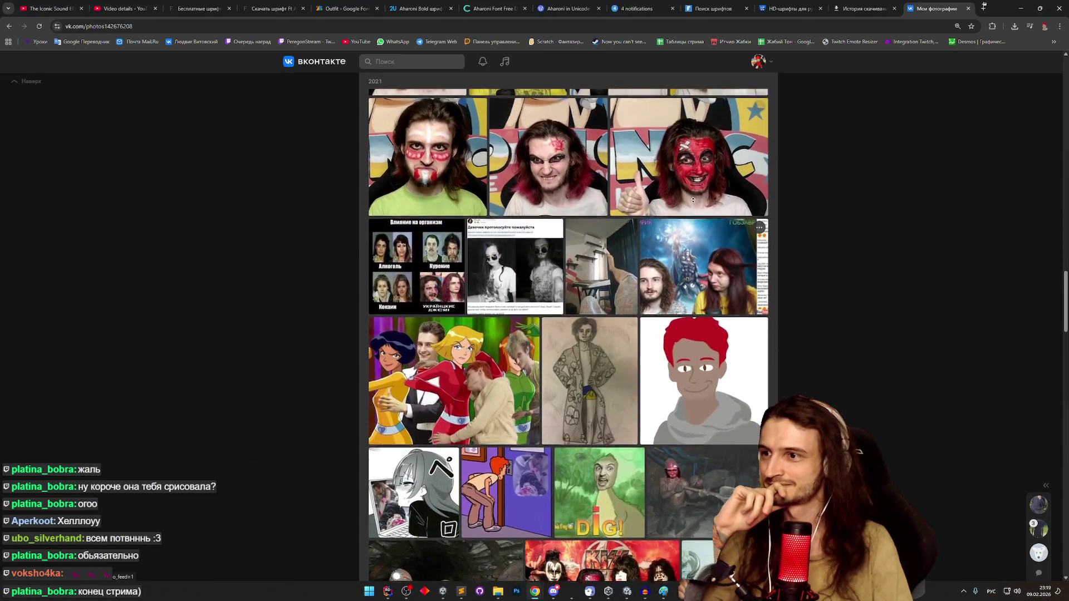
{"action": "scroll", "coordinate": [685, 236], "scroll_direction": "down", "scroll_amount": 1}
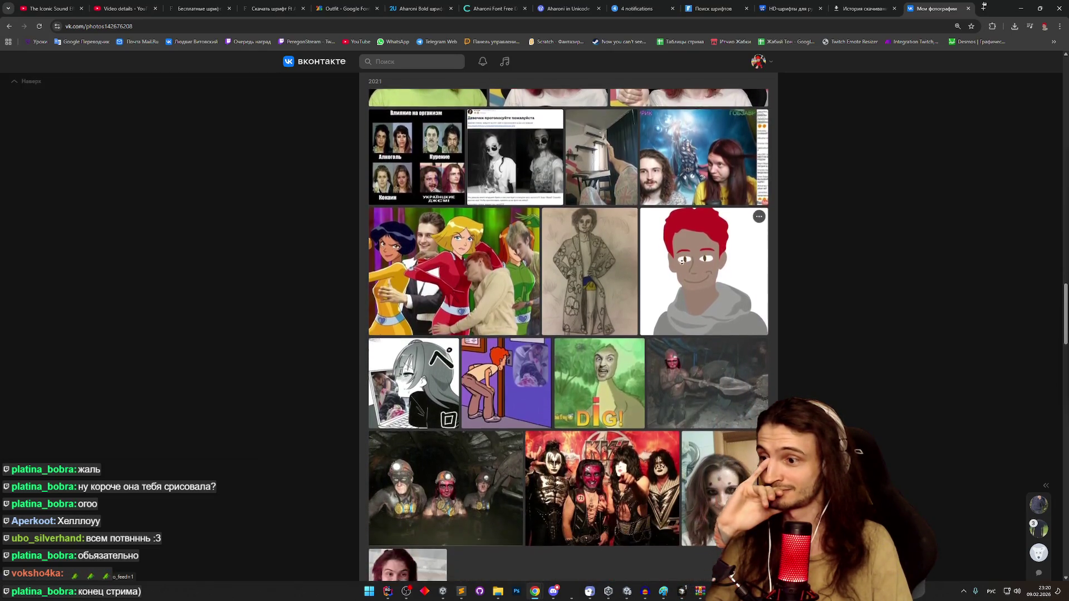
{"action": "scroll", "coordinate": [680, 265], "scroll_direction": "down", "scroll_amount": 3}
{"action": "scroll", "coordinate": [680, 265], "scroll_direction": "down", "scroll_amount": 3}
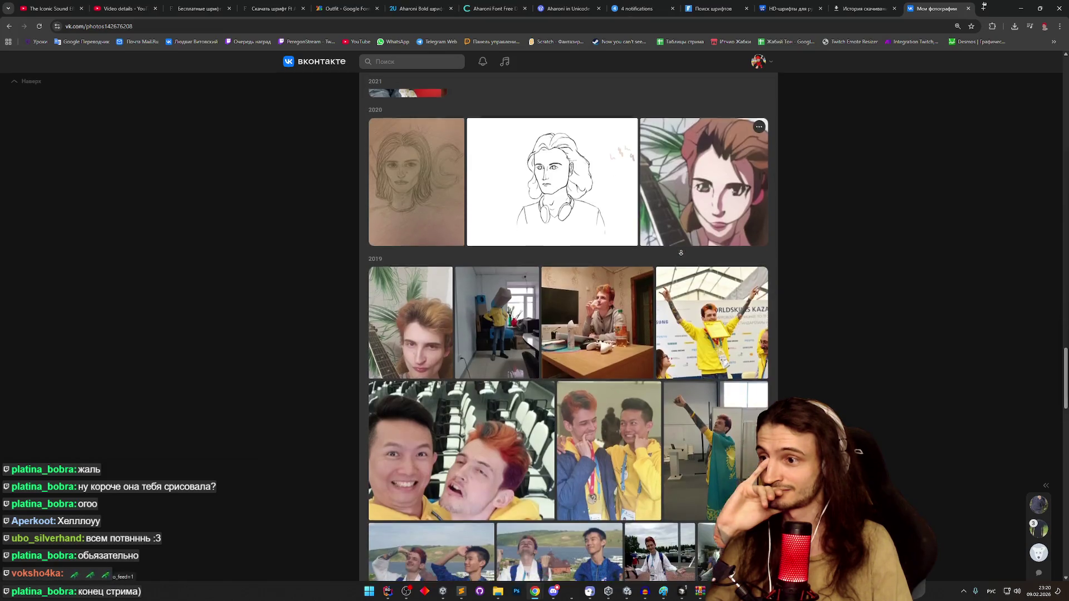
{"action": "scroll", "coordinate": [681, 252], "scroll_direction": "down", "scroll_amount": 4}
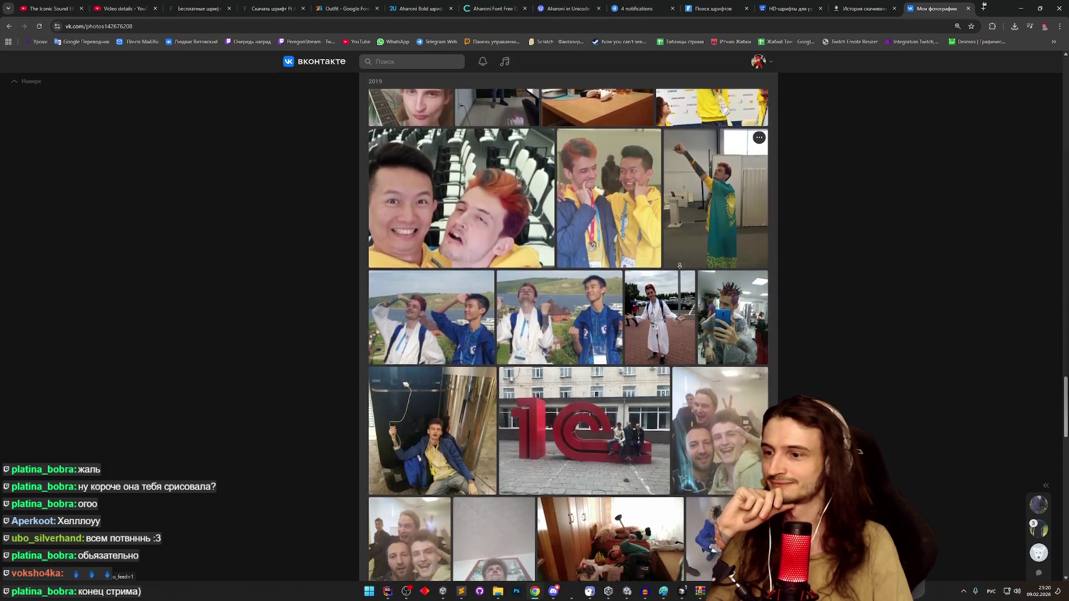
{"action": "scroll", "coordinate": [679, 266], "scroll_direction": "down", "scroll_amount": 10}
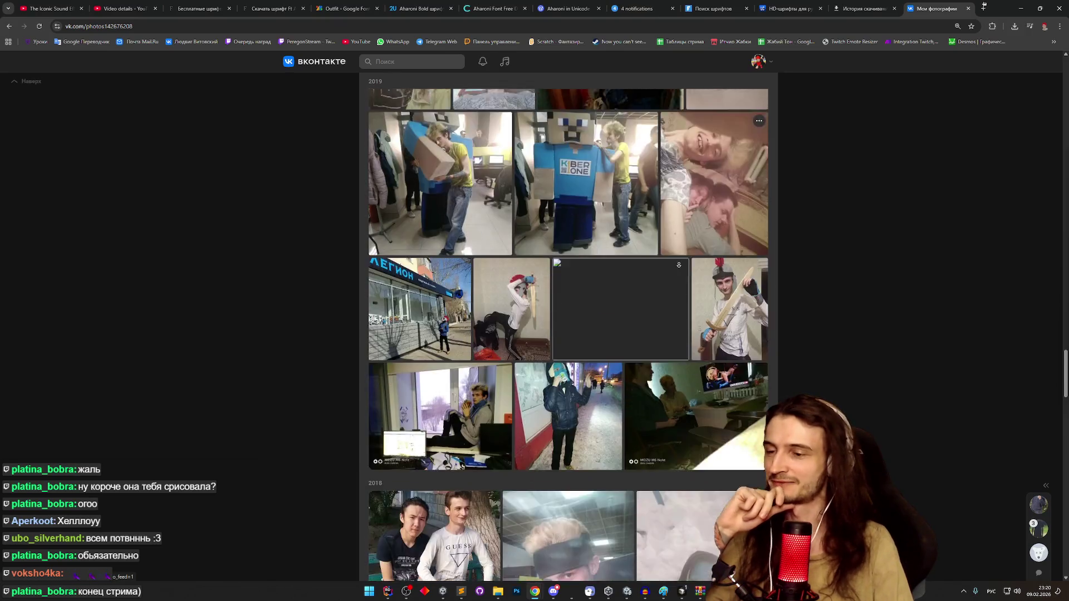
{"action": "scroll", "coordinate": [678, 267], "scroll_direction": "down", "scroll_amount": 3}
{"action": "scroll", "coordinate": [679, 260], "scroll_direction": "down", "scroll_amount": 4}
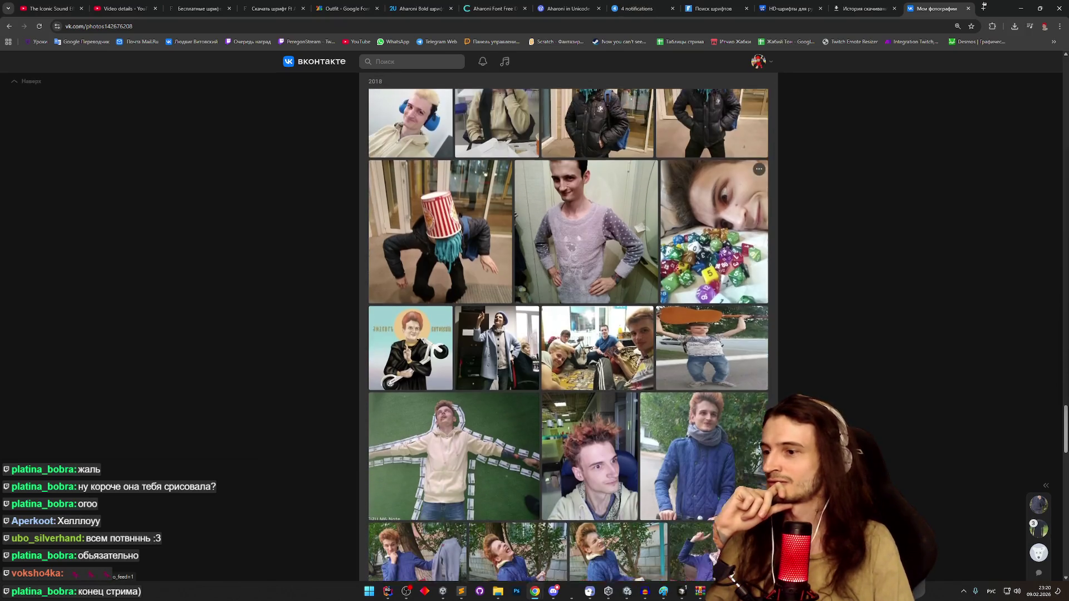
{"action": "scroll", "coordinate": [682, 222], "scroll_direction": "up", "scroll_amount": 5}
{"action": "scroll", "coordinate": [684, 196], "scroll_direction": "up", "scroll_amount": 7}
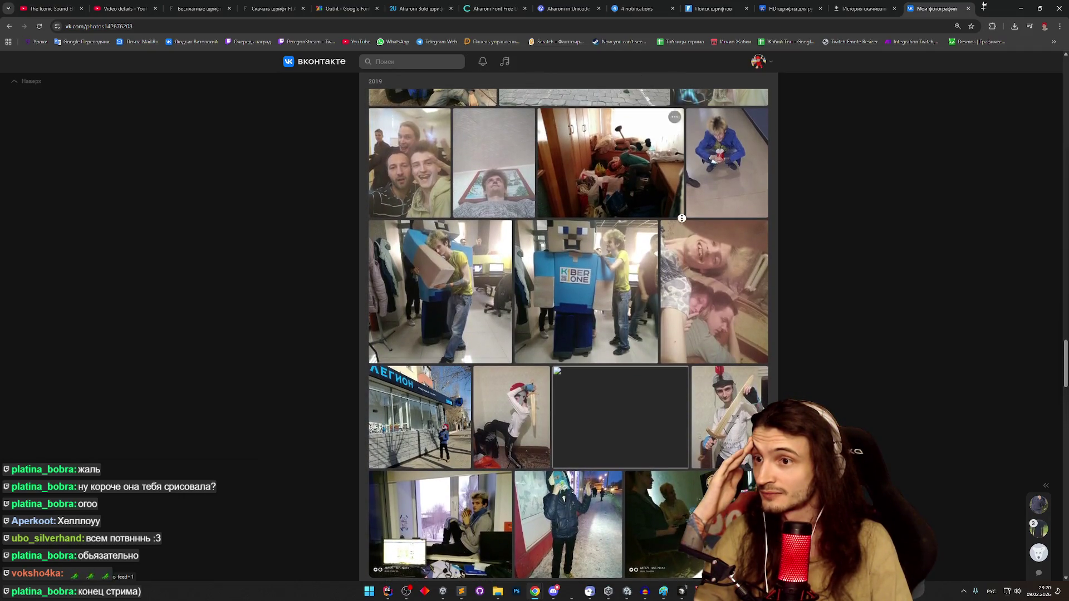
{"action": "scroll", "coordinate": [680, 243], "scroll_direction": "down", "scroll_amount": 11}
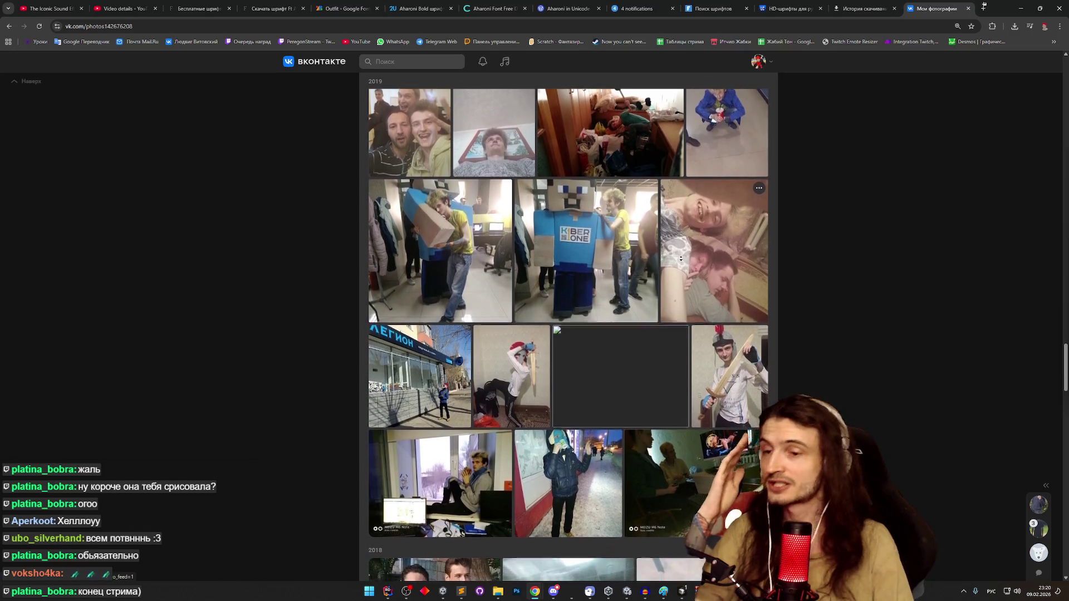
{"action": "scroll", "coordinate": [677, 271], "scroll_direction": "down", "scroll_amount": 3}
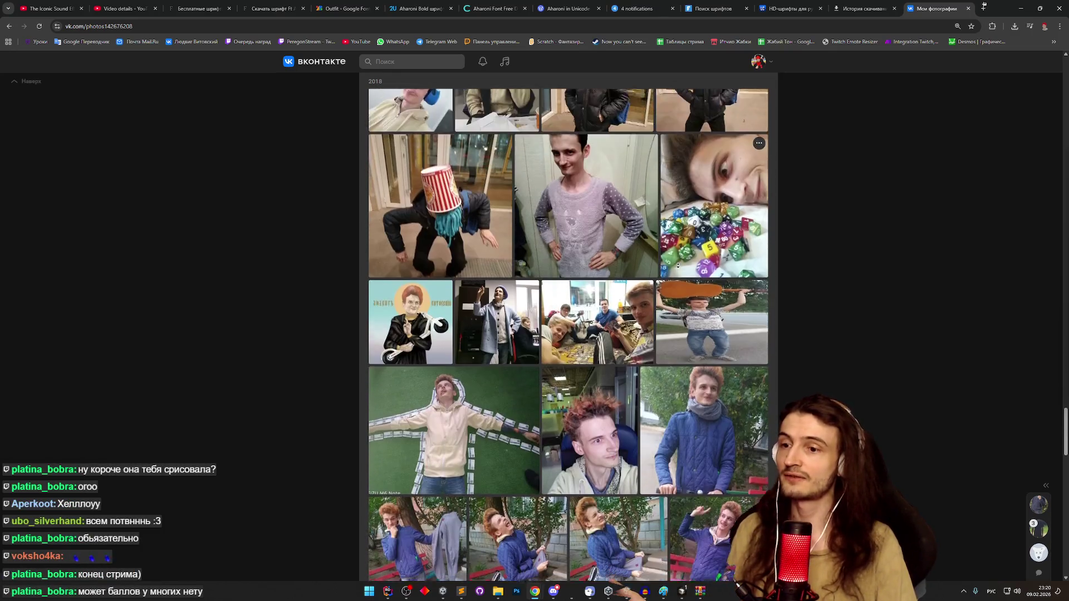
{"action": "scroll", "coordinate": [679, 200], "scroll_direction": "up", "scroll_amount": 20}
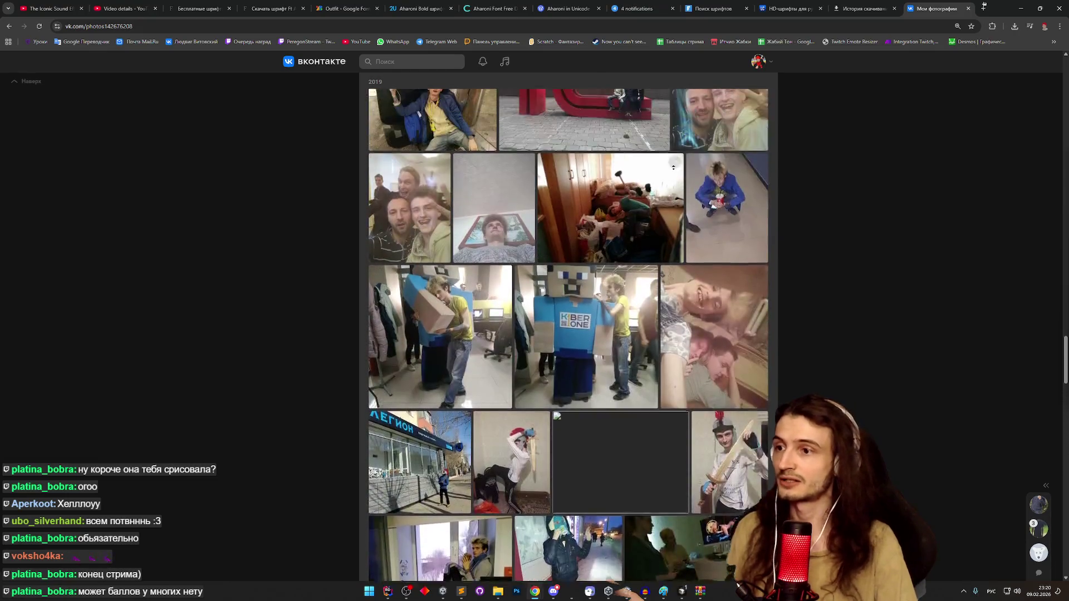
{"action": "scroll", "coordinate": [673, 168], "scroll_direction": "up", "scroll_amount": 10}
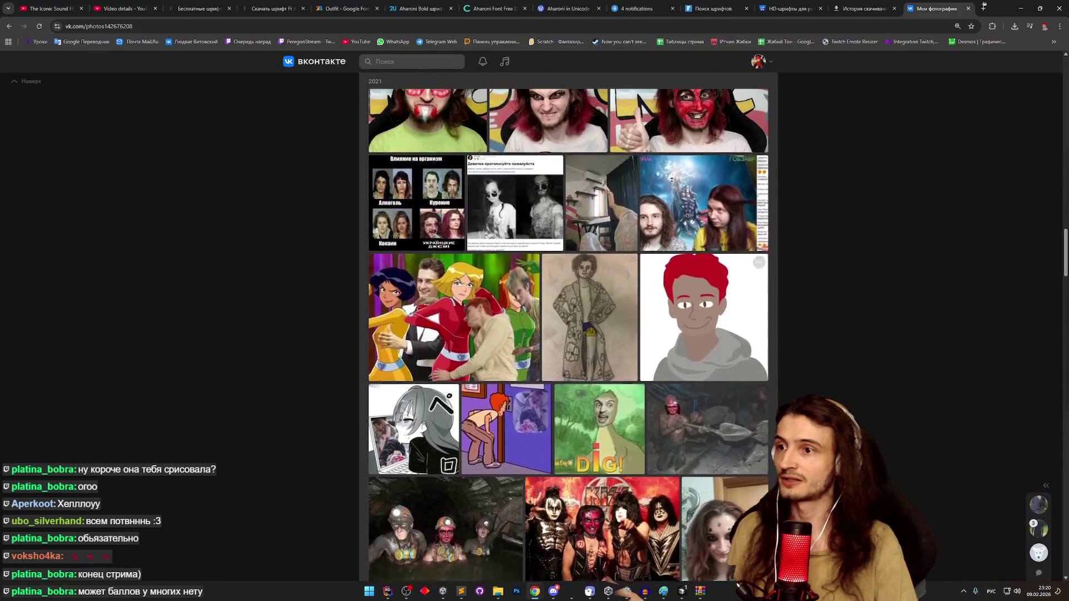
{"action": "scroll", "coordinate": [672, 178], "scroll_direction": "up", "scroll_amount": 4}
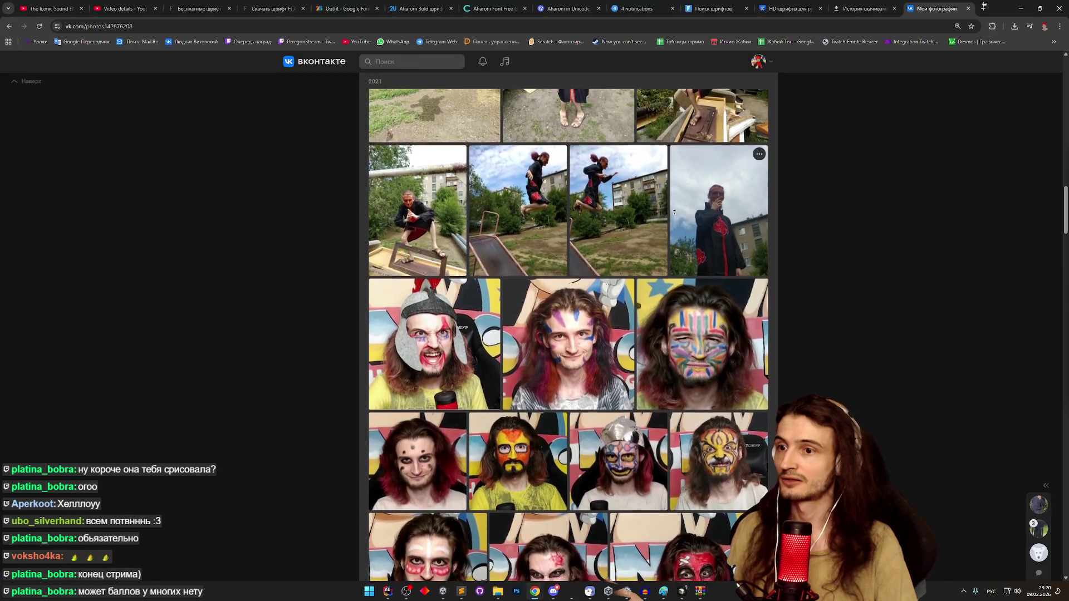
{"action": "scroll", "coordinate": [673, 268], "scroll_direction": "down", "scroll_amount": 3}
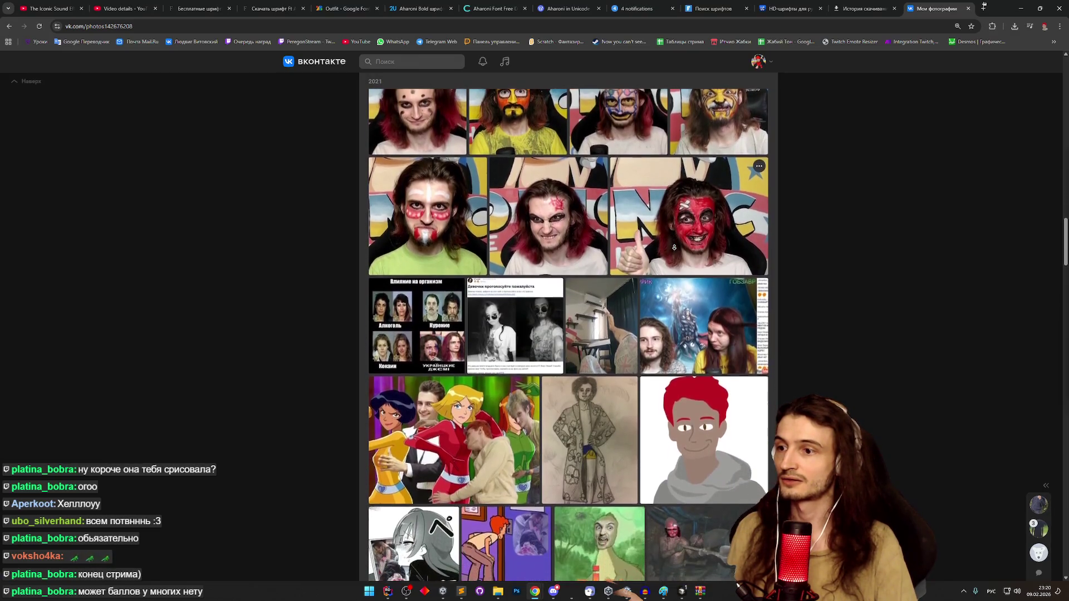
{"action": "scroll", "coordinate": [674, 247], "scroll_direction": "down", "scroll_amount": 2}
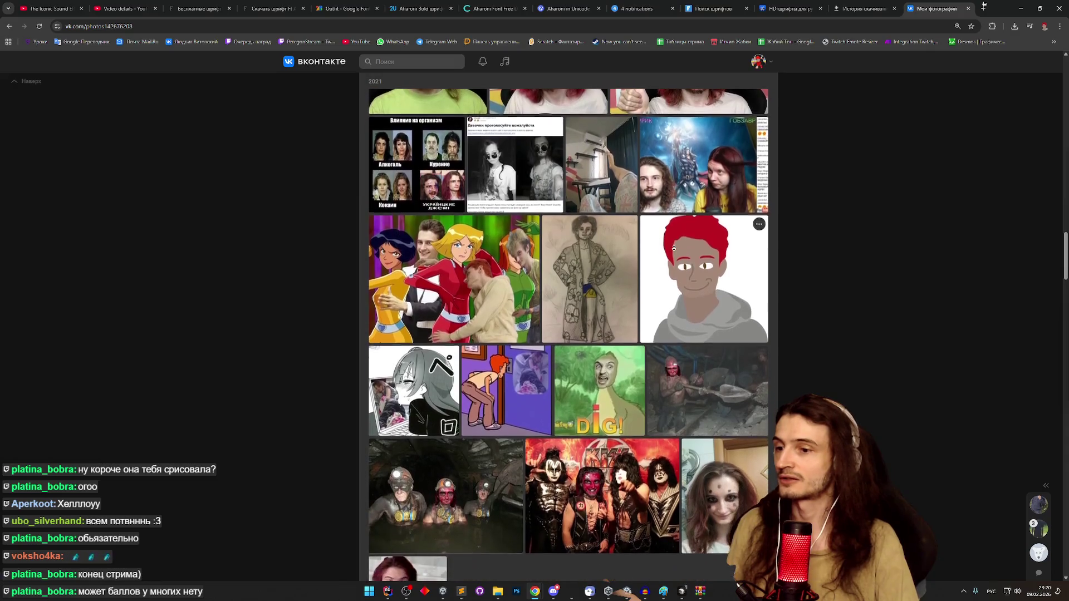
{"action": "scroll", "coordinate": [673, 258], "scroll_direction": "down", "scroll_amount": 3}
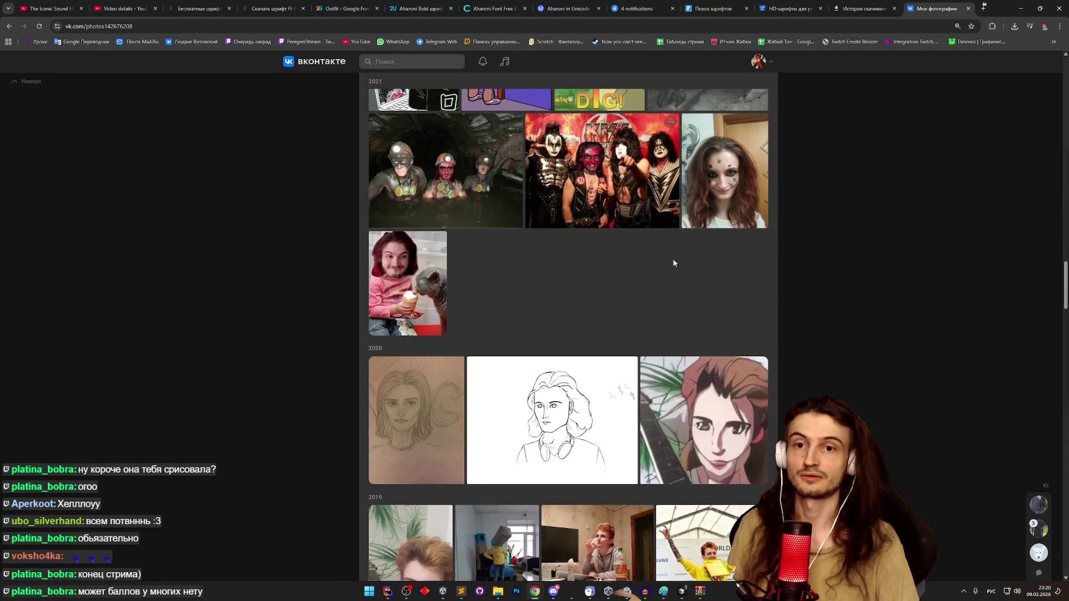
{"action": "scroll", "coordinate": [671, 288], "scroll_direction": "down", "scroll_amount": 1}
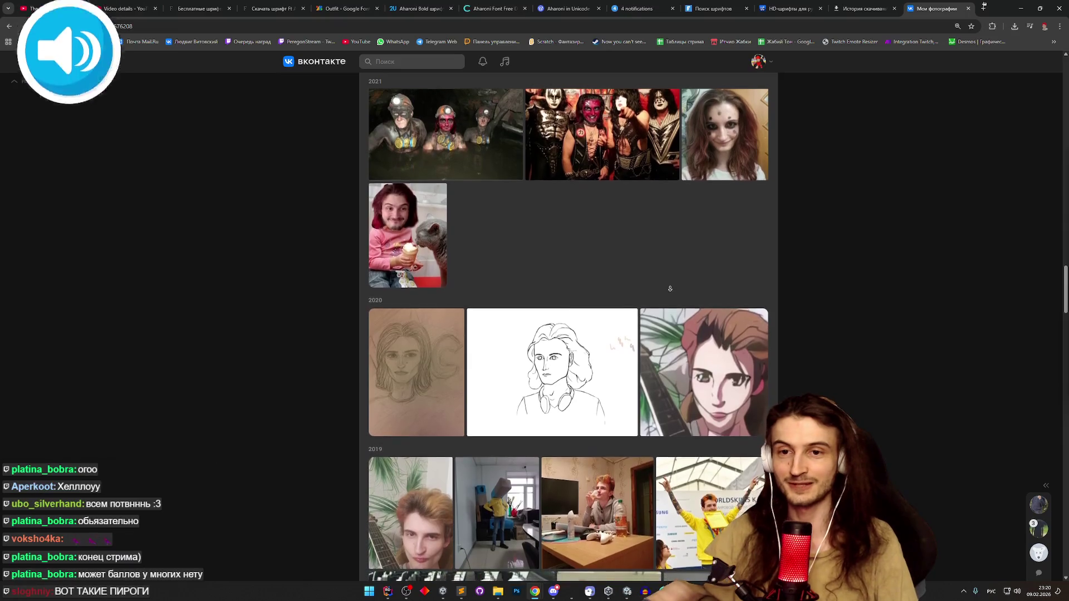
{"action": "scroll", "coordinate": [670, 287], "scroll_direction": "down", "scroll_amount": 1}
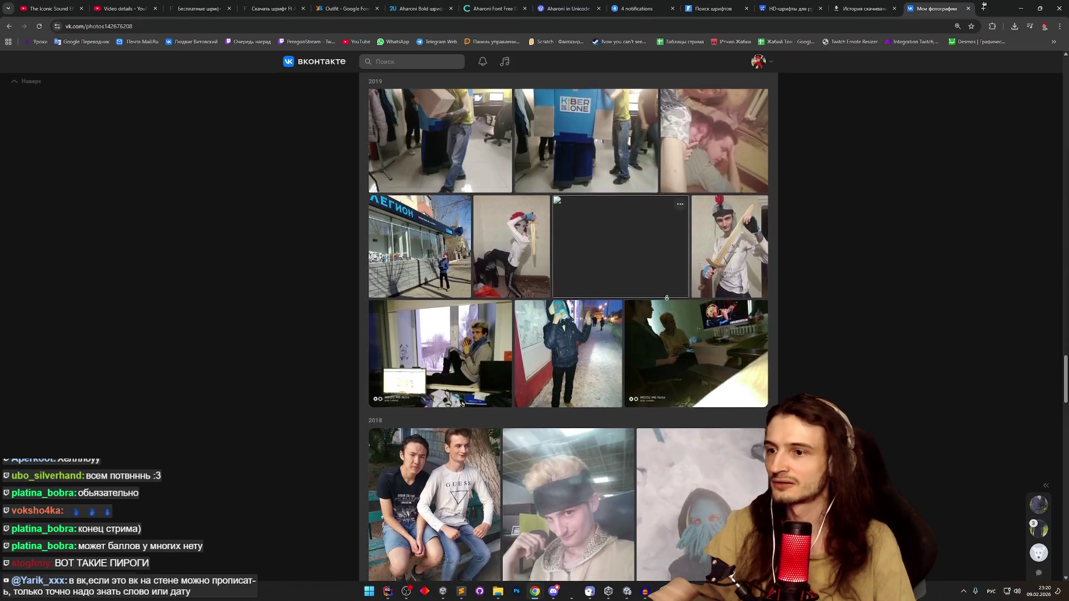
{"action": "scroll", "coordinate": [666, 191], "scroll_direction": "up", "scroll_amount": 20}
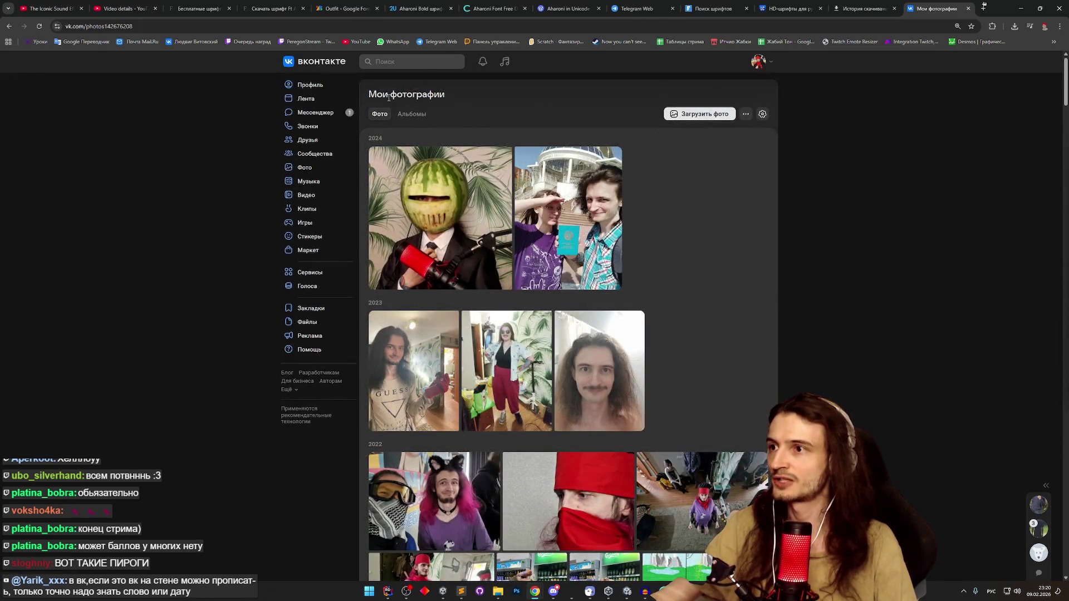
- Open the profile photos album and its second 2018 photo, then return to Rider
{"action": "left_click", "coordinate": [409, 114]}
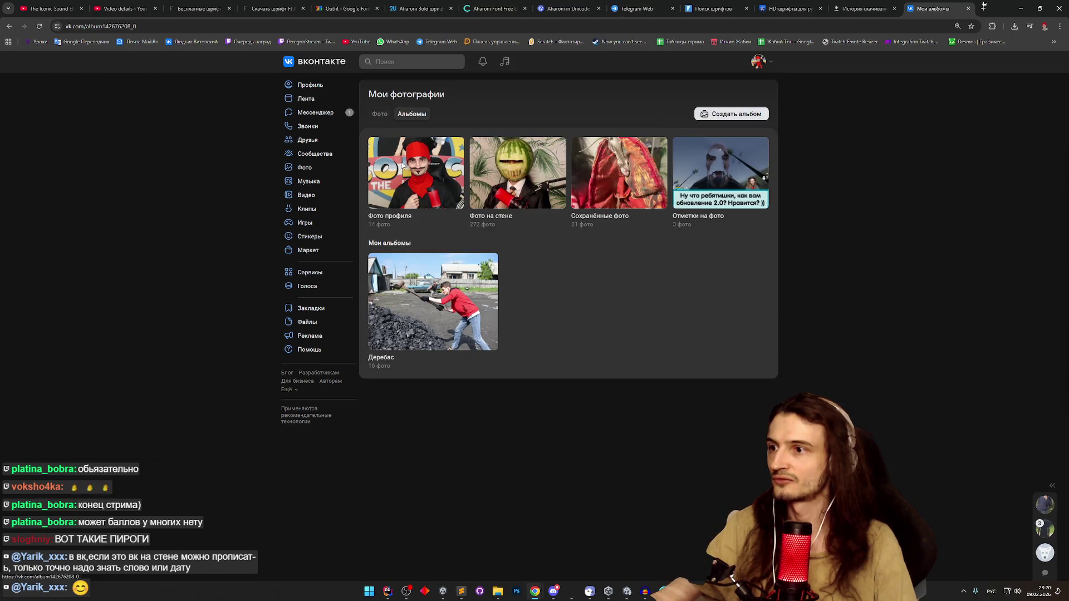
{"action": "left_click", "coordinate": [403, 165]}
{"action": "left_click", "coordinate": [578, 184]}
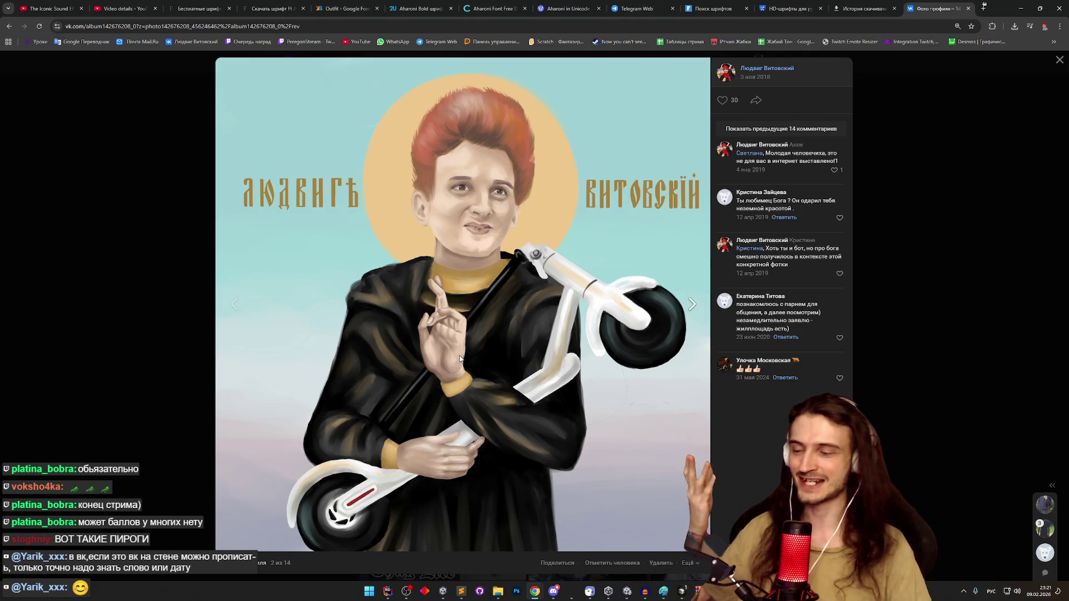
{"action": "left_click", "coordinate": [388, 592]}
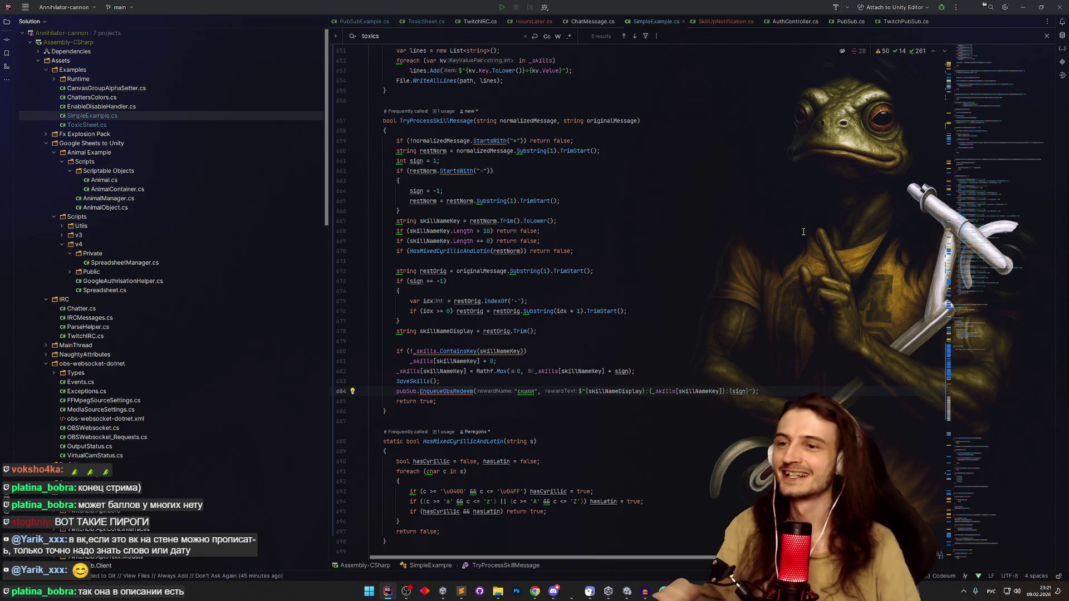
- Review Cursor agent's summary of the lowercase skill-key changes, then bring Unity's SampleScene forward
{"action": "left_click", "coordinate": [687, 231]}
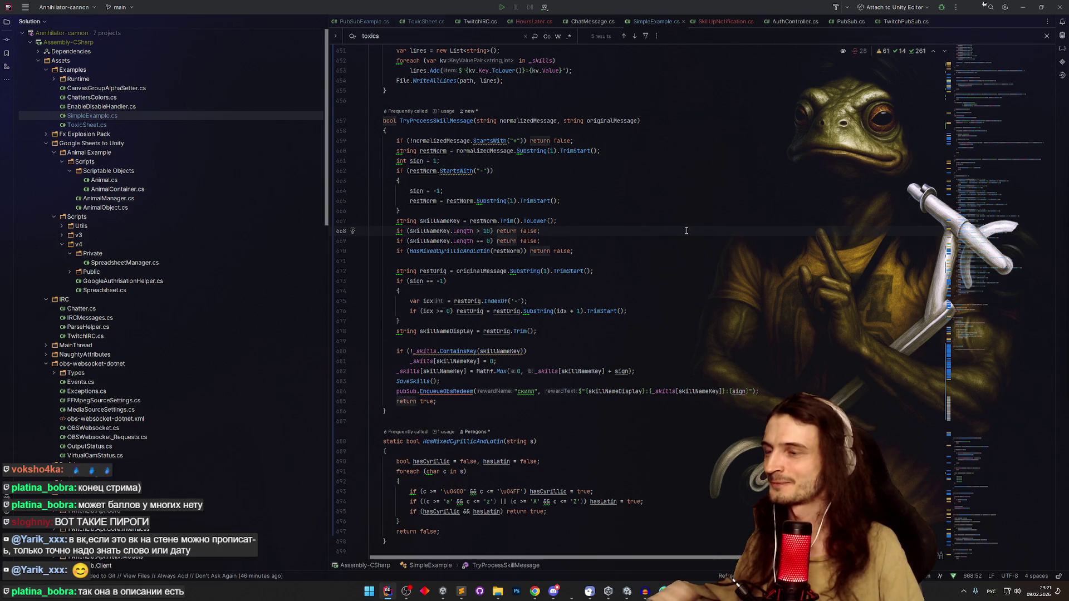
{"action": "key", "text": "alt+Tab"}
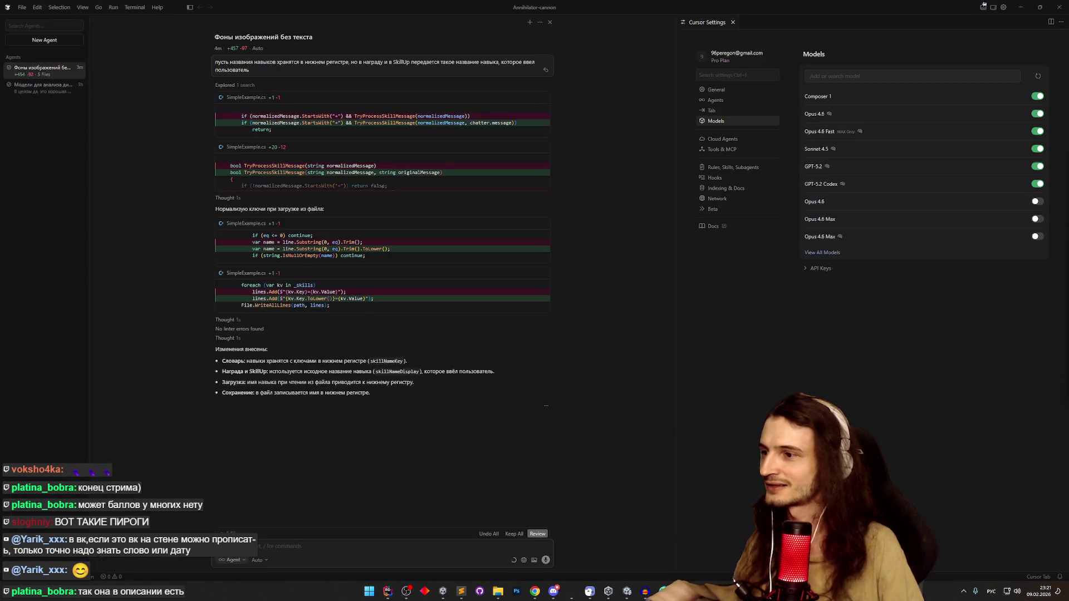
{"action": "key", "text": "alt+Tab"}
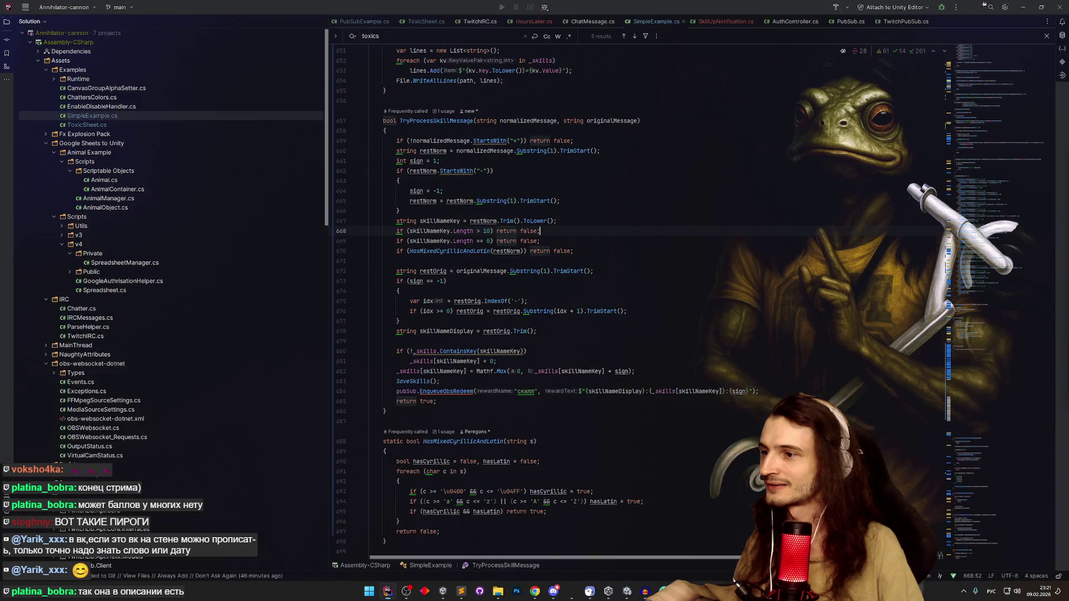
{"action": "key", "text": "alt+Tab"}
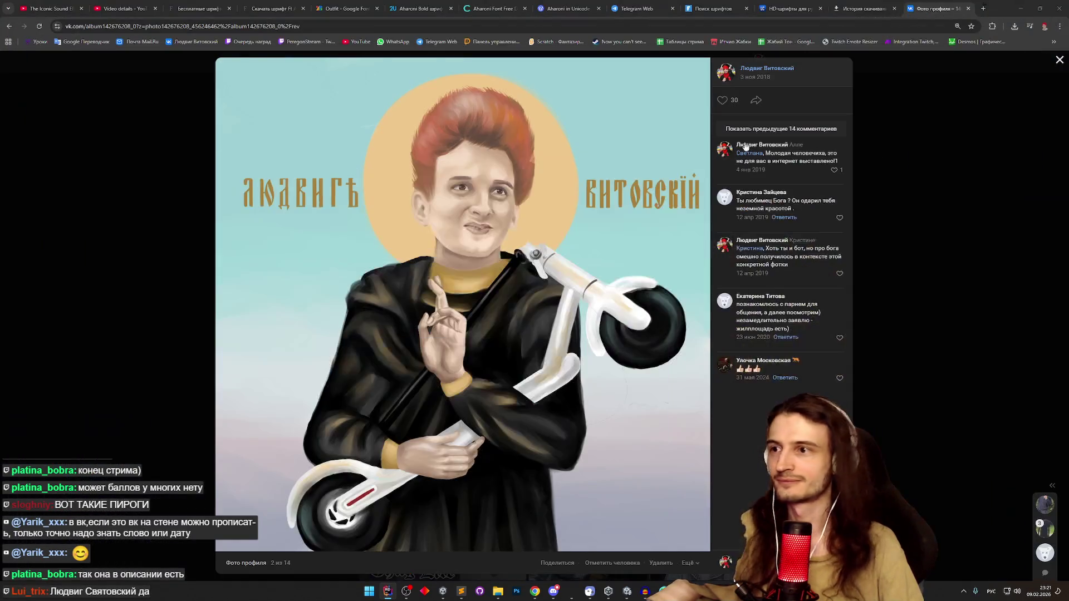
{"action": "key", "text": "alt+Tab"}
{"action": "left_click", "coordinate": [224, 550]}
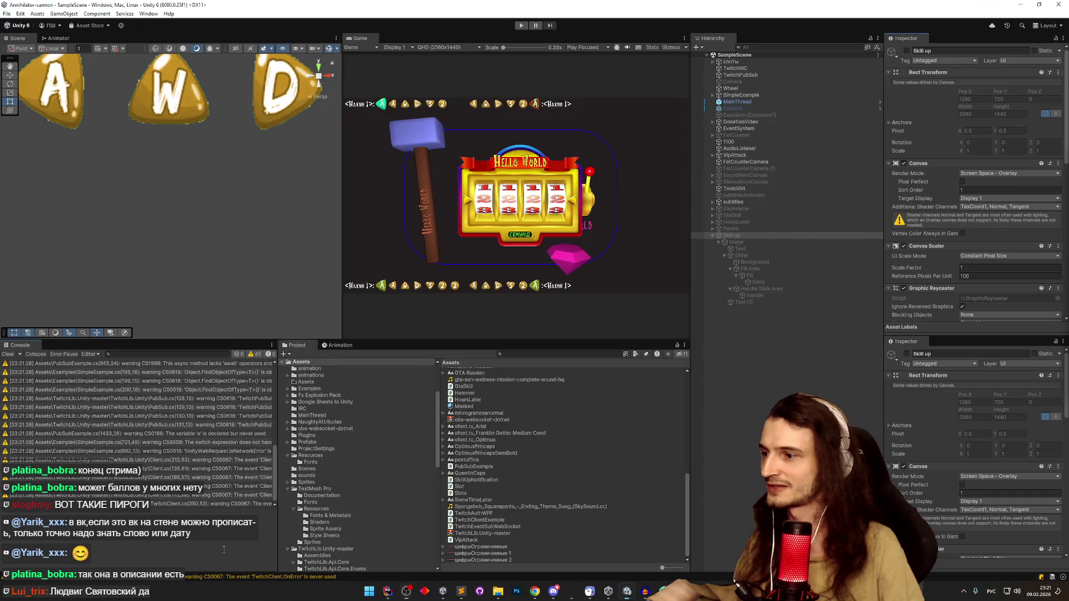
- Make Unity recompile the edited scripts using a File menu command
{"action": "left_click", "coordinate": [8, 14]}
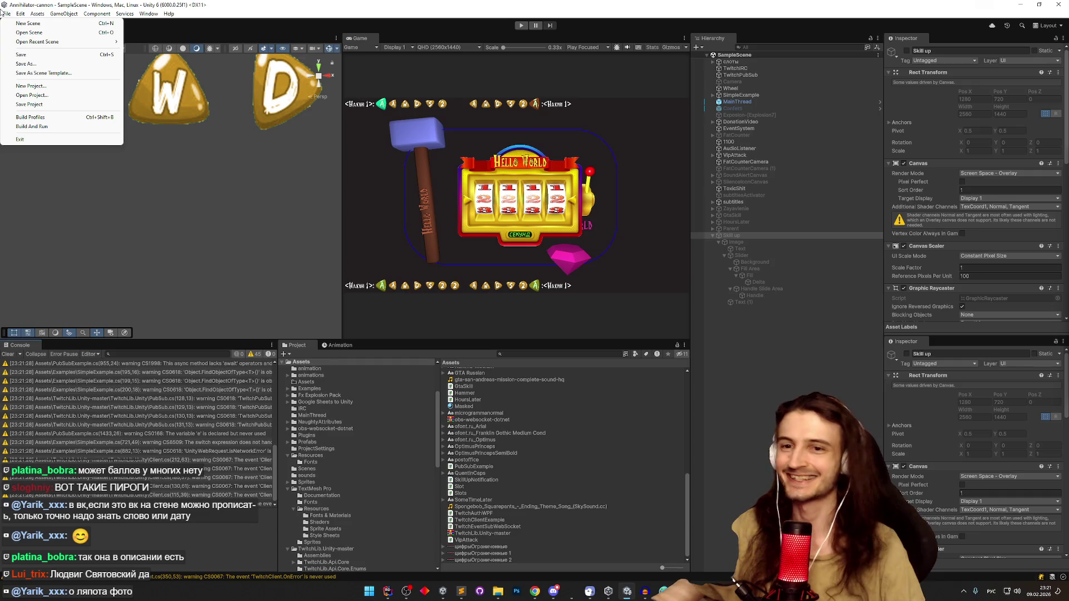
{"action": "key", "text": "Escape"}
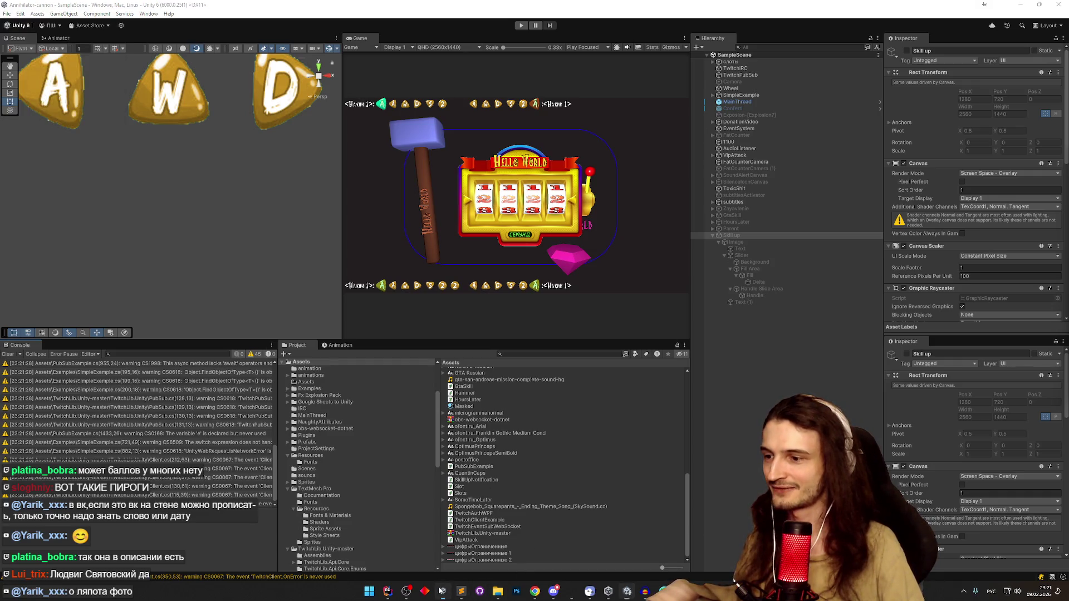
{"action": "left_click", "coordinate": [6, 14]}
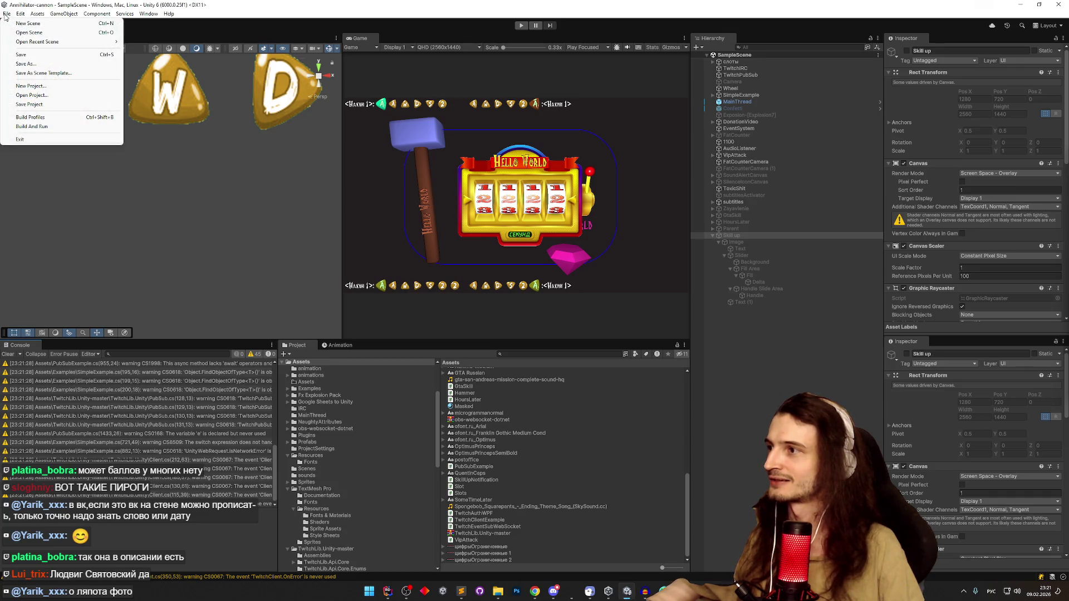
{"action": "left_click", "coordinate": [40, 125]}
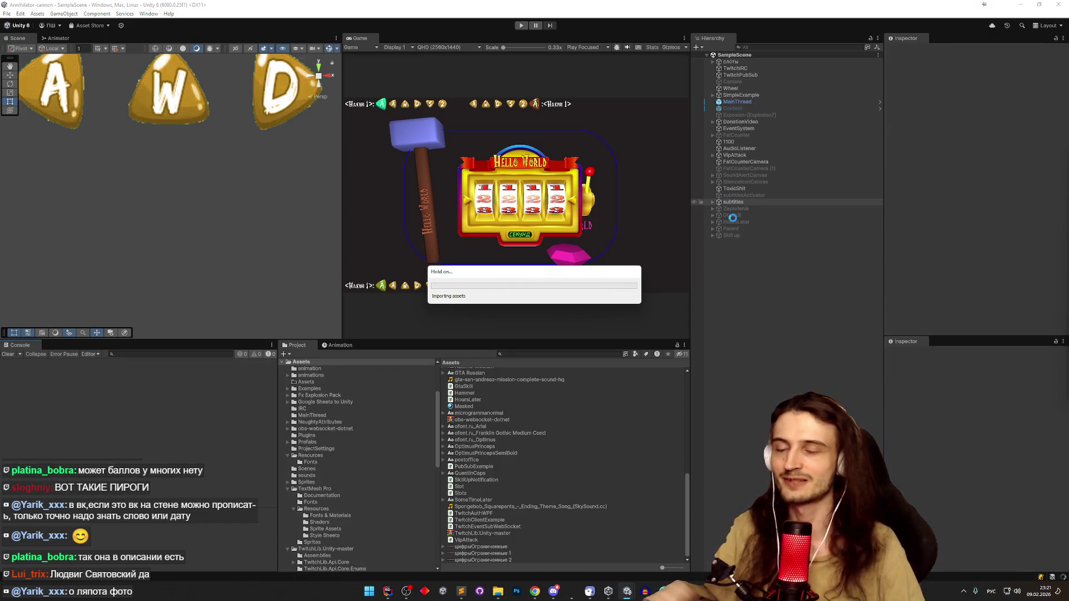
- Assign Skill up to TwitchPubSub's Skill Up Notification field and save the scene
{"action": "left_click", "coordinate": [758, 75]}
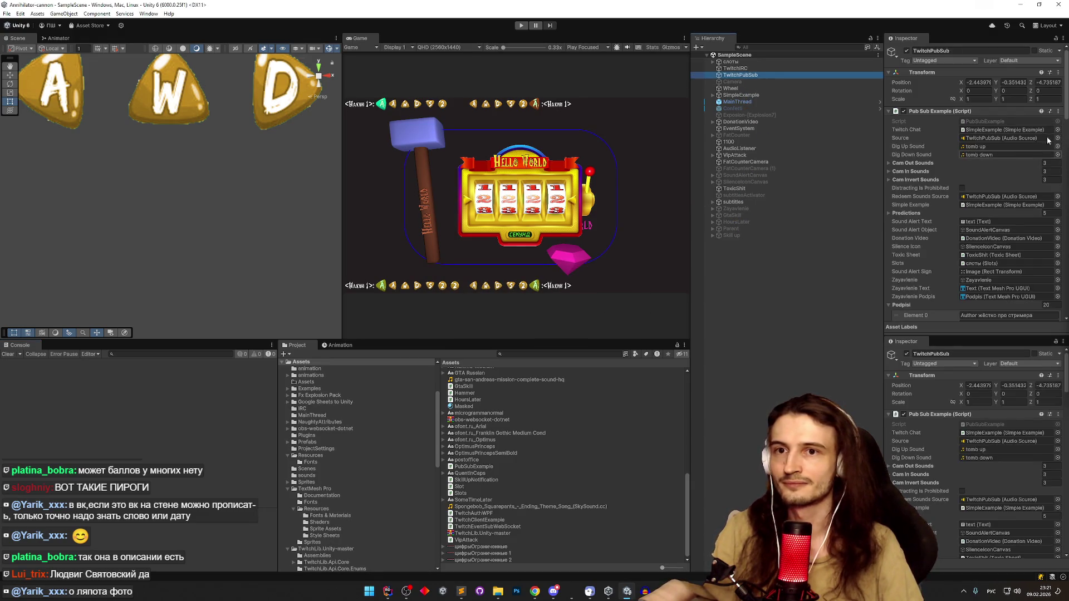
{"action": "scroll", "coordinate": [1066, 105], "scroll_direction": "down", "scroll_amount": 10}
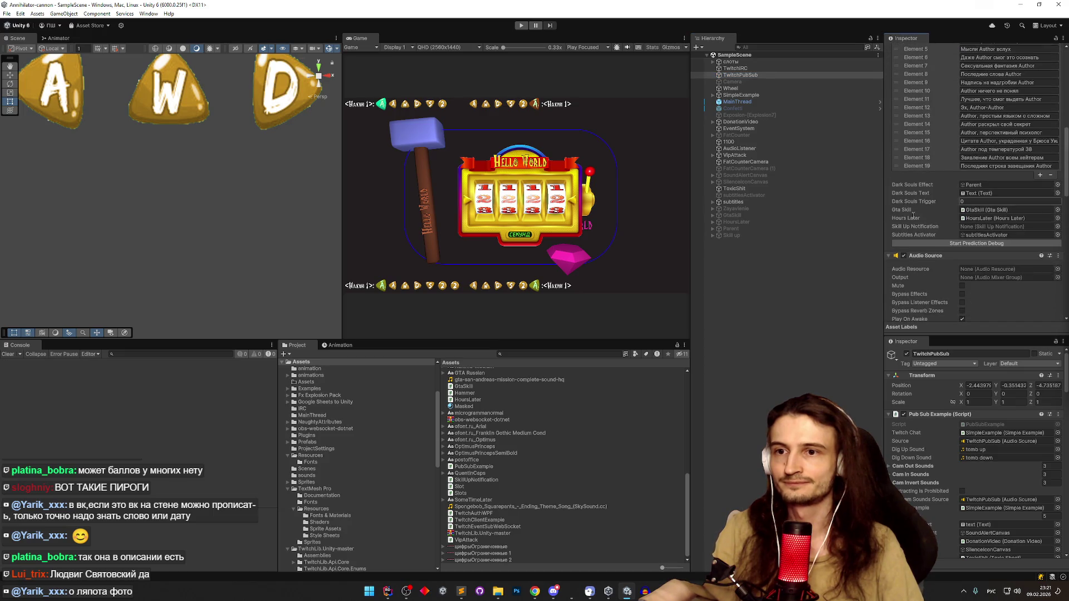
{"action": "left_click_drag", "start_coordinate": [752, 236], "coordinate": [961, 231]}
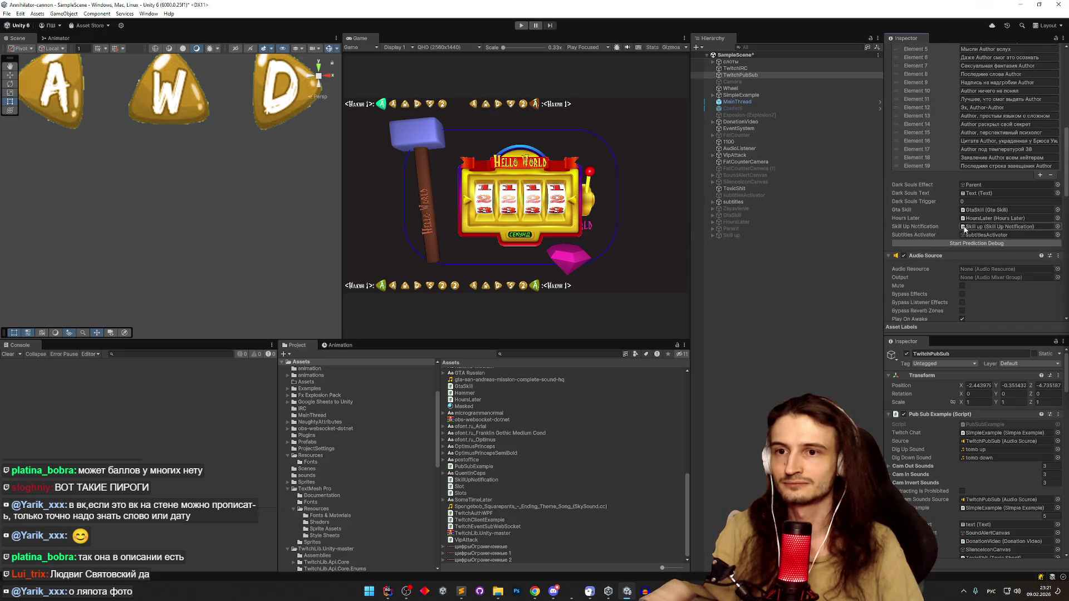
{"action": "left_click", "coordinate": [8, 13]}
{"action": "left_click", "coordinate": [44, 128]}
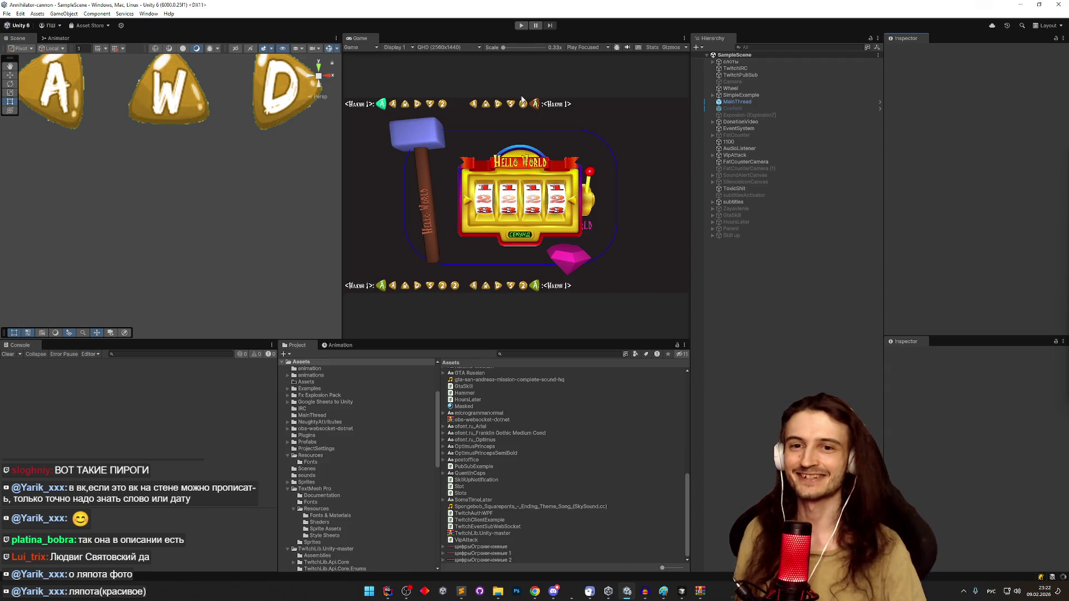
- Play-test the Unity scene to watch chat skill redemptions, stop it, and return to Cursor
{"action": "left_click", "coordinate": [521, 27]}
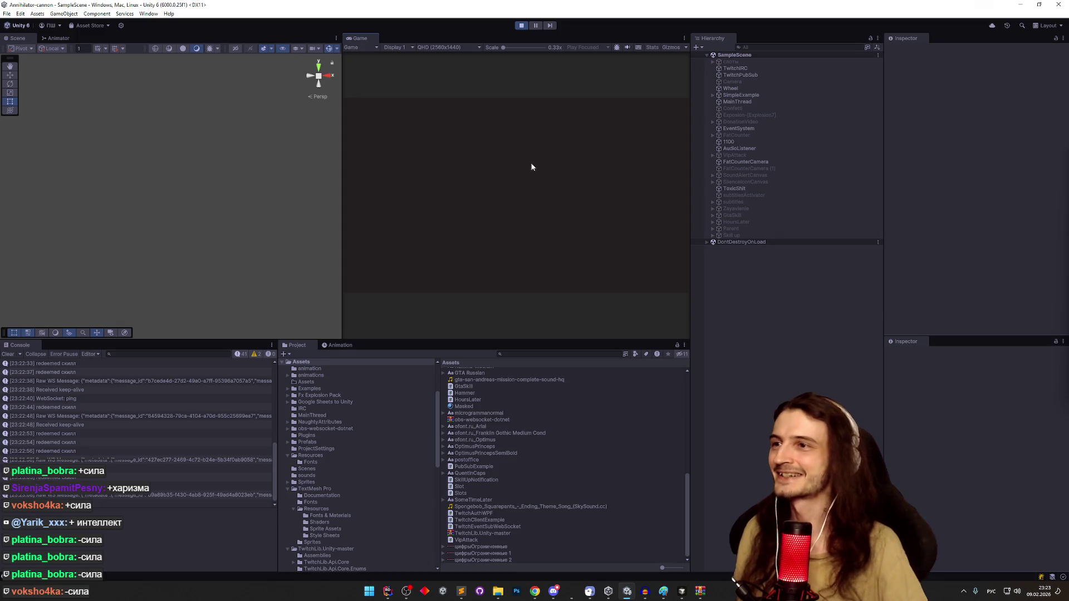
{"action": "left_click", "coordinate": [522, 26]}
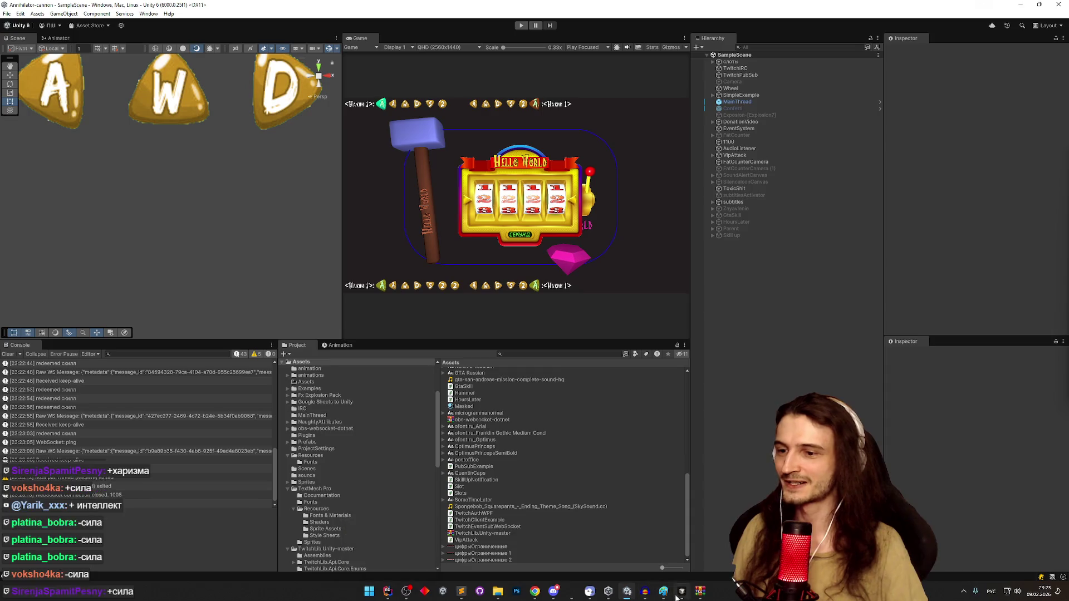
{"action": "left_click", "coordinate": [379, 536]}
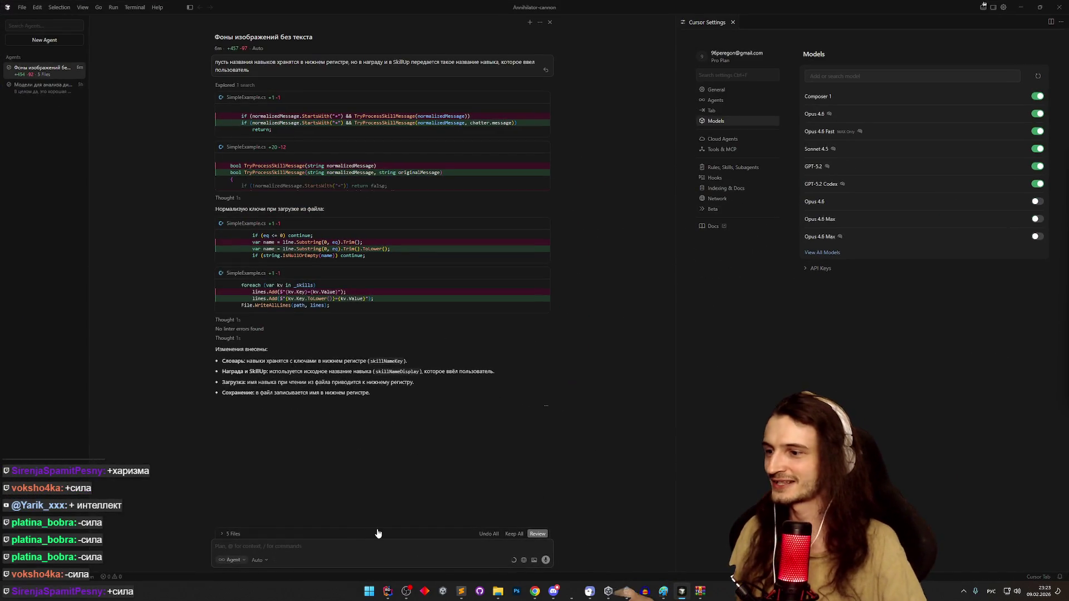
- Ask the agent to remember the last rewarded viewer and ignore that viewer's next '+' message
{"action": "left_click", "coordinate": [364, 546]}
{"action": "type", "text": "Теперь сделай запоминание последнего"}
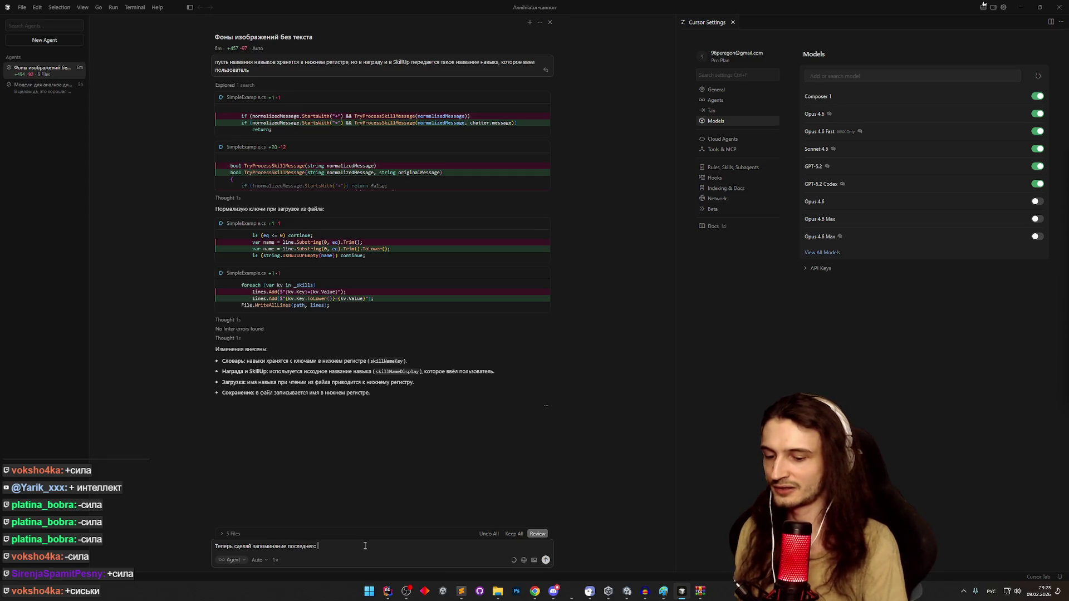
{"action": "type", "text": "ителя, который вызвал эту награду, и следующее так"}
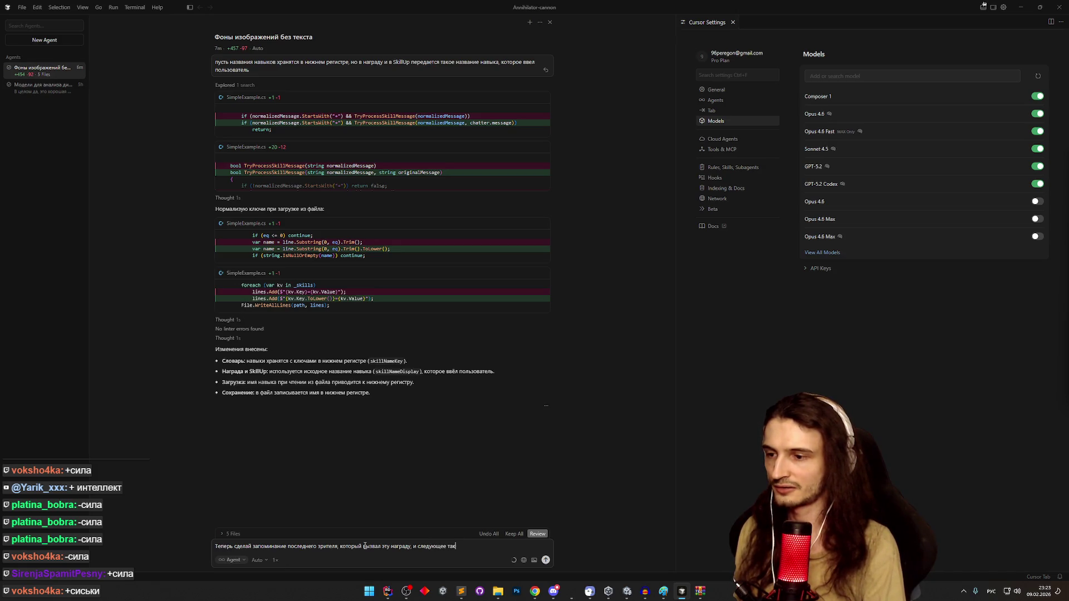
{"action": "key", "text": "BackSpace"}
{"action": "key", "text": "BackSpace"}
{"action": "key", "text": "BackSpace"}
{"action": "type", "text": "сообщение от него с пл"}
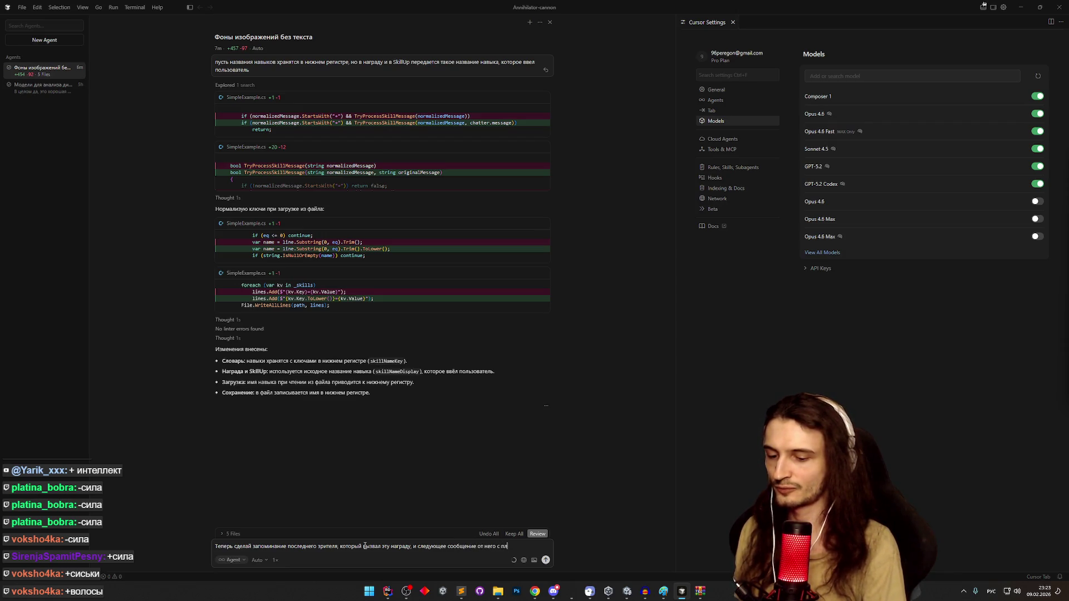
{"action": "type", "text": "ем,"}
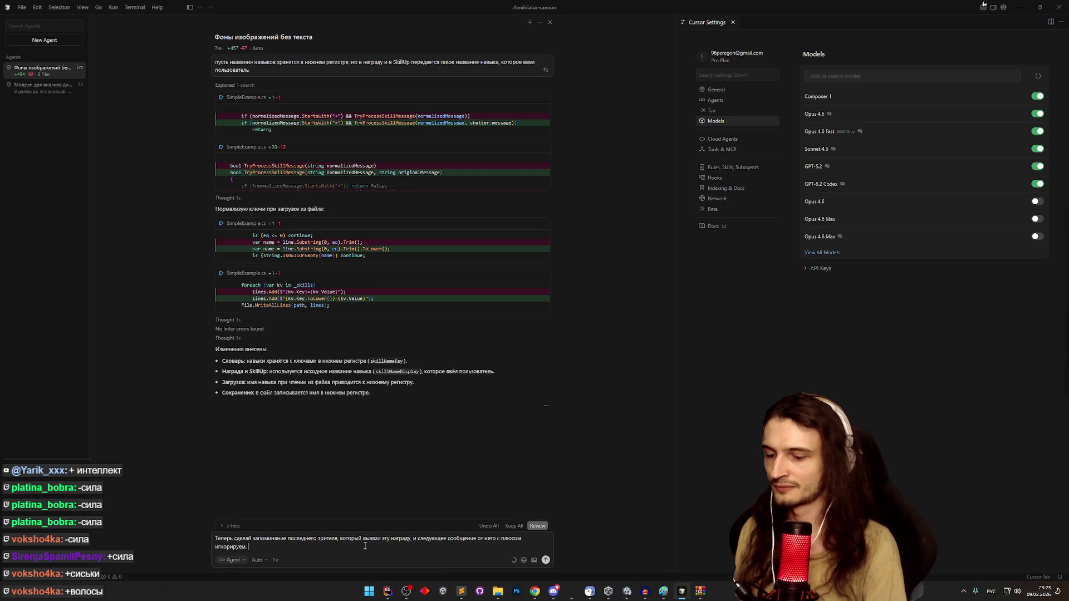
{"action": "key", "text": "Return"}
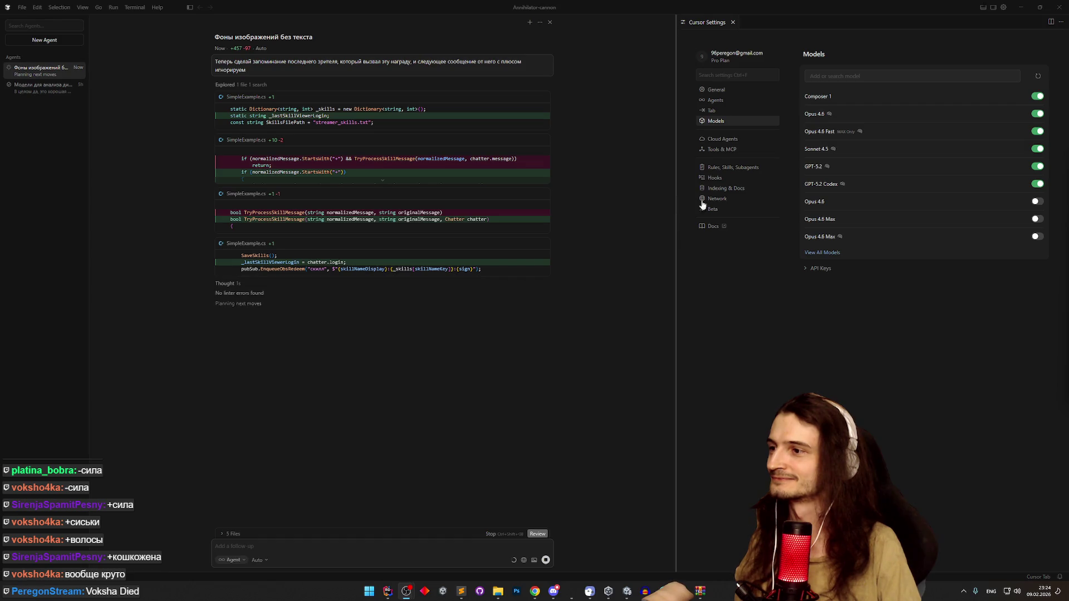
- Clear the Unity Console, save the project, and exit the fullscreen game view
{"action": "left_click", "coordinate": [1020, 14]}
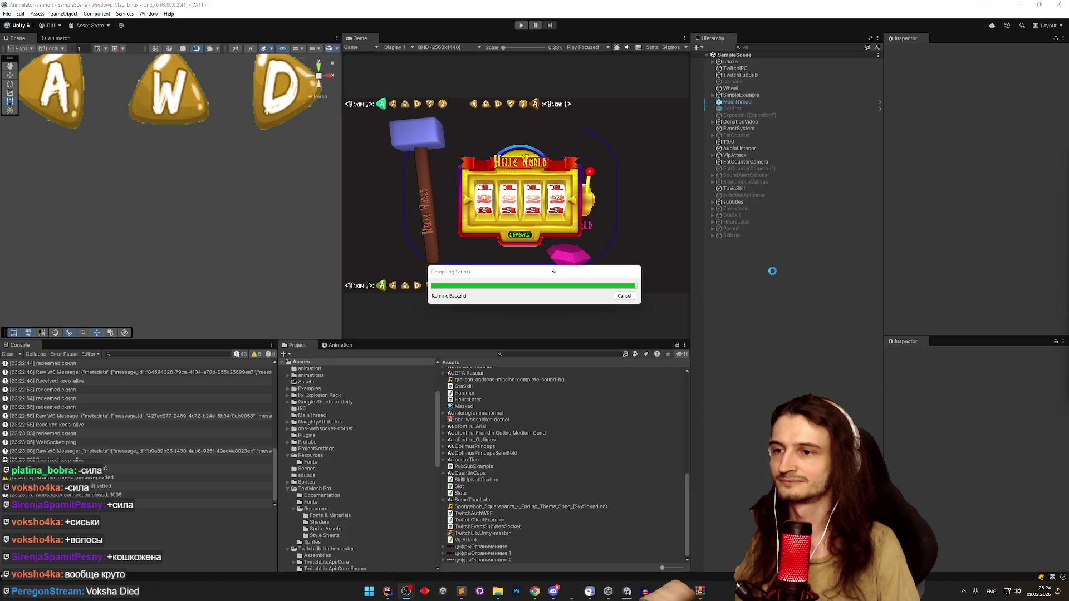
{"action": "left_click", "coordinate": [8, 354]}
{"action": "left_click", "coordinate": [7, 14]}
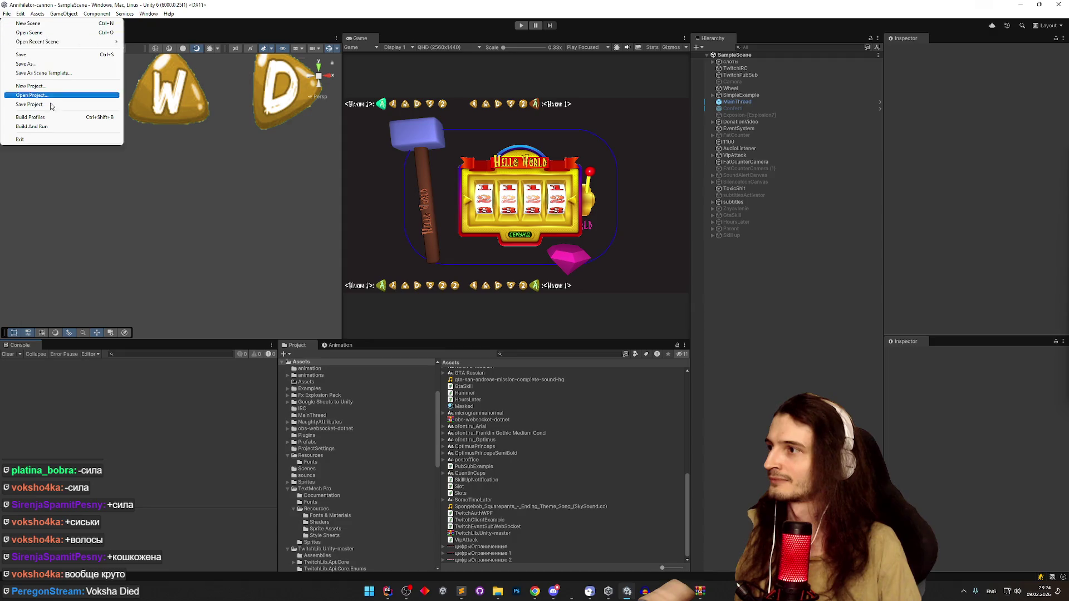
{"action": "left_click", "coordinate": [34, 128]}
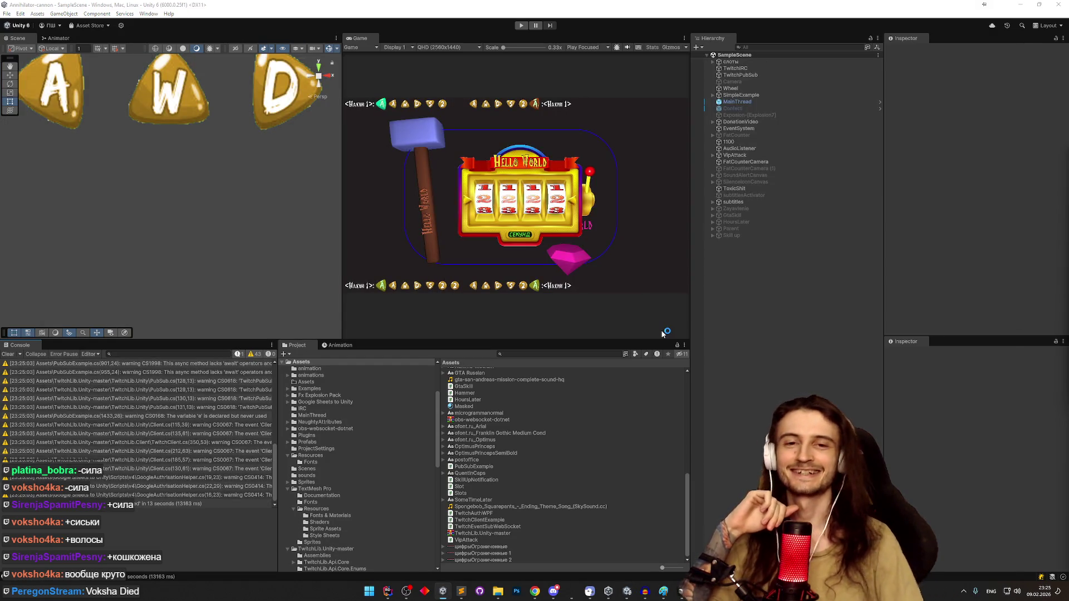
{"action": "key", "text": "alt+F4"}
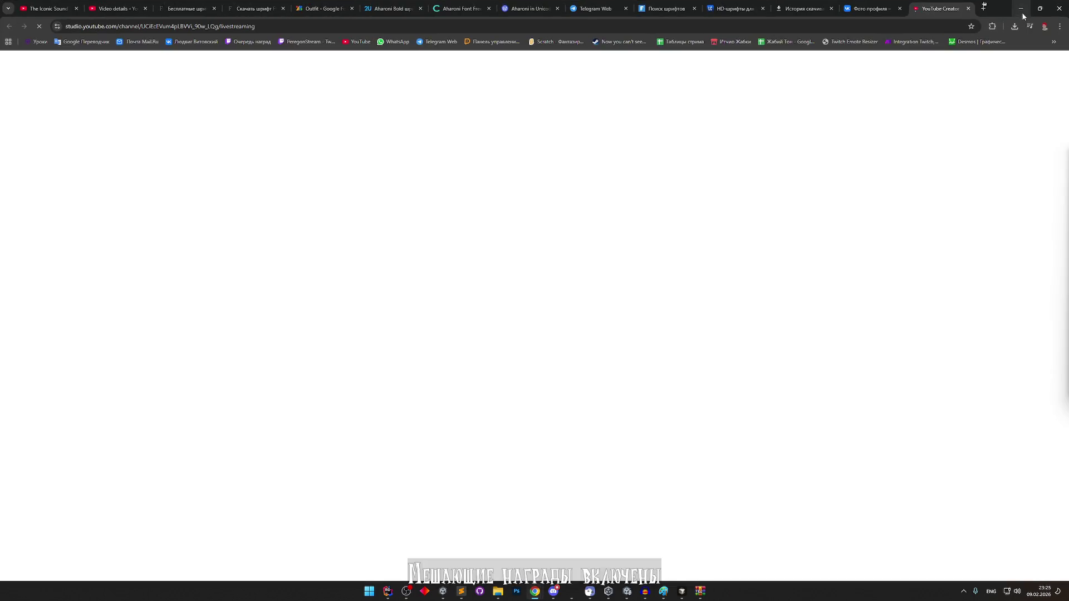
- Minimize the YouTube Studio Chrome window and the Unity editor
{"action": "left_click", "coordinate": [1021, 11]}
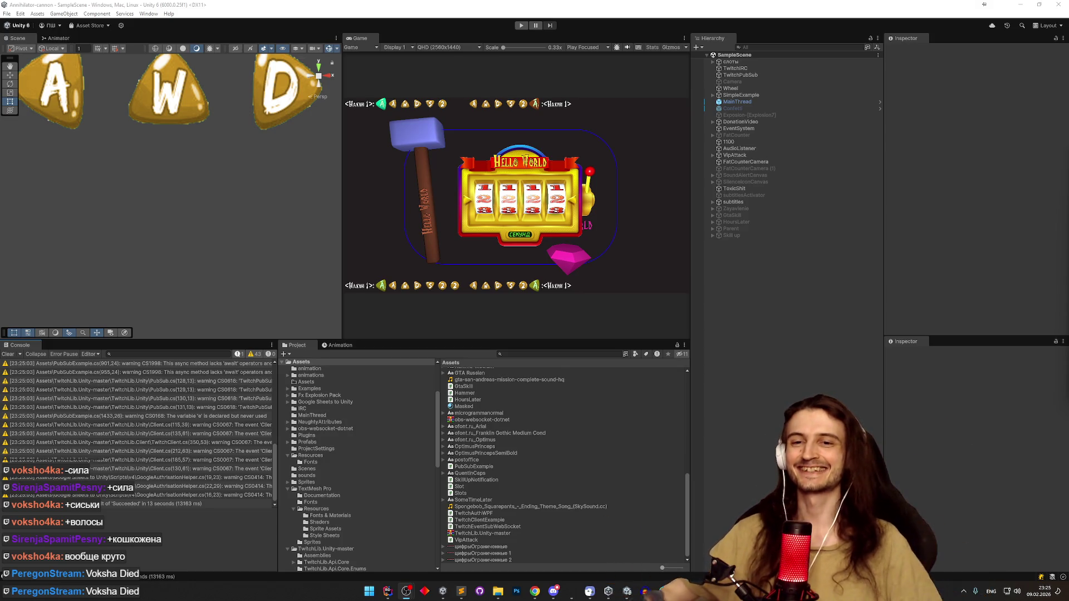
{"action": "left_click", "coordinate": [1020, 10]}
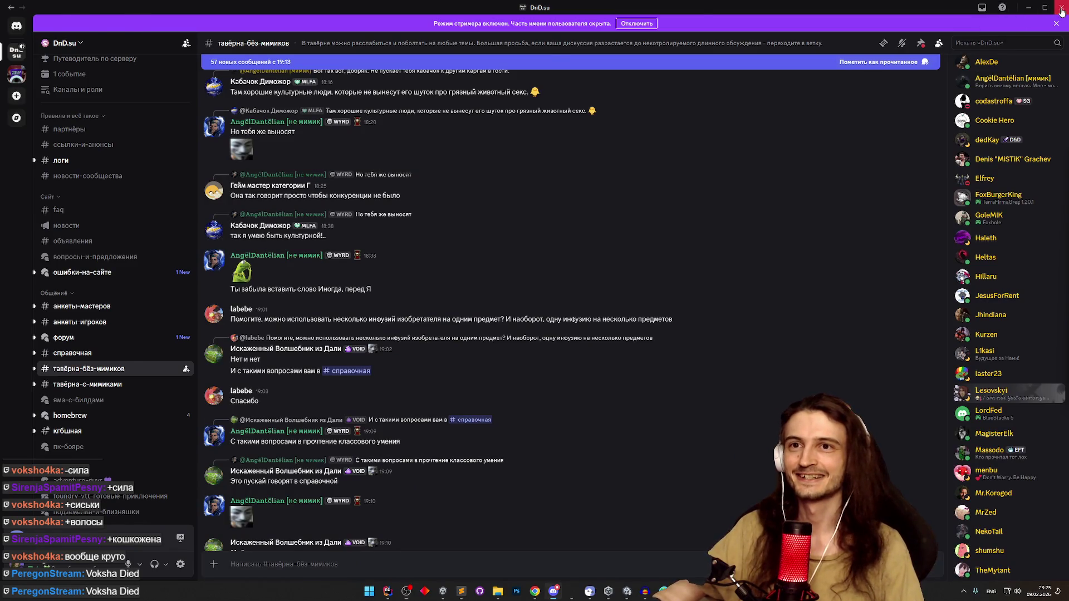
- Minimize Discord and Unity Hub, switch to Russian layout, and open the points spreadsheet in Chrome
{"action": "left_click", "coordinate": [1028, 7]}
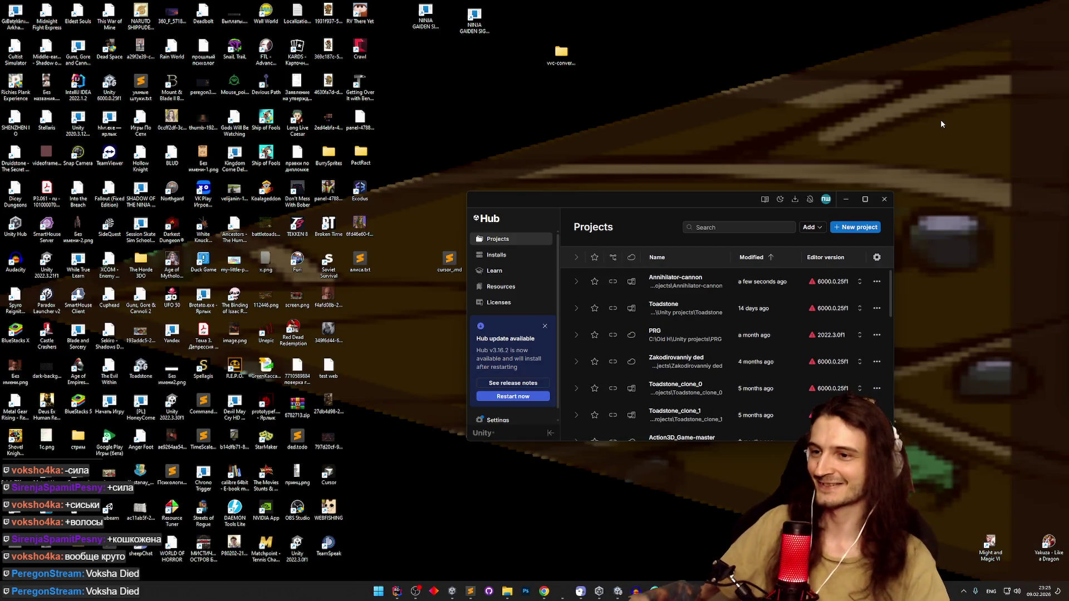
{"action": "left_click", "coordinate": [849, 196]}
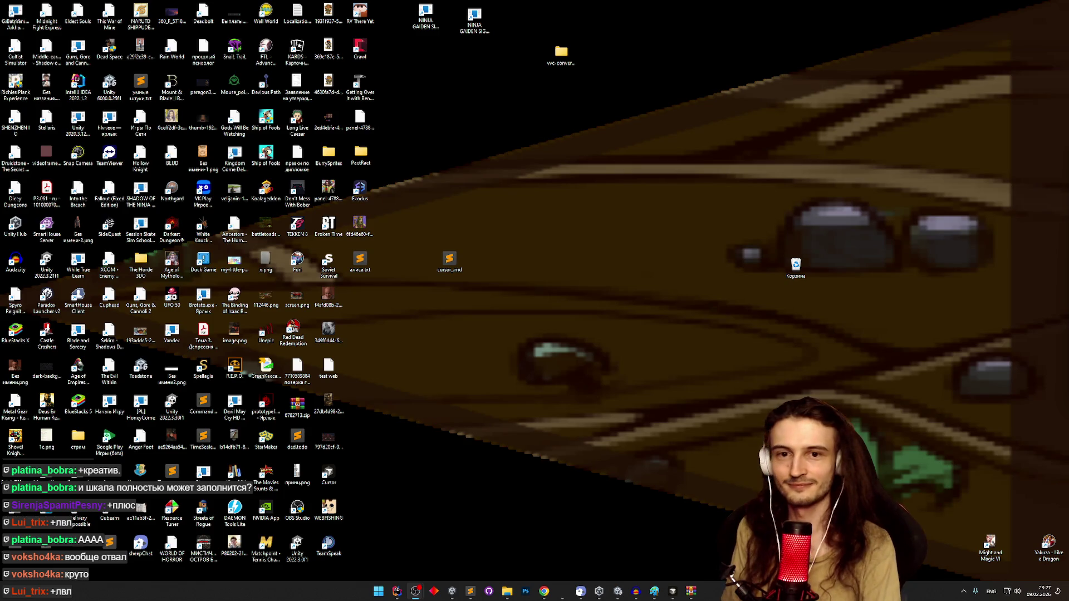
{"action": "key", "text": "alt+shift"}
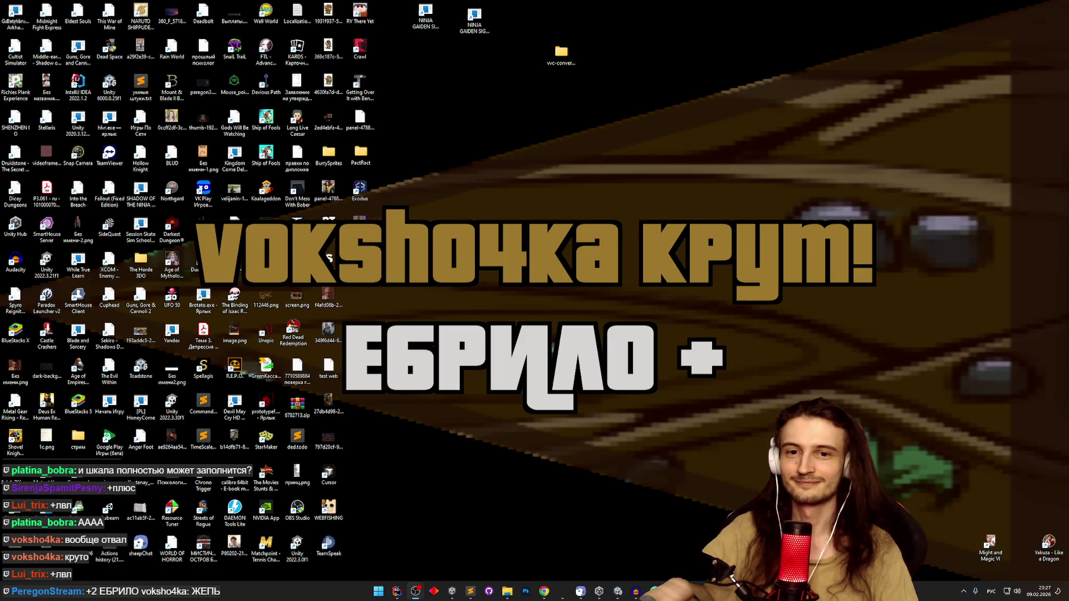
{"action": "mouse_move", "coordinate": [544, 592]}
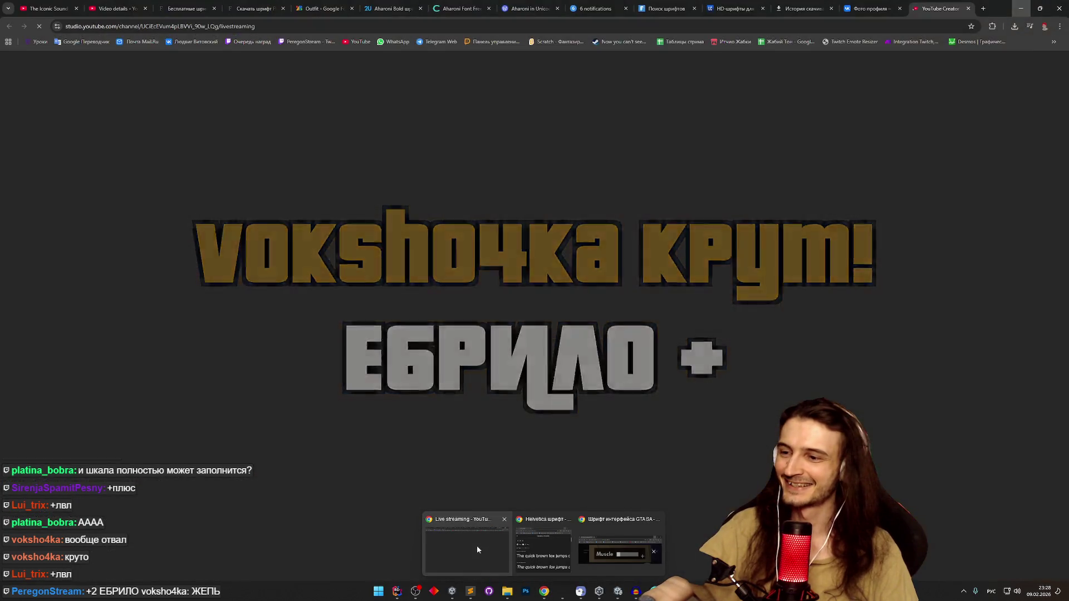
{"action": "left_click", "coordinate": [480, 545]}
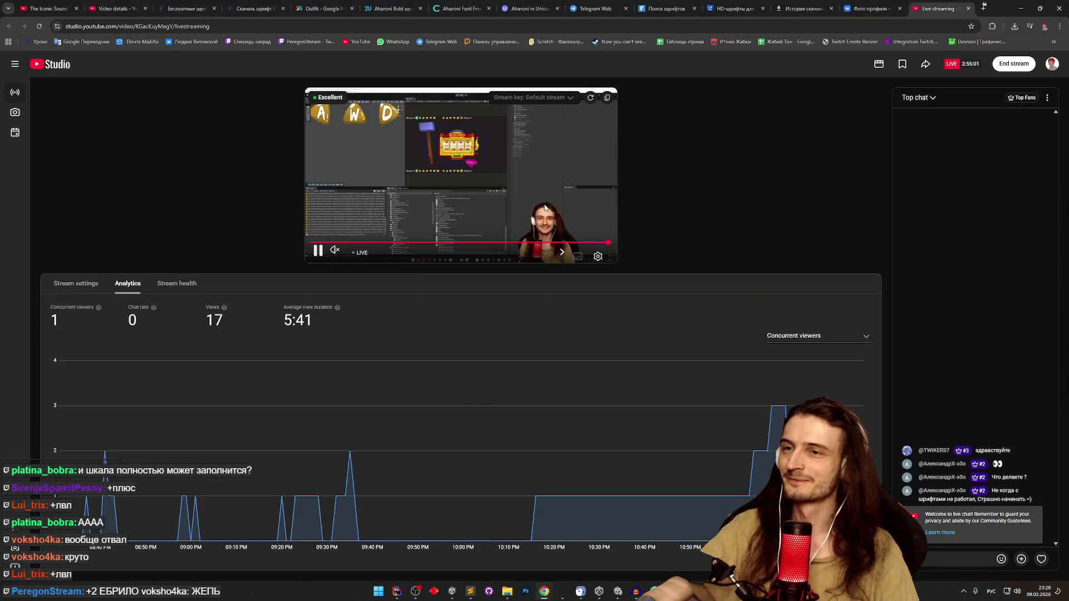
{"action": "left_click", "coordinate": [693, 43]}
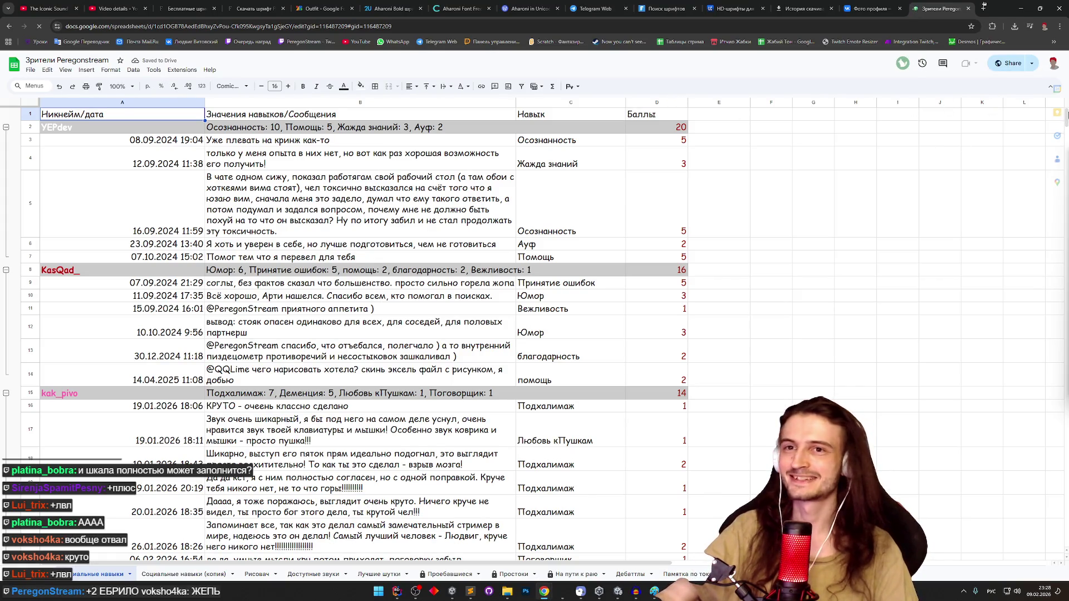
- Scroll to row 216 and select the ЖЕТЬ comment and its ЕБРИЛО skill cell
{"action": "left_click_drag", "start_coordinate": [1067, 115], "coordinate": [994, 302]}
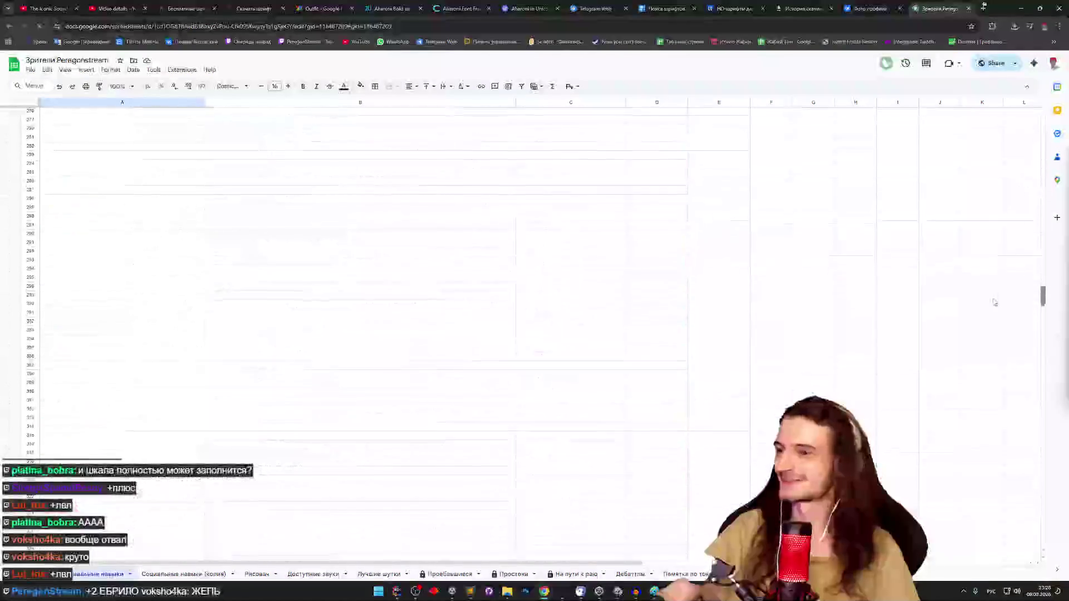
{"action": "scroll", "coordinate": [1000, 275], "scroll_direction": "up", "scroll_amount": 10}
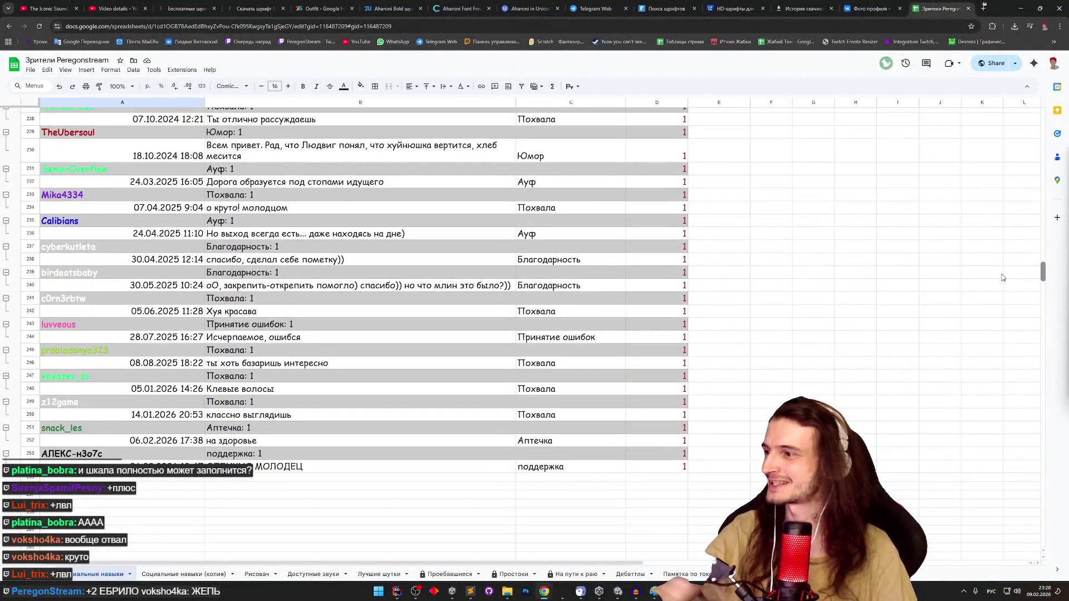
{"action": "scroll", "coordinate": [1001, 273], "scroll_direction": "up", "scroll_amount": 5}
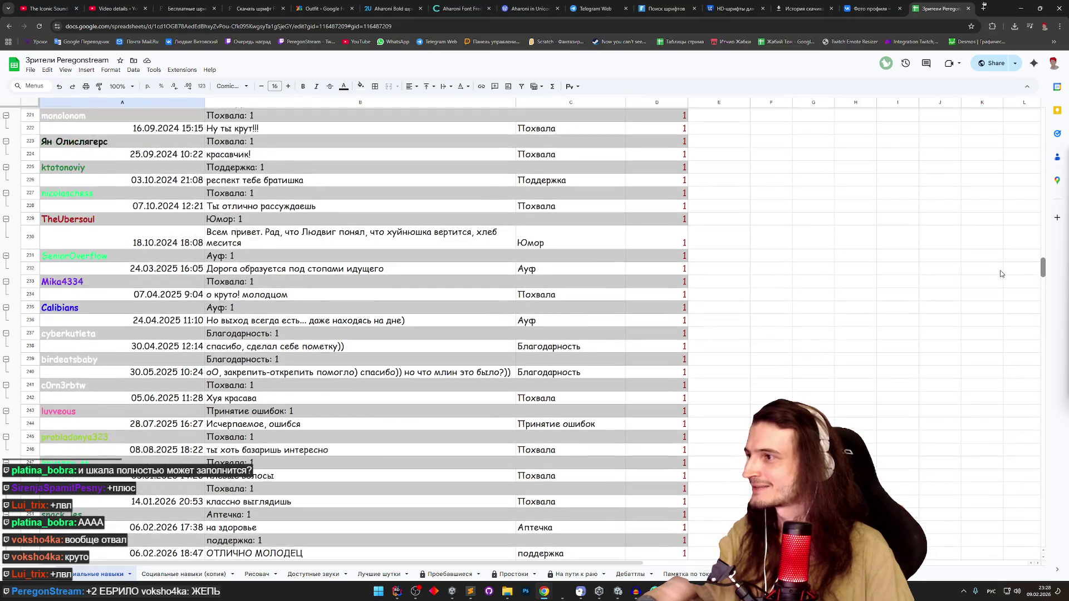
{"action": "scroll", "coordinate": [1000, 271], "scroll_direction": "up", "scroll_amount": 3}
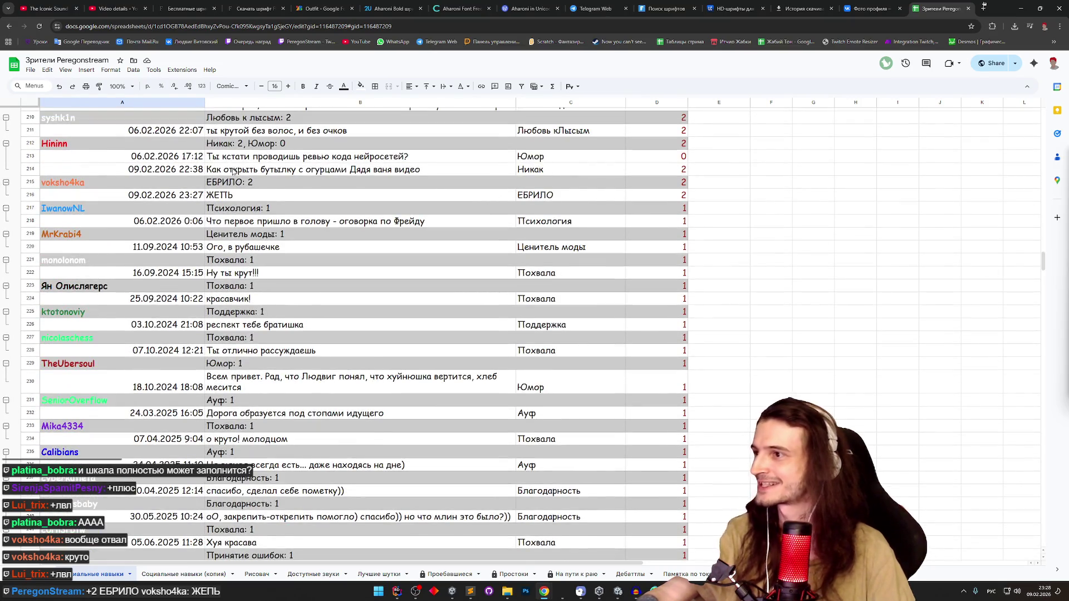
{"action": "left_click", "coordinate": [222, 195]}
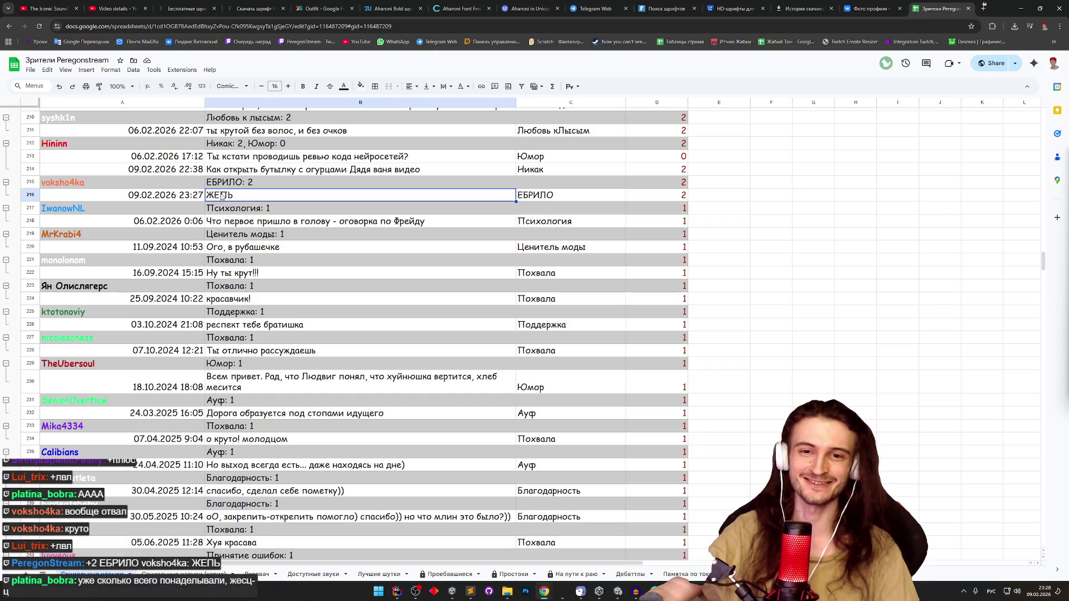
{"action": "left_click", "coordinate": [547, 198]}
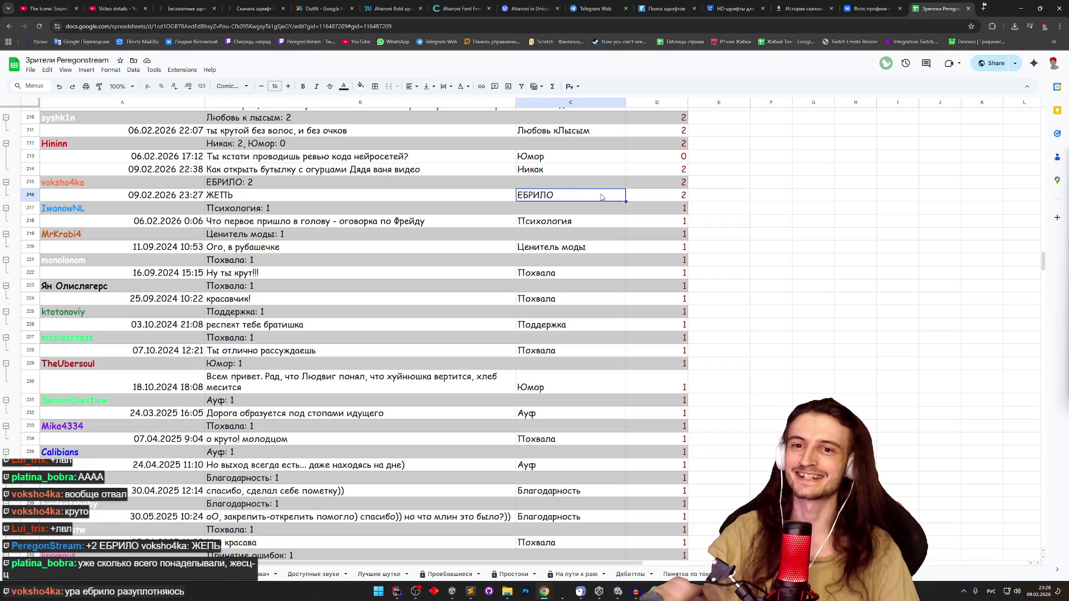